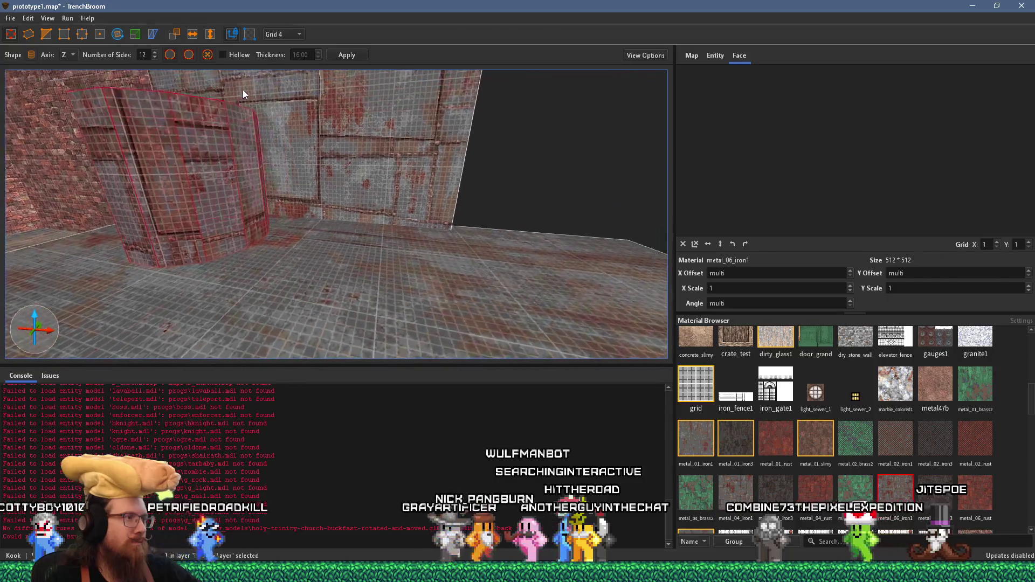
Step: Zoom in and orbit around the twelve-sided cylinder pillar, then deselect it
{"action": "scroll", "coordinate": [402, 172], "scroll_direction": "up", "scroll_amount": 3}
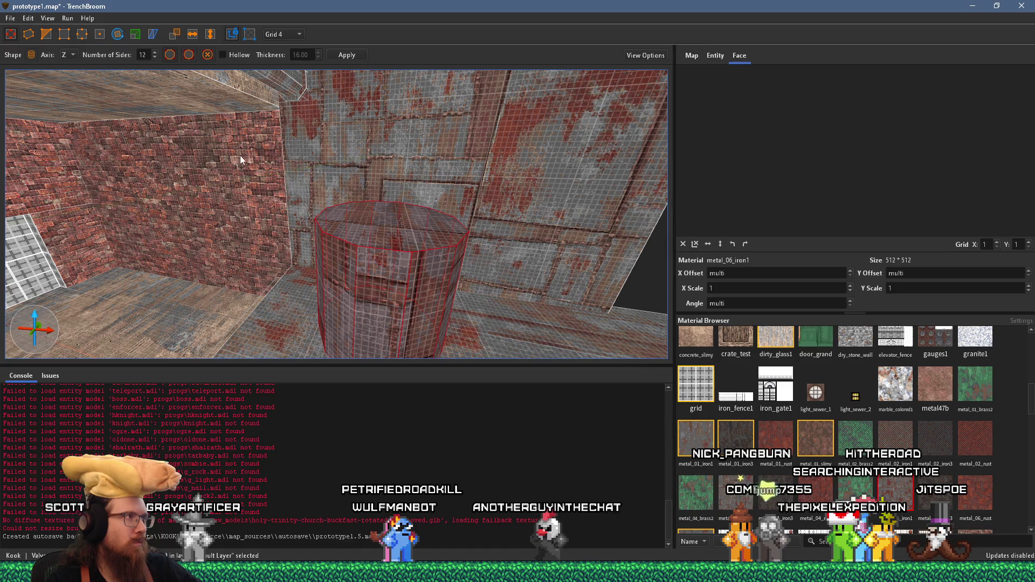
{"action": "mouse_move", "coordinate": [245, 153]}
{"action": "left_mouse_down"}
{"action": "mouse_move", "coordinate": [309, 235]}
{"action": "mouse_move", "coordinate": [318, 266]}
{"action": "left_mouse_up"}
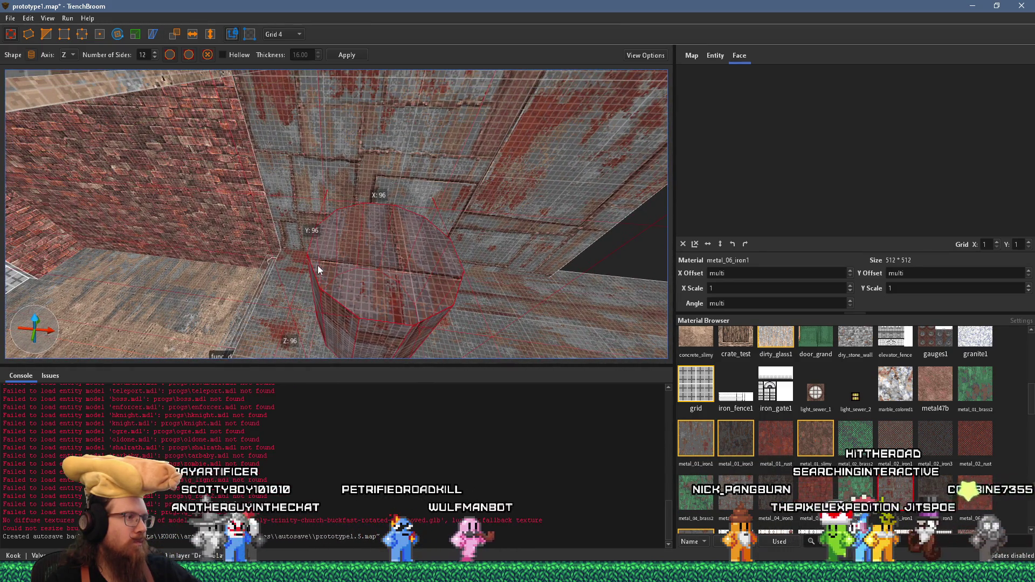
{"action": "key", "text": "Escape"}
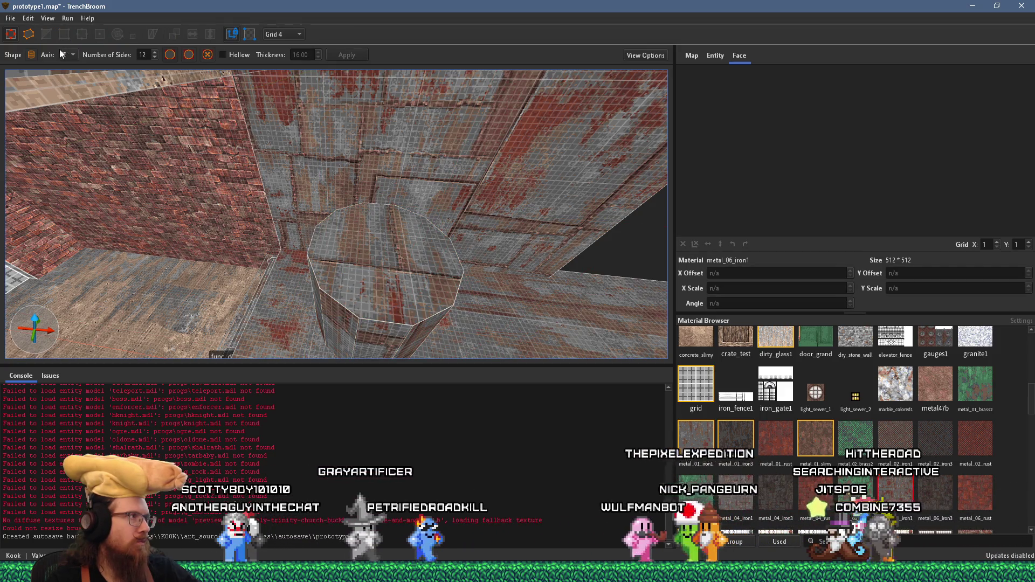
Step: Draw a 72-unit-tall UV spheroid brush on the floor beside the cylinder pillar
{"action": "left_click", "coordinate": [31, 54]}
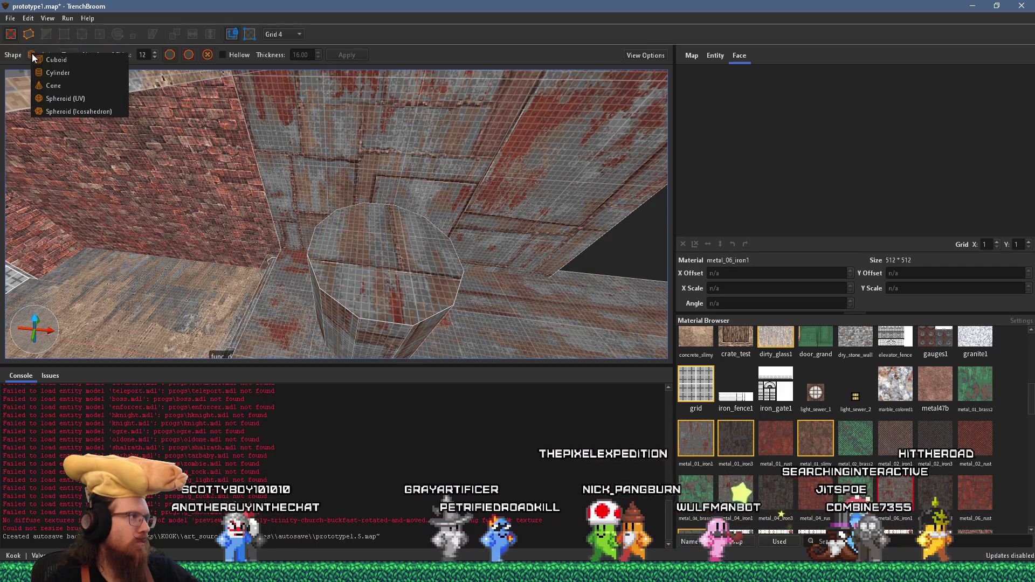
{"action": "left_click", "coordinate": [75, 100]}
{"action": "left_click_drag", "start_coordinate": [372, 233], "coordinate": [511, 318]}
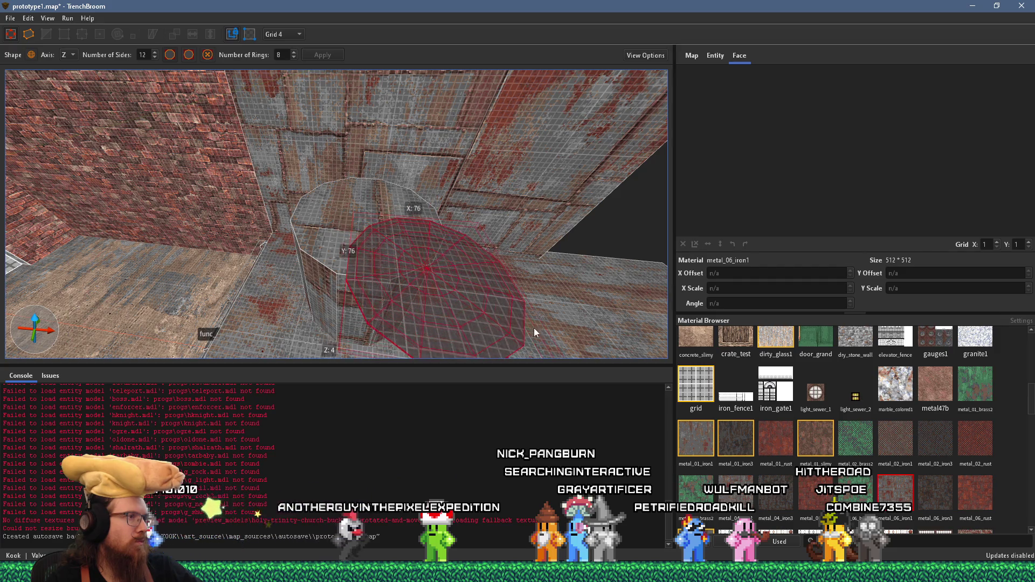
{"action": "mouse_move", "coordinate": [523, 327]}
{"action": "left_mouse_down"}
{"action": "mouse_move", "coordinate": [527, 303]}
{"action": "mouse_move", "coordinate": [525, 333]}
{"action": "mouse_move", "coordinate": [505, 341]}
{"action": "mouse_move", "coordinate": [627, 335]}
{"action": "mouse_move", "coordinate": [485, 316]}
{"action": "mouse_move", "coordinate": [566, 311]}
{"action": "left_mouse_up"}
{"action": "scroll", "coordinate": [517, 314], "scroll_direction": "down", "scroll_amount": 5}
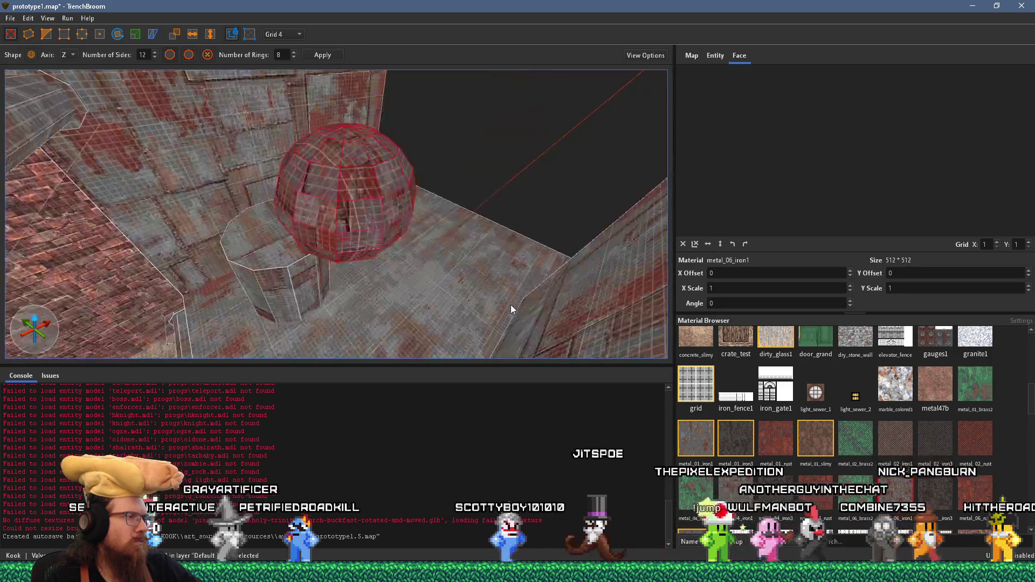
Step: Move the sphere brush down onto the cylinder's top to form a domed capsule
{"action": "scroll", "coordinate": [511, 305], "scroll_direction": "up", "scroll_amount": 6}
{"action": "left_click_drag", "start_coordinate": [532, 266], "coordinate": [206, 219]}
{"action": "mouse_move", "coordinate": [273, 243]}
{"action": "left_mouse_down"}
{"action": "mouse_move", "coordinate": [238, 166]}
{"action": "mouse_move", "coordinate": [245, 156]}
{"action": "mouse_move", "coordinate": [269, 148]}
{"action": "mouse_move", "coordinate": [371, 174]}
{"action": "mouse_move", "coordinate": [400, 288]}
{"action": "mouse_move", "coordinate": [430, 265]}
{"action": "mouse_move", "coordinate": [384, 314]}
{"action": "left_mouse_up"}
{"action": "mouse_move", "coordinate": [387, 260]}
{"action": "left_mouse_down"}
{"action": "mouse_move", "coordinate": [413, 237]}
{"action": "mouse_move", "coordinate": [381, 157]}
{"action": "mouse_move", "coordinate": [409, 145]}
{"action": "left_mouse_up"}
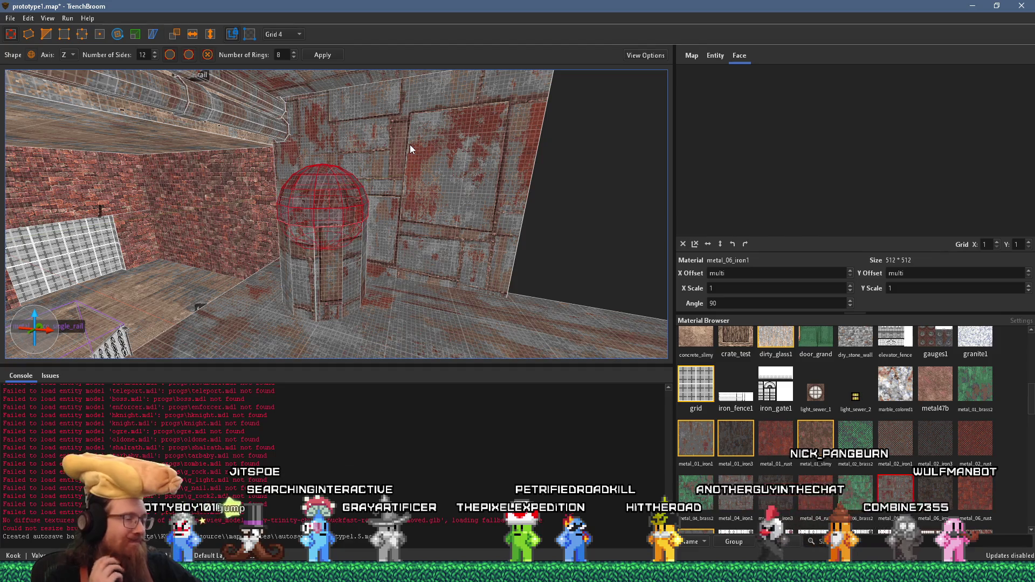
{"action": "mouse_move", "coordinate": [351, 217]}
{"action": "left_mouse_down"}
{"action": "mouse_move", "coordinate": [344, 104]}
{"action": "mouse_move", "coordinate": [377, 208]}
{"action": "mouse_move", "coordinate": [543, 241]}
{"action": "mouse_move", "coordinate": [572, 217]}
{"action": "mouse_move", "coordinate": [512, 200]}
{"action": "mouse_move", "coordinate": [351, 200]}
{"action": "mouse_move", "coordinate": [377, 245]}
{"action": "mouse_move", "coordinate": [366, 312]}
{"action": "mouse_move", "coordinate": [326, 240]}
{"action": "mouse_move", "coordinate": [340, 226]}
{"action": "mouse_move", "coordinate": [355, 244]}
{"action": "mouse_move", "coordinate": [210, 193]}
{"action": "mouse_move", "coordinate": [407, 144]}
{"action": "mouse_move", "coordinate": [388, 165]}
{"action": "mouse_move", "coordinate": [395, 267]}
{"action": "left_mouse_up"}
Step: Duplicate the sphere and select one capsule face for texture alignment
{"action": "key", "text": "ctrl+d"}
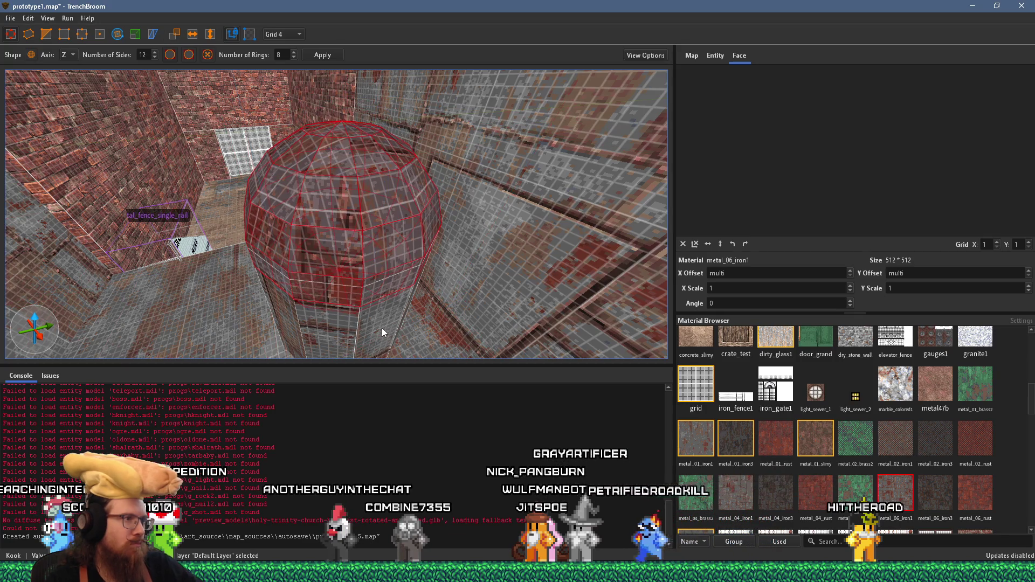
{"action": "scroll", "coordinate": [381, 328], "scroll_direction": "up", "scroll_amount": 5}
{"action": "scroll", "coordinate": [338, 284], "scroll_direction": "down", "scroll_amount": 5}
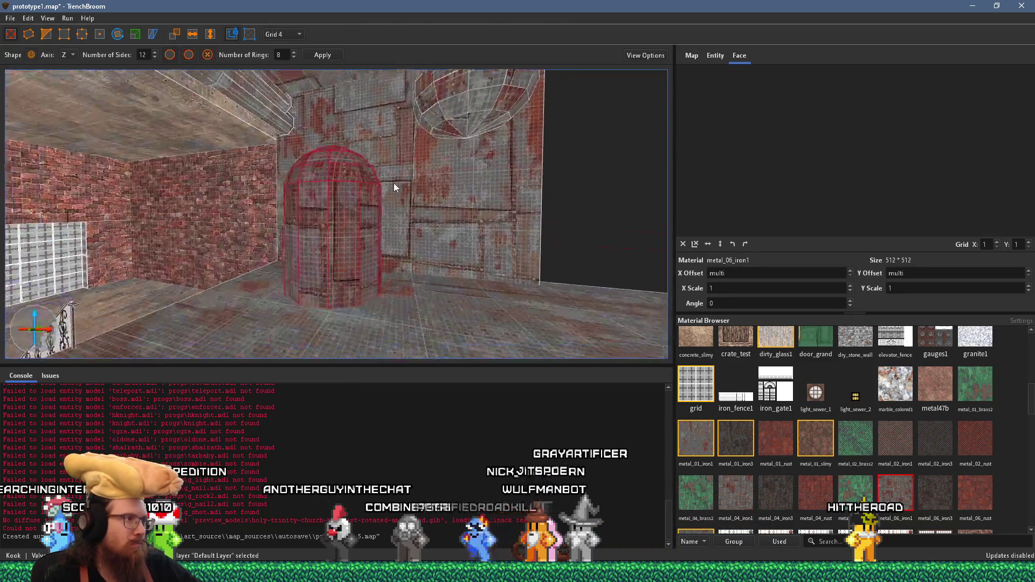
{"action": "left_click", "coordinate": [316, 245], "text": "shift"}
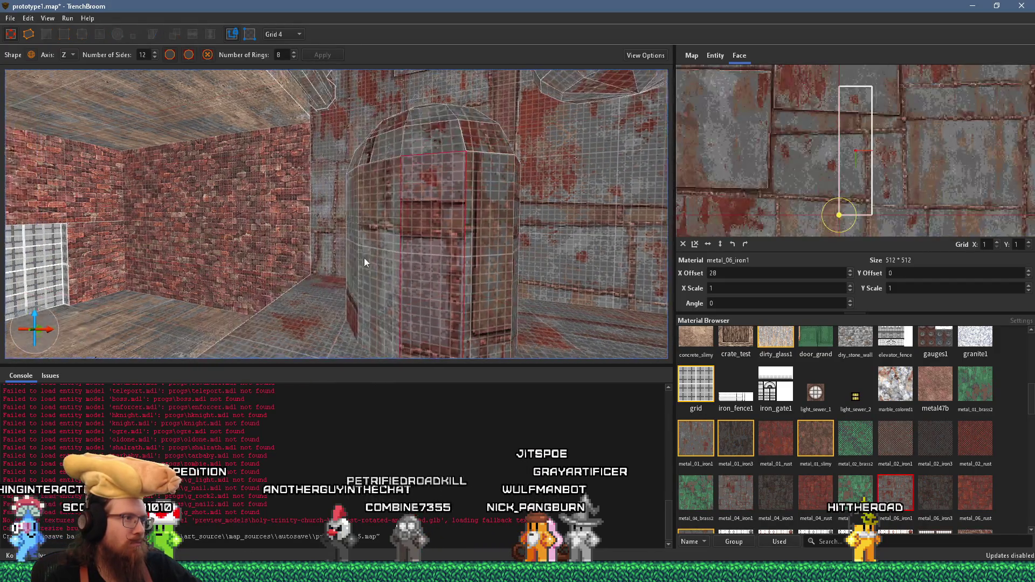
Step: Slide the first capsule face's metal texture sideways so its panels line up
{"action": "mouse_move", "coordinate": [384, 255]}
{"action": "left_mouse_down"}
{"action": "mouse_move", "coordinate": [419, 246]}
{"action": "mouse_move", "coordinate": [194, 228]}
{"action": "mouse_move", "coordinate": [340, 248]}
{"action": "left_mouse_up"}
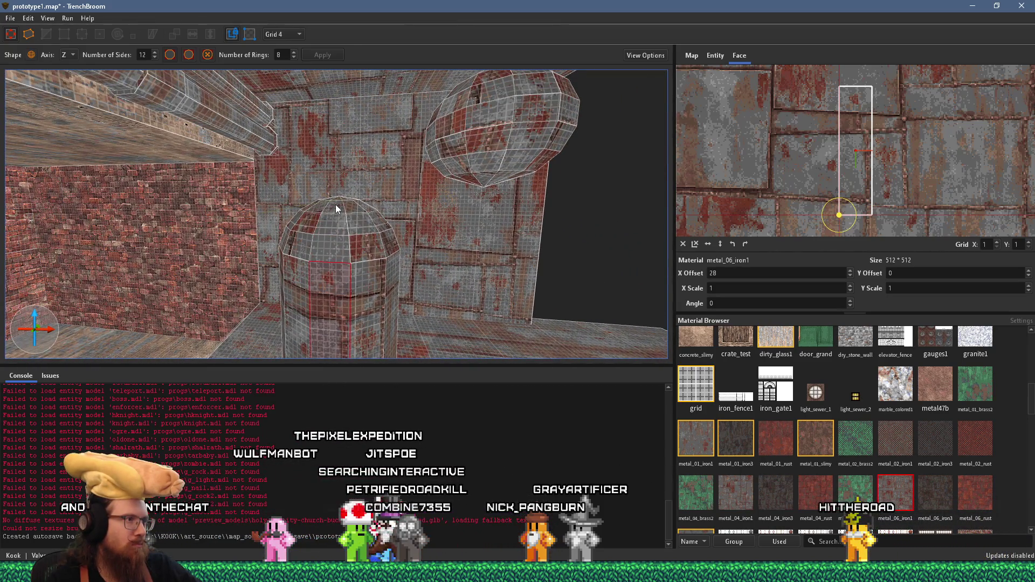
{"action": "mouse_move", "coordinate": [337, 200]}
{"action": "left_mouse_down"}
{"action": "mouse_move", "coordinate": [345, 266]}
{"action": "mouse_move", "coordinate": [288, 323]}
{"action": "left_mouse_up"}
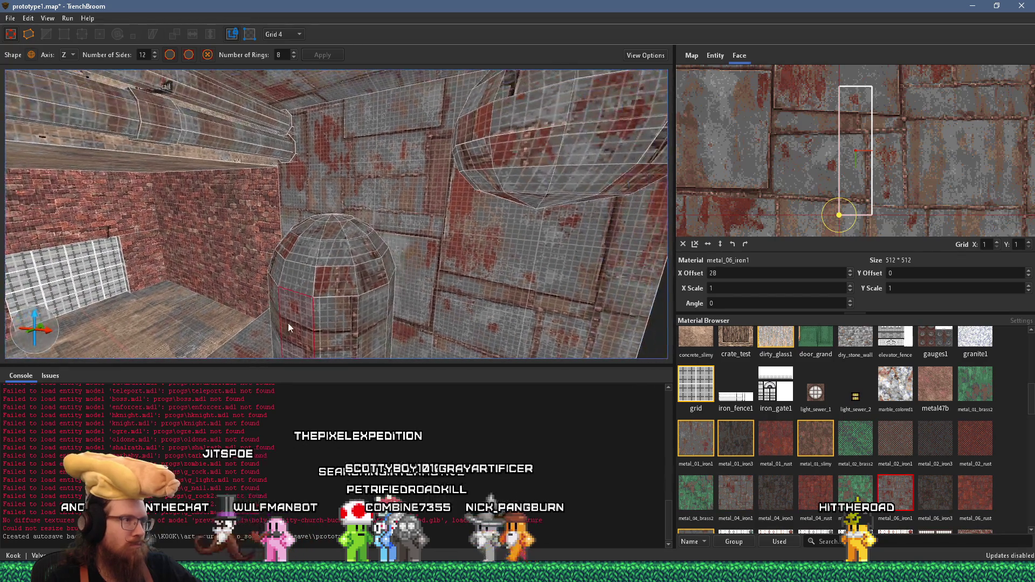
{"action": "mouse_move", "coordinate": [369, 265]}
{"action": "left_mouse_down"}
{"action": "mouse_move", "coordinate": [251, 267]}
{"action": "mouse_move", "coordinate": [287, 261]}
{"action": "left_mouse_up"}
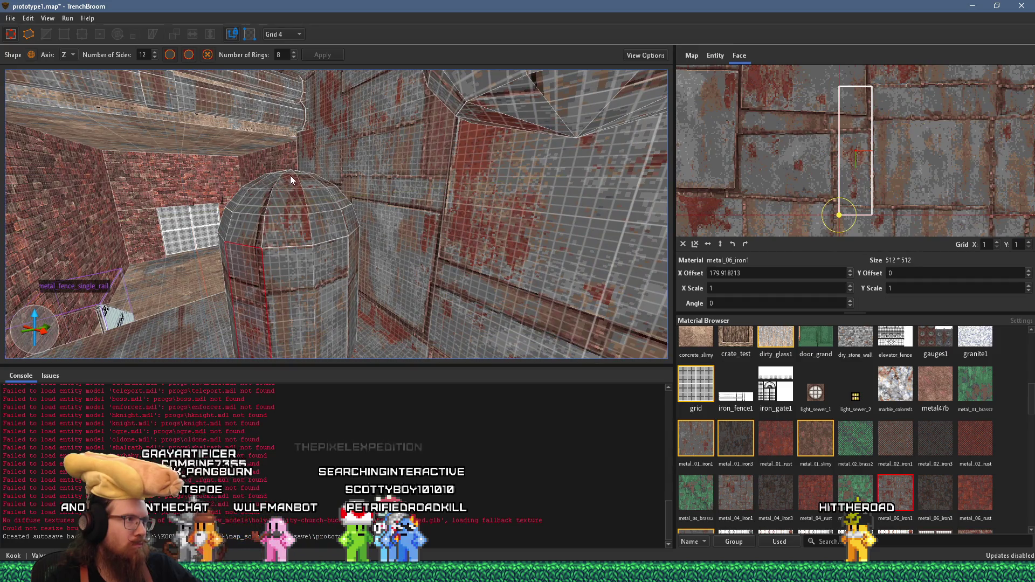
{"action": "mouse_move", "coordinate": [289, 174]}
{"action": "left_mouse_down"}
{"action": "mouse_move", "coordinate": [160, 293]}
{"action": "mouse_move", "coordinate": [204, 267]}
{"action": "left_mouse_up"}
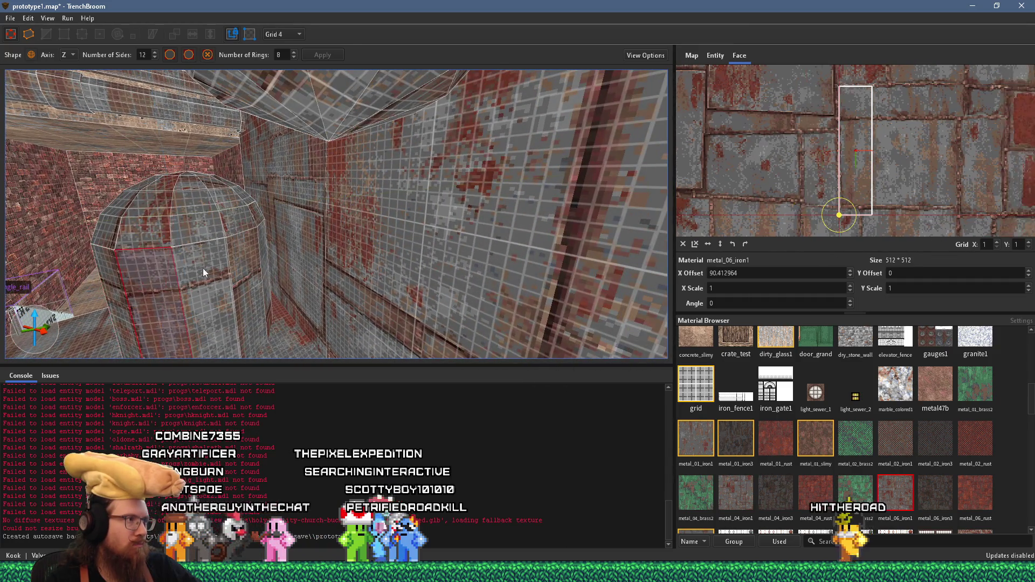
{"action": "mouse_move", "coordinate": [187, 173]}
{"action": "left_mouse_down"}
{"action": "mouse_move", "coordinate": [210, 239]}
{"action": "mouse_move", "coordinate": [147, 237]}
{"action": "left_mouse_up"}
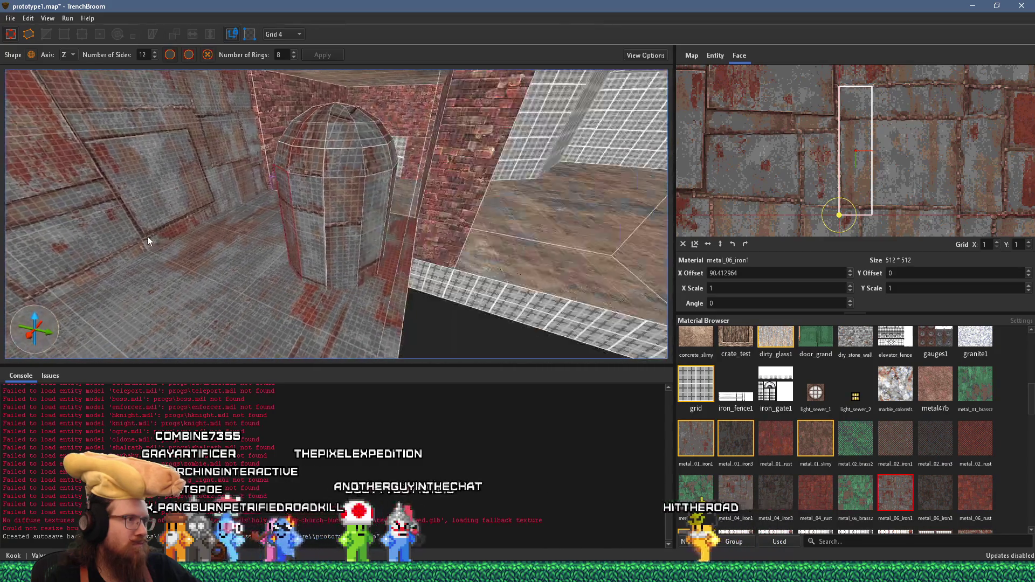
{"action": "left_click_drag", "start_coordinate": [306, 219], "coordinate": [333, 218]}
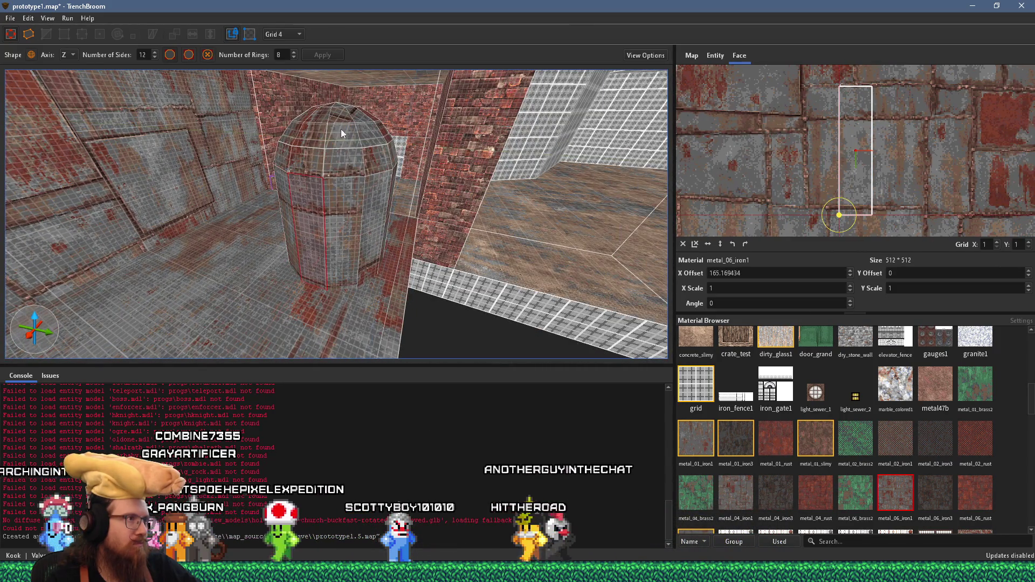
Step: Select the neighbouring capsule faces in turn to align their texture offsets
{"action": "left_click", "coordinate": [356, 230], "text": "shift"}
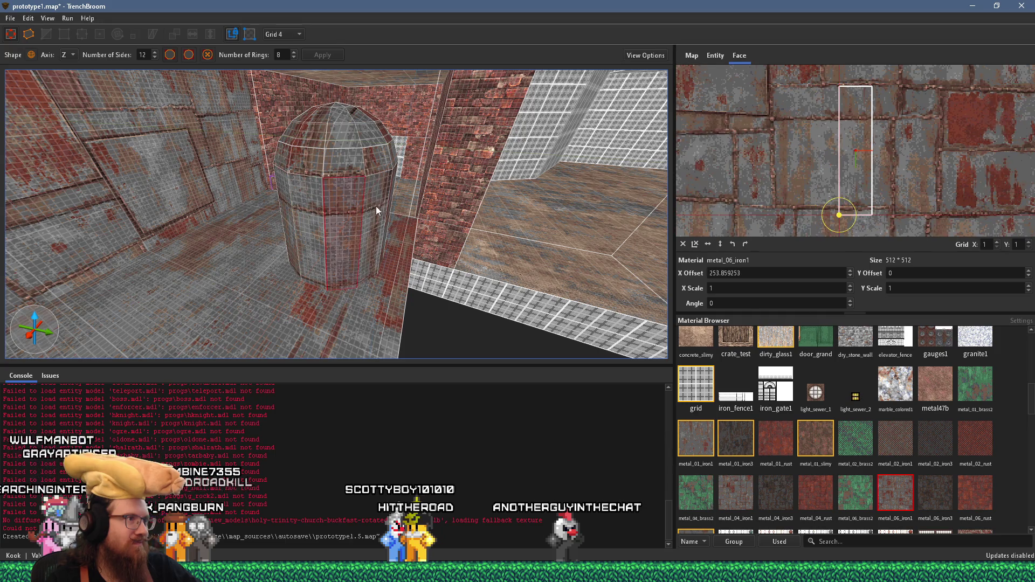
{"action": "mouse_move", "coordinate": [337, 120]}
{"action": "left_mouse_down"}
{"action": "mouse_move", "coordinate": [305, 207]}
{"action": "mouse_move", "coordinate": [411, 232]}
{"action": "mouse_move", "coordinate": [404, 222]}
{"action": "mouse_move", "coordinate": [412, 246]}
{"action": "mouse_move", "coordinate": [337, 259]}
{"action": "left_mouse_up"}
{"action": "left_click", "coordinate": [337, 250], "text": "shift"}
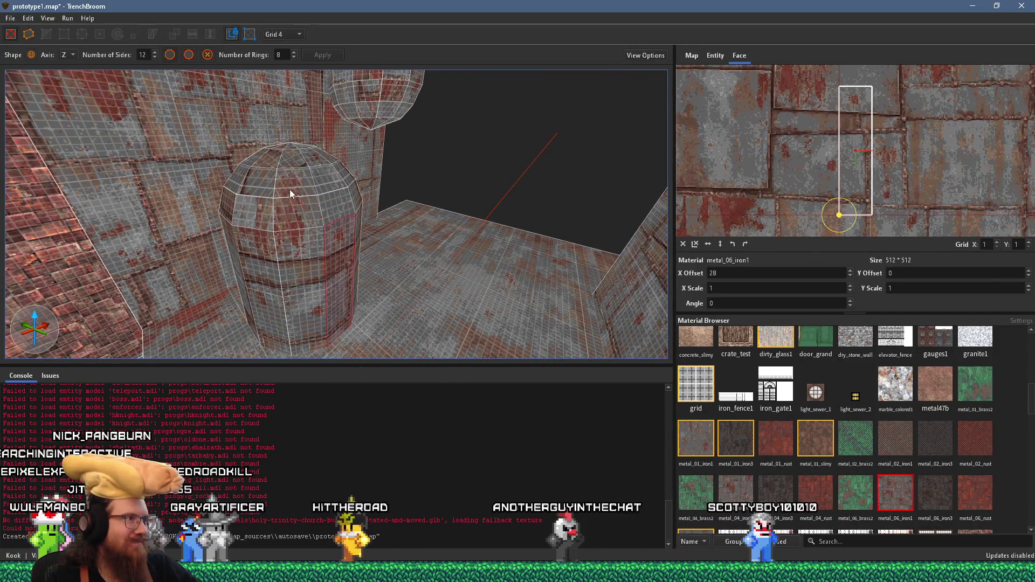
{"action": "left_click_drag", "start_coordinate": [289, 222], "coordinate": [478, 257]}
{"action": "left_click", "coordinate": [441, 262], "text": "shift"}
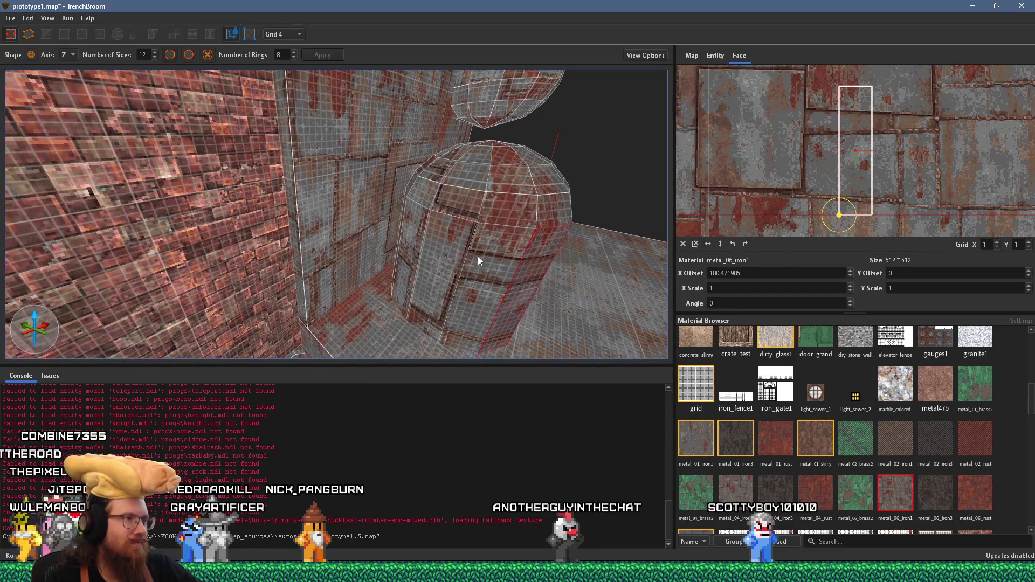
{"action": "left_click", "coordinate": [477, 257], "text": "shift"}
{"action": "mouse_move", "coordinate": [486, 143]}
{"action": "left_mouse_down"}
{"action": "mouse_move", "coordinate": [475, 230]}
{"action": "mouse_move", "coordinate": [526, 262]}
{"action": "left_mouse_up"}
{"action": "left_click", "coordinate": [526, 262], "text": "shift"}
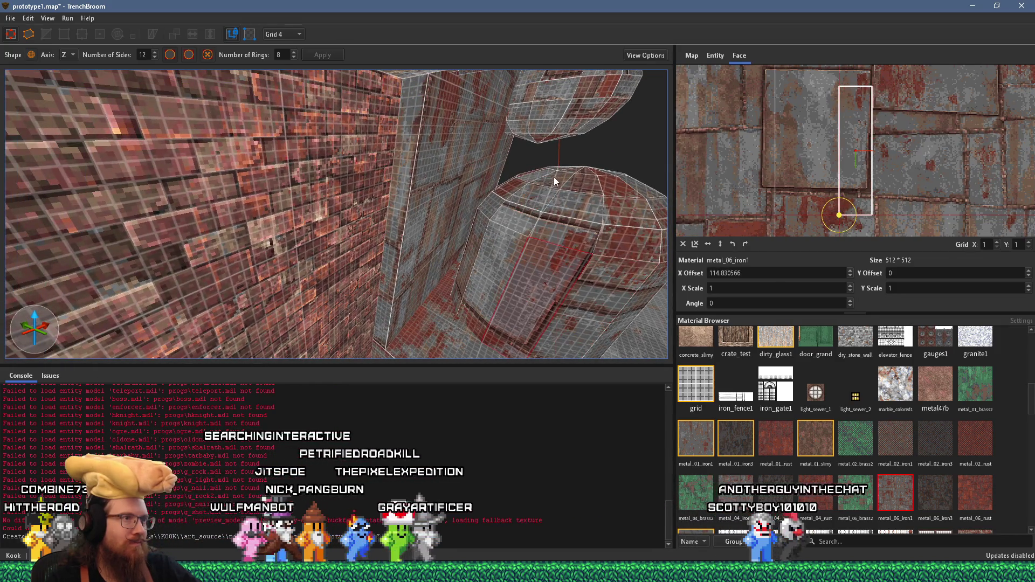
Step: Align the remaining lower capsule faces, then select the whole sphere brush
{"action": "mouse_move", "coordinate": [569, 169]}
{"action": "left_mouse_down"}
{"action": "mouse_move", "coordinate": [543, 239]}
{"action": "mouse_move", "coordinate": [466, 287]}
{"action": "left_mouse_up"}
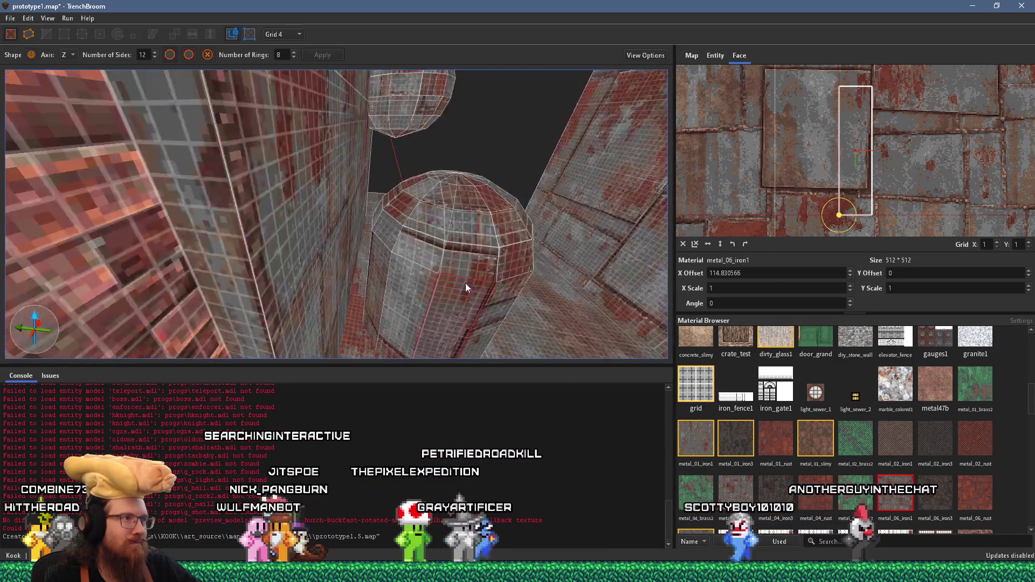
{"action": "left_click", "coordinate": [410, 288], "text": "shift"}
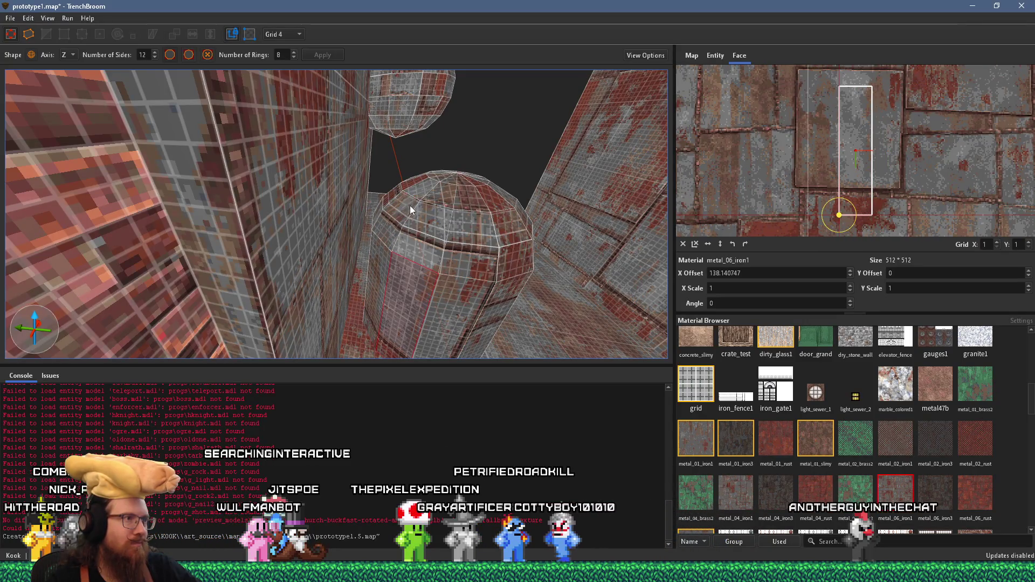
{"action": "mouse_move", "coordinate": [438, 177]}
{"action": "left_mouse_down"}
{"action": "mouse_move", "coordinate": [454, 240]}
{"action": "mouse_move", "coordinate": [439, 260]}
{"action": "mouse_move", "coordinate": [478, 279]}
{"action": "mouse_move", "coordinate": [488, 301]}
{"action": "left_mouse_up"}
{"action": "left_click", "coordinate": [386, 293], "text": "shift"}
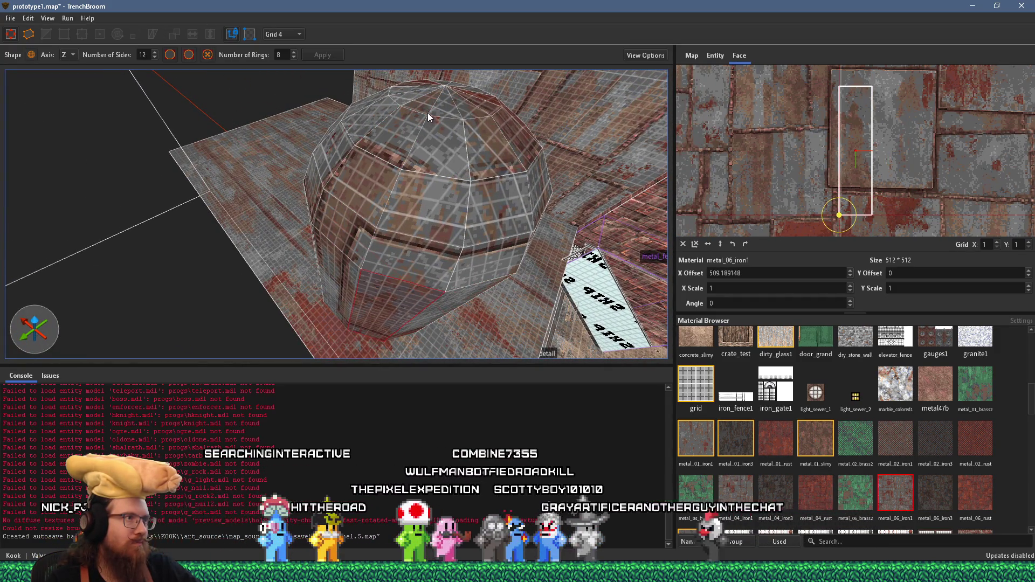
{"action": "left_click_drag", "start_coordinate": [446, 192], "coordinate": [451, 251]}
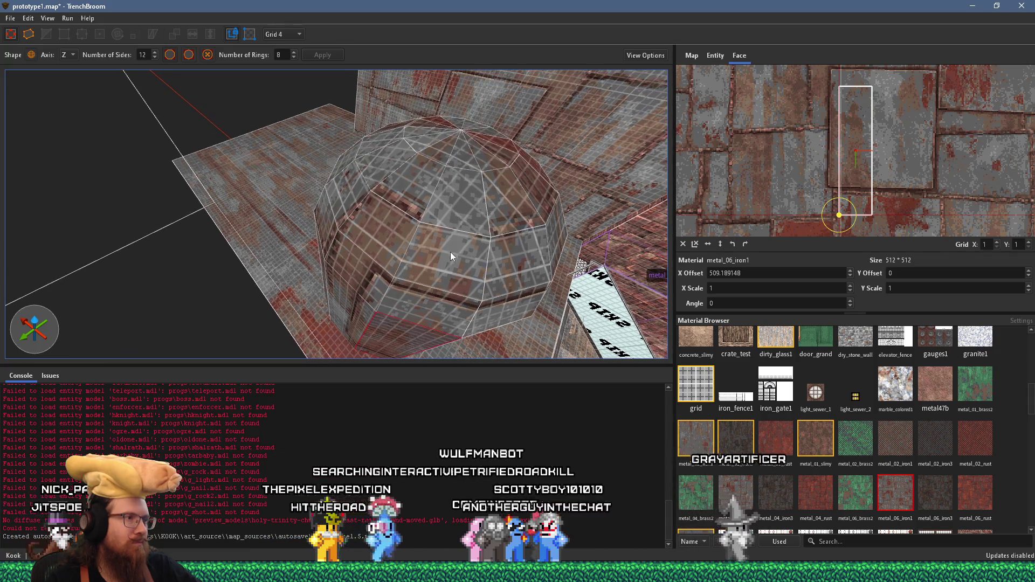
{"action": "left_click", "coordinate": [464, 216], "text": "shift"}
{"action": "mouse_move", "coordinate": [464, 216]}
{"action": "left_mouse_down"}
{"action": "mouse_move", "coordinate": [522, 273]}
{"action": "mouse_move", "coordinate": [320, 259]}
{"action": "mouse_move", "coordinate": [329, 245]}
{"action": "mouse_move", "coordinate": [231, 219]}
{"action": "mouse_move", "coordinate": [271, 215]}
{"action": "mouse_move", "coordinate": [299, 250]}
{"action": "left_mouse_up"}
{"action": "left_click", "coordinate": [395, 255]}
{"action": "mouse_move", "coordinate": [417, 278]}
{"action": "left_mouse_down"}
{"action": "mouse_move", "coordinate": [404, 195]}
{"action": "mouse_move", "coordinate": [552, 266]}
{"action": "mouse_move", "coordinate": [577, 298]}
{"action": "mouse_move", "coordinate": [455, 335]}
{"action": "mouse_move", "coordinate": [396, 317]}
{"action": "mouse_move", "coordinate": [366, 247]}
{"action": "mouse_move", "coordinate": [319, 229]}
{"action": "left_mouse_up"}
{"action": "left_click_drag", "start_coordinate": [393, 229], "coordinate": [235, 232]}
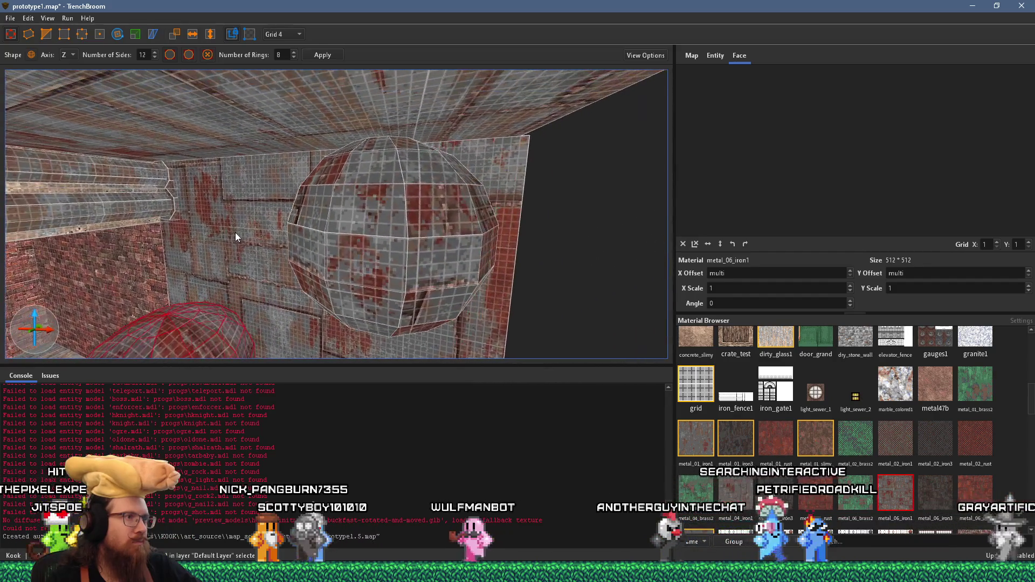
Step: Select a sphere face and slide its rusty metal texture sideways
{"action": "left_click", "coordinate": [389, 254]}
{"action": "mouse_move", "coordinate": [390, 260]}
{"action": "left_mouse_down"}
{"action": "mouse_move", "coordinate": [413, 299]}
{"action": "mouse_move", "coordinate": [404, 285]}
{"action": "left_mouse_up"}
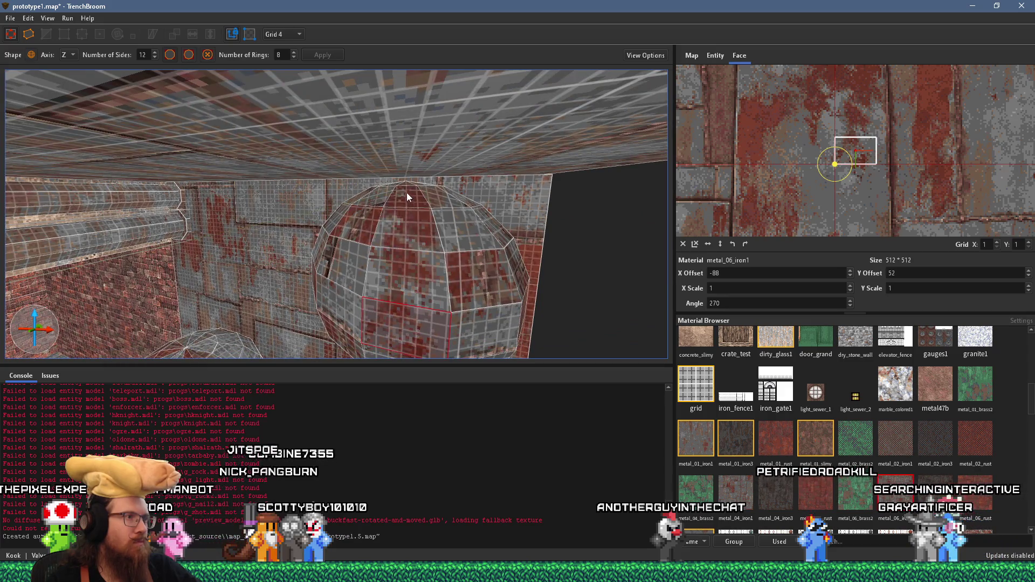
{"action": "mouse_move", "coordinate": [420, 284]}
{"action": "left_mouse_down"}
{"action": "mouse_move", "coordinate": [385, 280]}
{"action": "mouse_move", "coordinate": [336, 312]}
{"action": "left_mouse_up"}
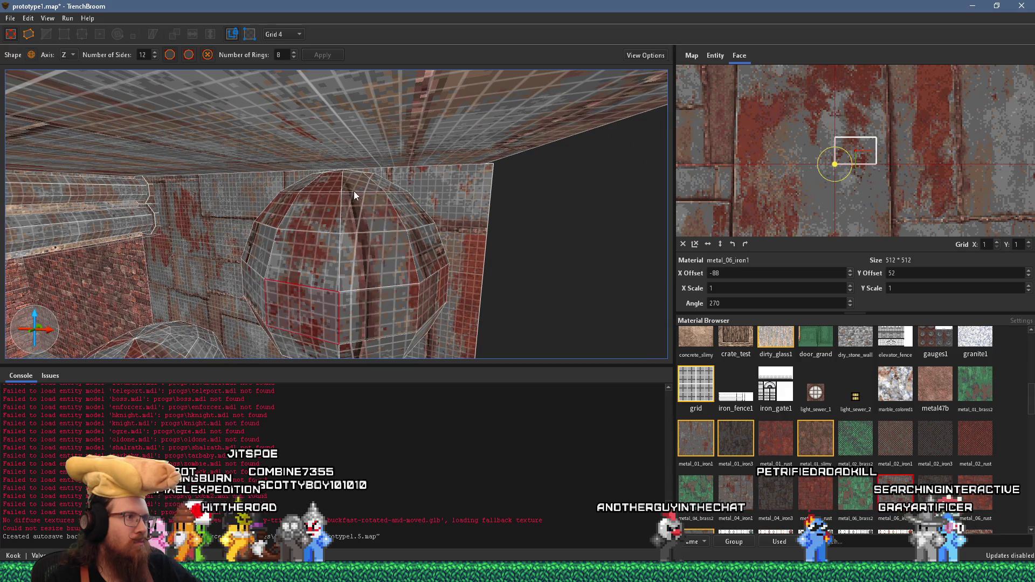
{"action": "left_click_drag", "start_coordinate": [348, 171], "coordinate": [151, 281]}
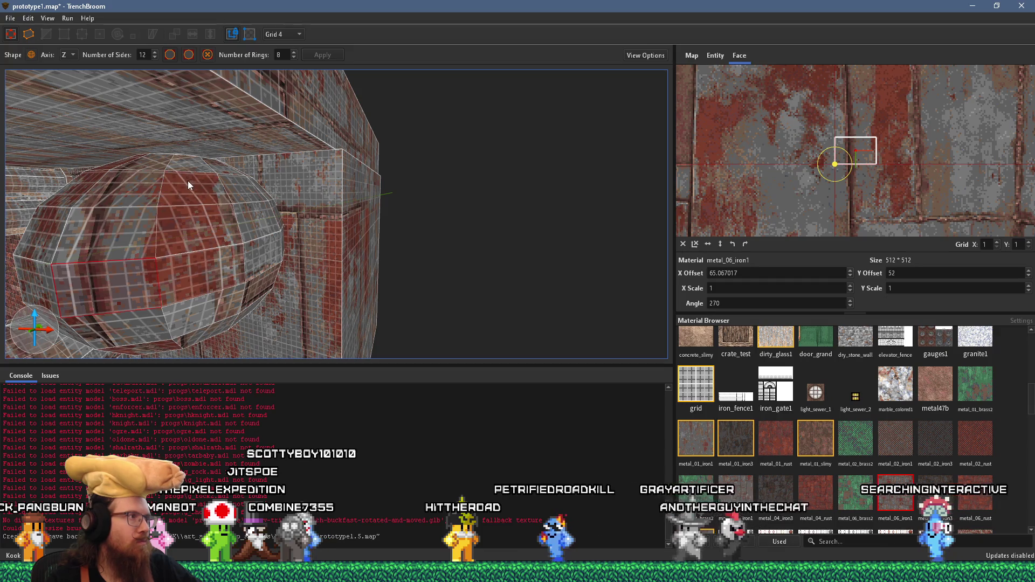
{"action": "mouse_move", "coordinate": [182, 154]}
{"action": "left_mouse_down"}
{"action": "mouse_move", "coordinate": [211, 193]}
{"action": "mouse_move", "coordinate": [169, 237]}
{"action": "left_mouse_up"}
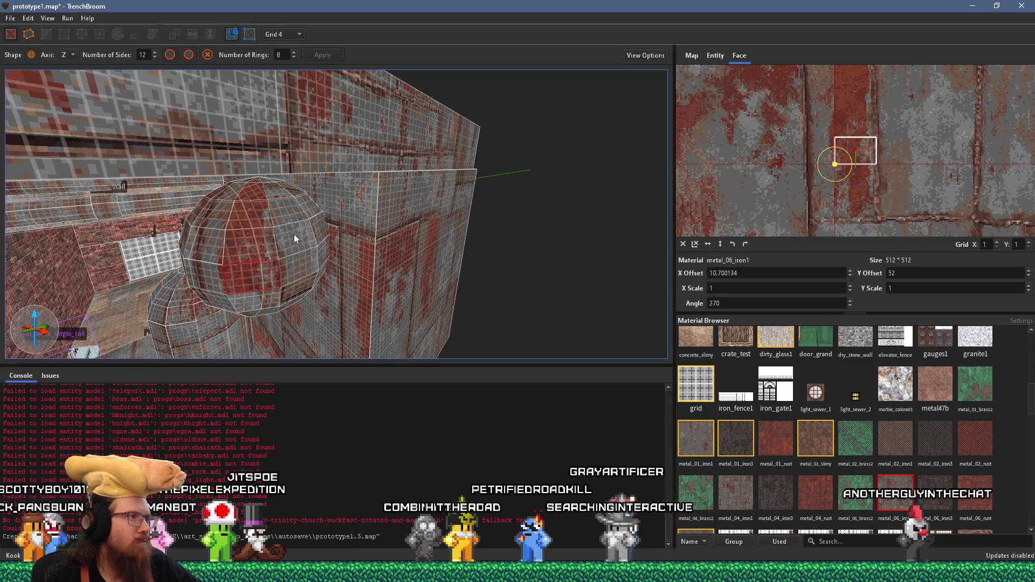
{"action": "mouse_move", "coordinate": [267, 180]}
{"action": "left_mouse_down"}
{"action": "mouse_move", "coordinate": [217, 250]}
{"action": "mouse_move", "coordinate": [204, 207]}
{"action": "mouse_move", "coordinate": [337, 181]}
{"action": "mouse_move", "coordinate": [276, 123]}
{"action": "mouse_move", "coordinate": [284, 158]}
{"action": "mouse_move", "coordinate": [392, 194]}
{"action": "left_mouse_up"}
{"action": "left_click", "coordinate": [201, 293]}
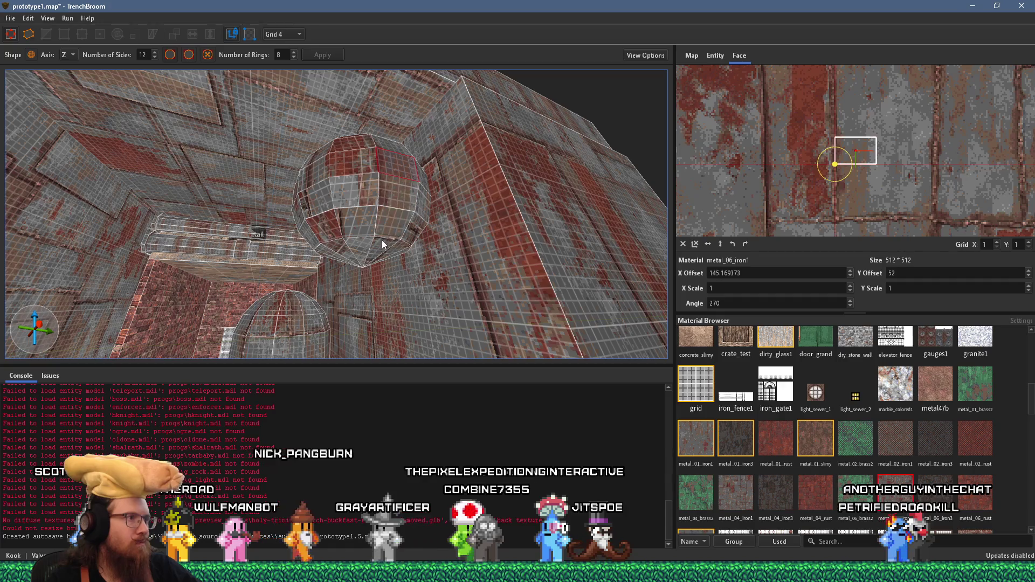
Step: Check the texture offsets on several more sphere faces, then select the whole sphere brush
{"action": "left_click", "coordinate": [358, 173]}
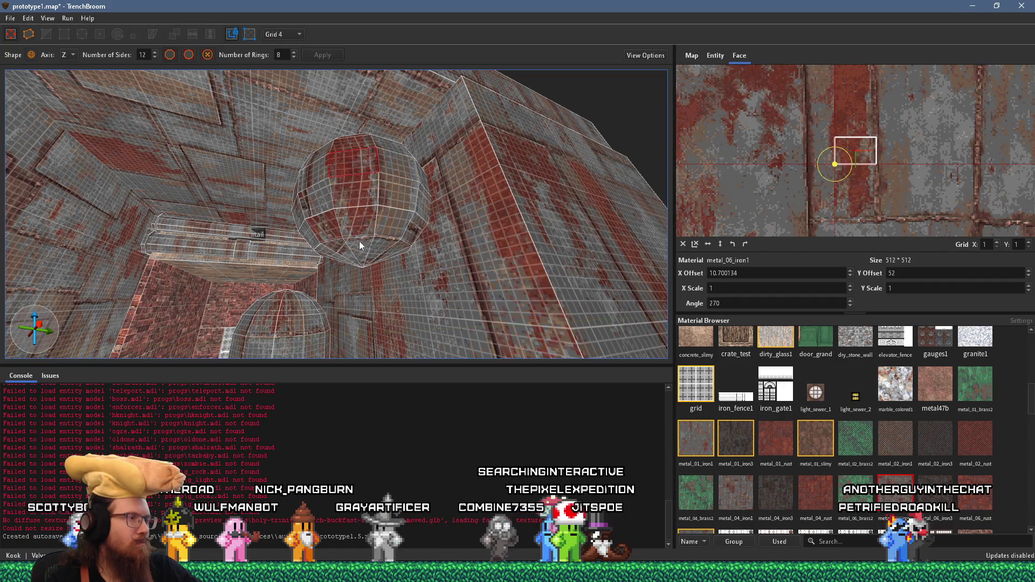
{"action": "left_click_drag", "start_coordinate": [359, 241], "coordinate": [441, 211]}
{"action": "left_click", "coordinate": [438, 161]}
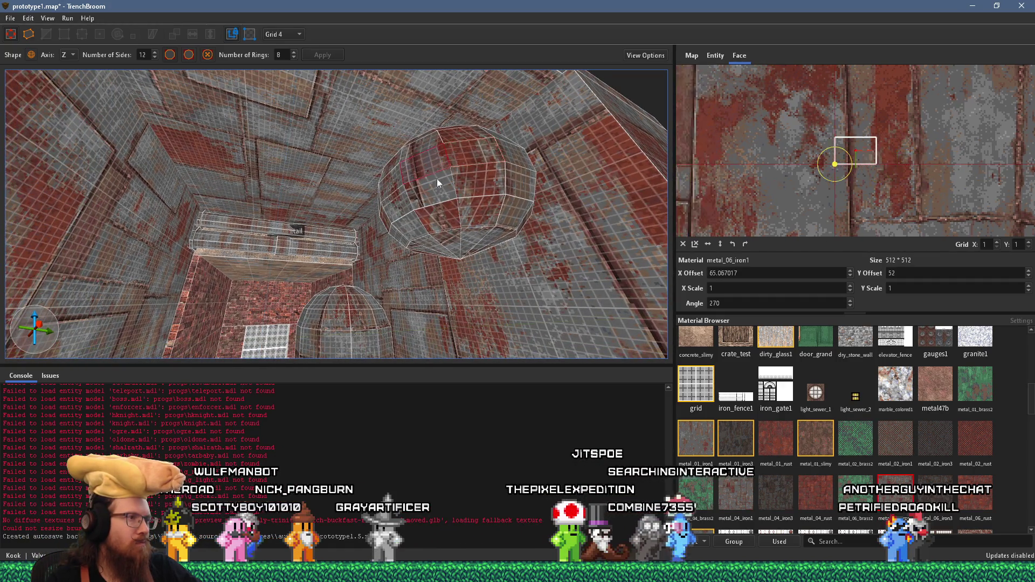
{"action": "left_click_drag", "start_coordinate": [447, 233], "coordinate": [488, 202]}
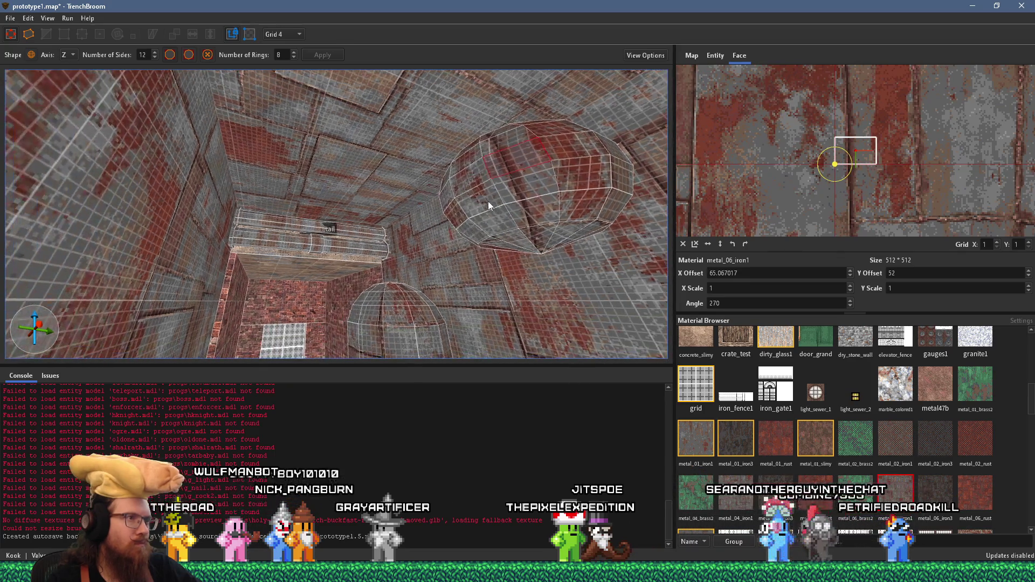
{"action": "mouse_move", "coordinate": [517, 239]}
{"action": "left_mouse_down"}
{"action": "mouse_move", "coordinate": [575, 252]}
{"action": "mouse_move", "coordinate": [625, 246]}
{"action": "mouse_move", "coordinate": [484, 222]}
{"action": "mouse_move", "coordinate": [490, 193]}
{"action": "left_mouse_up"}
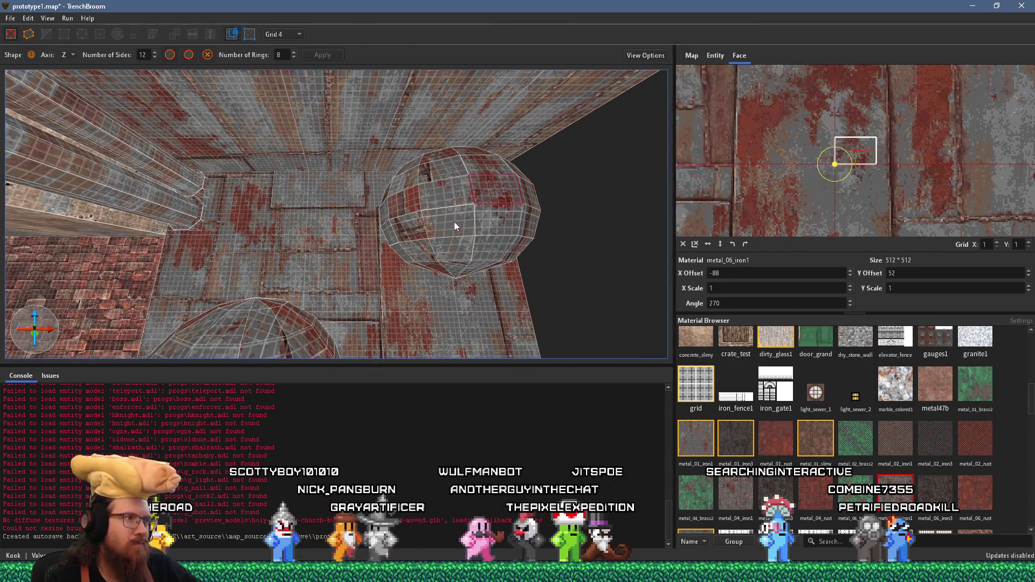
{"action": "mouse_move", "coordinate": [454, 262]}
{"action": "left_mouse_down"}
{"action": "mouse_move", "coordinate": [522, 260]}
{"action": "mouse_move", "coordinate": [593, 195]}
{"action": "left_mouse_up"}
{"action": "left_click", "coordinate": [593, 195]}
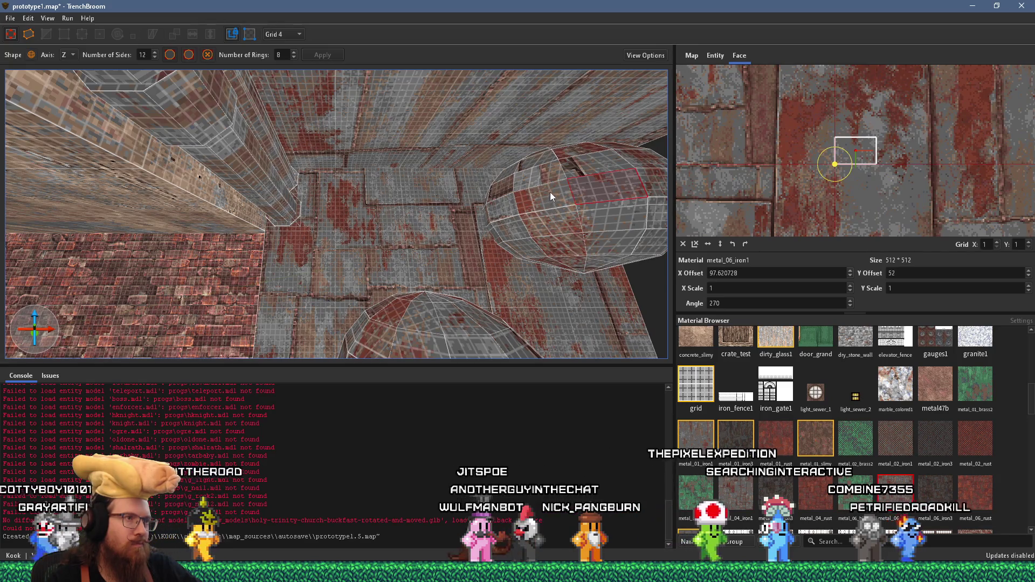
{"action": "left_click_drag", "start_coordinate": [551, 192], "coordinate": [550, 286]}
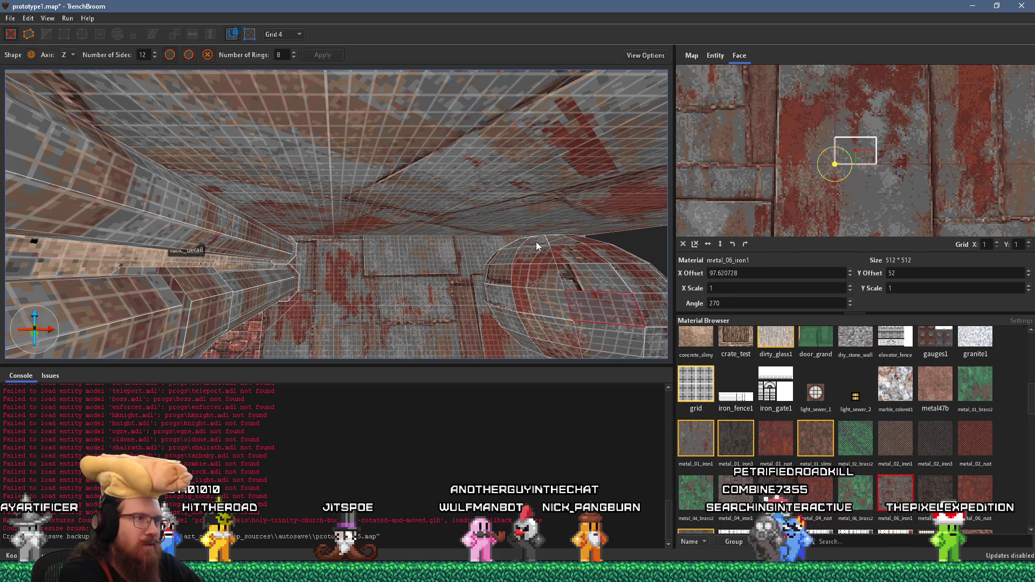
{"action": "left_click", "coordinate": [577, 267]}
{"action": "mouse_move", "coordinate": [579, 293]}
{"action": "left_mouse_down"}
{"action": "mouse_move", "coordinate": [515, 274]}
{"action": "mouse_move", "coordinate": [491, 294]}
{"action": "mouse_move", "coordinate": [431, 239]}
{"action": "mouse_move", "coordinate": [381, 232]}
{"action": "mouse_move", "coordinate": [389, 193]}
{"action": "mouse_move", "coordinate": [435, 253]}
{"action": "mouse_move", "coordinate": [411, 228]}
{"action": "left_mouse_up"}
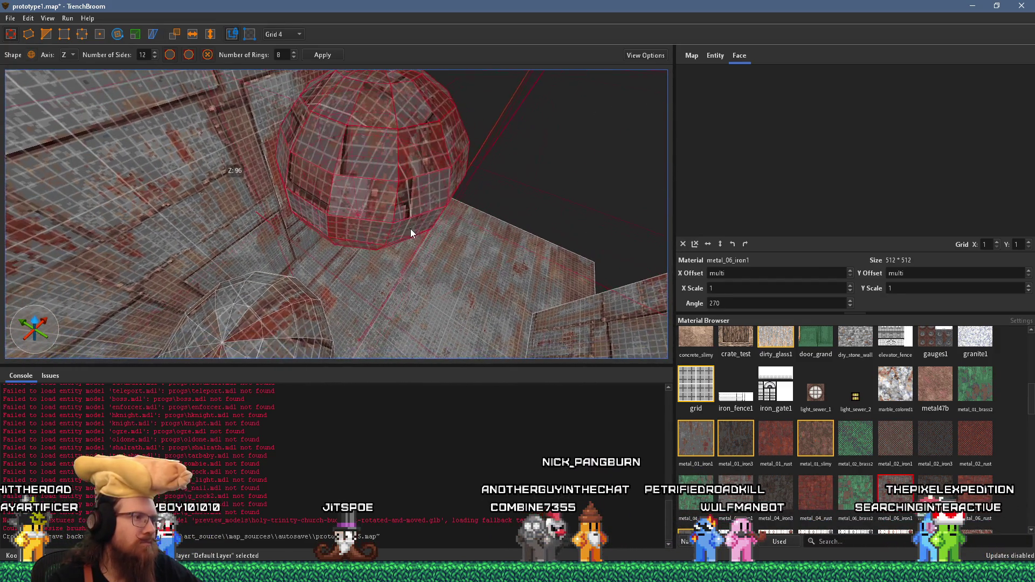
{"action": "left_click", "coordinate": [413, 220], "text": "shift"}
{"action": "mouse_move", "coordinate": [382, 79]}
{"action": "left_mouse_down"}
{"action": "mouse_move", "coordinate": [360, 174]}
{"action": "mouse_move", "coordinate": [461, 232]}
{"action": "left_mouse_up"}
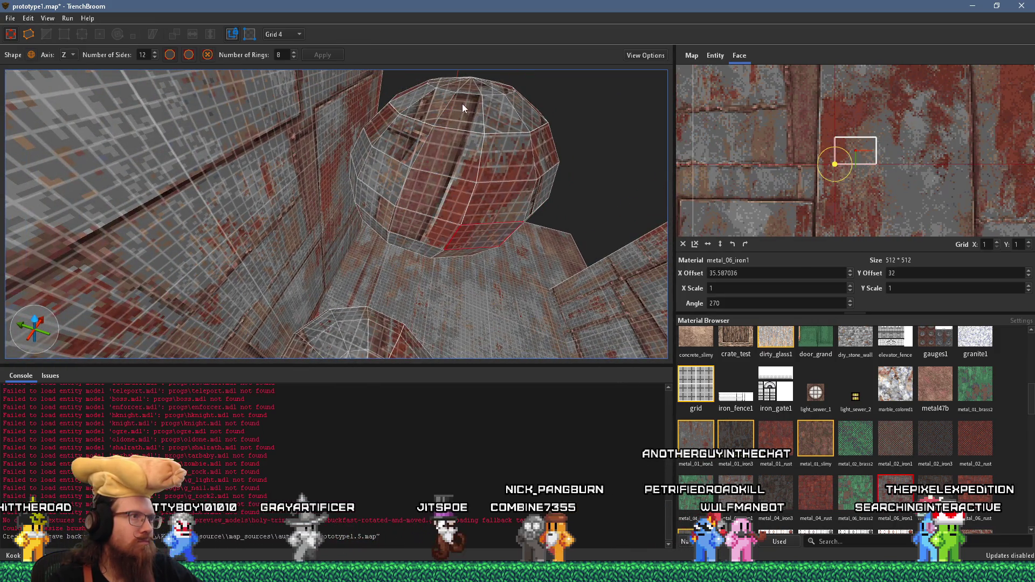
{"action": "mouse_move", "coordinate": [467, 97]}
{"action": "left_mouse_down"}
{"action": "mouse_move", "coordinate": [452, 140]}
{"action": "mouse_move", "coordinate": [428, 163]}
{"action": "mouse_move", "coordinate": [357, 75]}
{"action": "mouse_move", "coordinate": [346, 111]}
{"action": "mouse_move", "coordinate": [319, 111]}
{"action": "mouse_move", "coordinate": [400, 213]}
{"action": "mouse_move", "coordinate": [456, 254]}
{"action": "mouse_move", "coordinate": [357, 267]}
{"action": "left_mouse_up"}
{"action": "left_click_drag", "start_coordinate": [381, 159], "coordinate": [422, 210]}
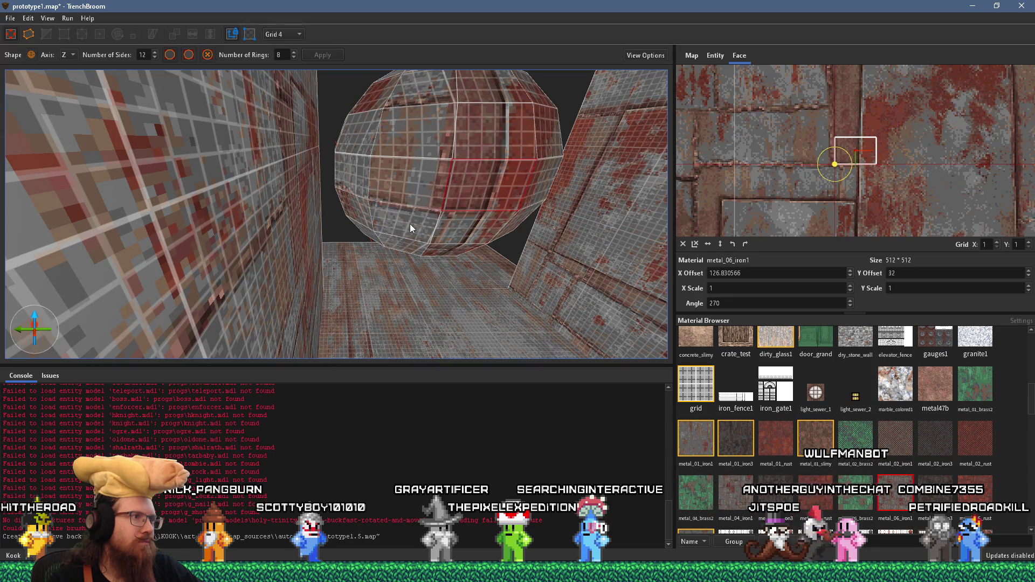
{"action": "left_click", "coordinate": [406, 248], "text": "shift"}
{"action": "scroll", "coordinate": [370, 181], "scroll_direction": "up", "scroll_amount": 5}
{"action": "scroll", "coordinate": [360, 156], "scroll_direction": "down", "scroll_amount": 3}
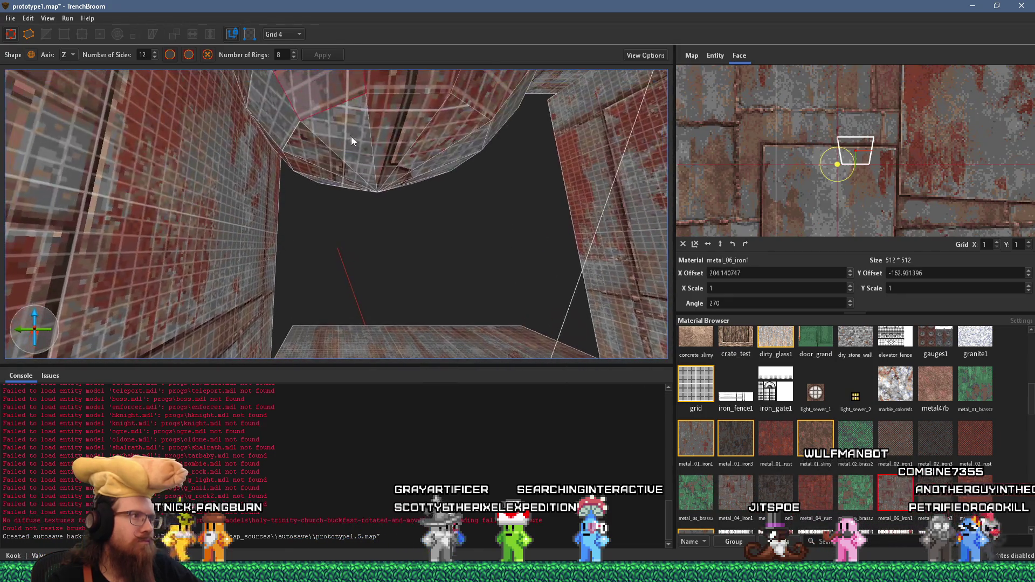
{"action": "scroll", "coordinate": [399, 200], "scroll_direction": "down", "scroll_amount": 3}
{"action": "scroll", "coordinate": [429, 250], "scroll_direction": "down", "scroll_amount": 5}
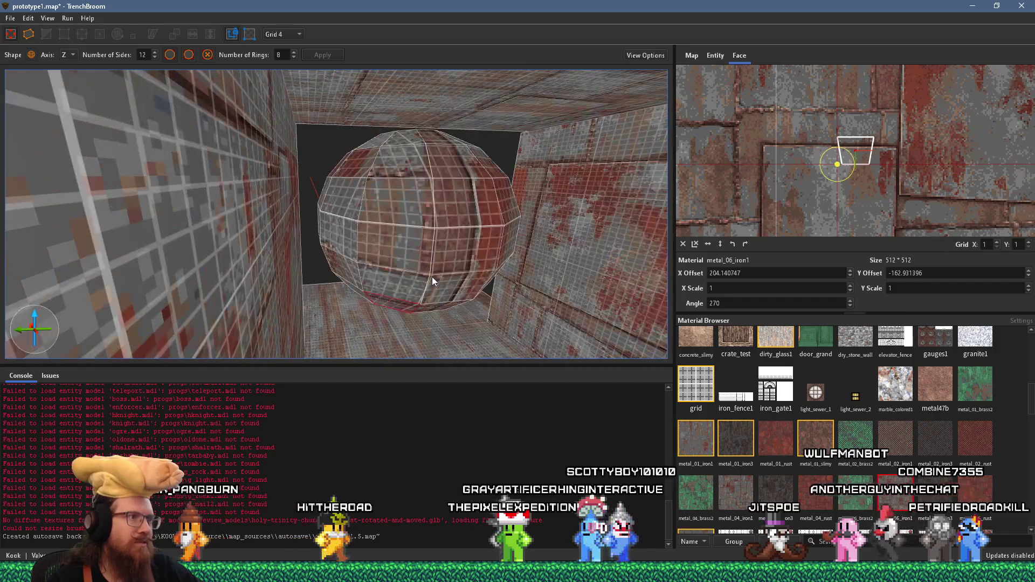
{"action": "left_click", "coordinate": [423, 304]}
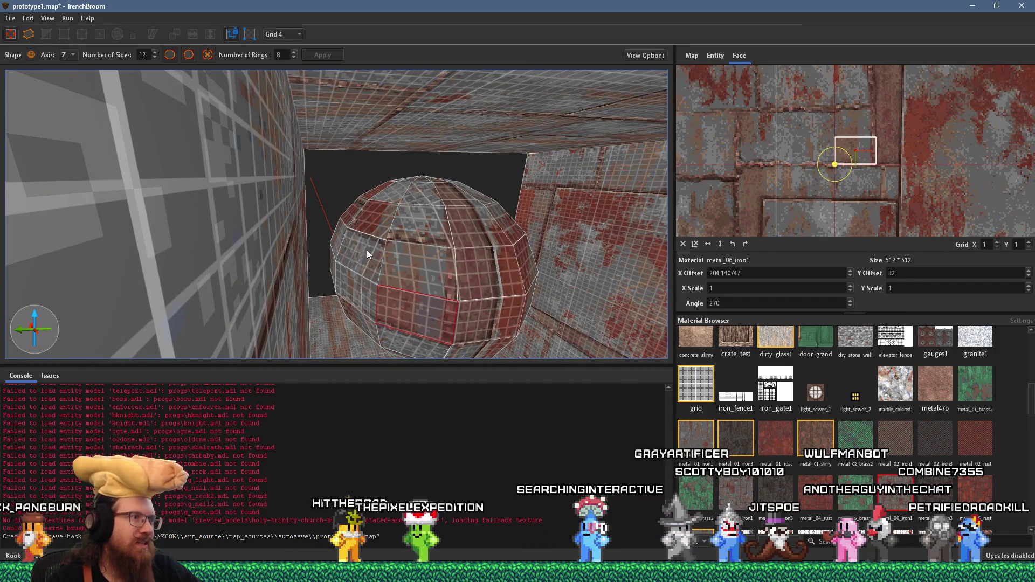
{"action": "scroll", "coordinate": [407, 182], "scroll_direction": "down", "scroll_amount": 2}
{"action": "scroll", "coordinate": [411, 208], "scroll_direction": "up", "scroll_amount": 5}
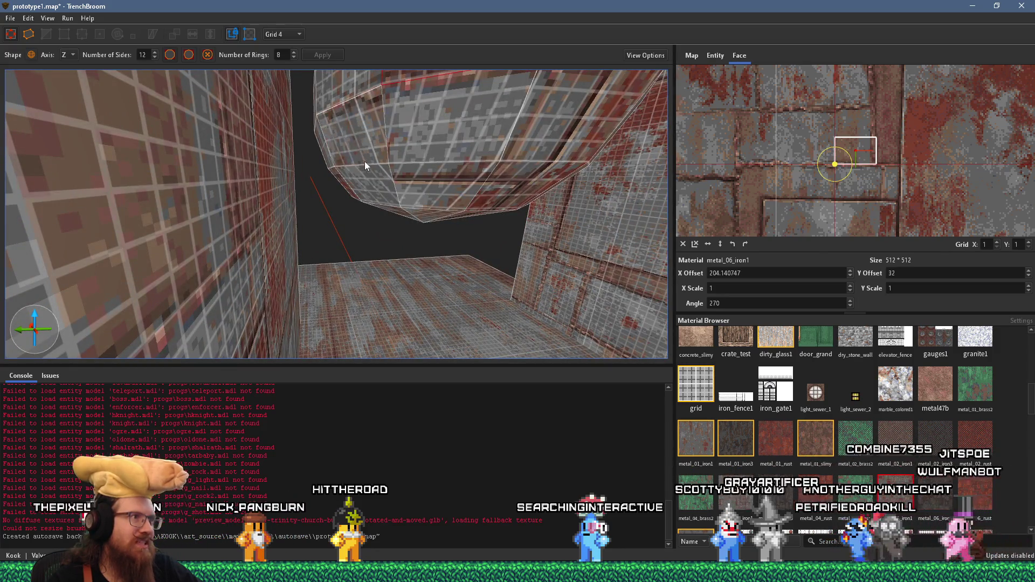
{"action": "scroll", "coordinate": [405, 224], "scroll_direction": "up", "scroll_amount": 3}
{"action": "scroll", "coordinate": [405, 225], "scroll_direction": "up", "scroll_amount": 1}
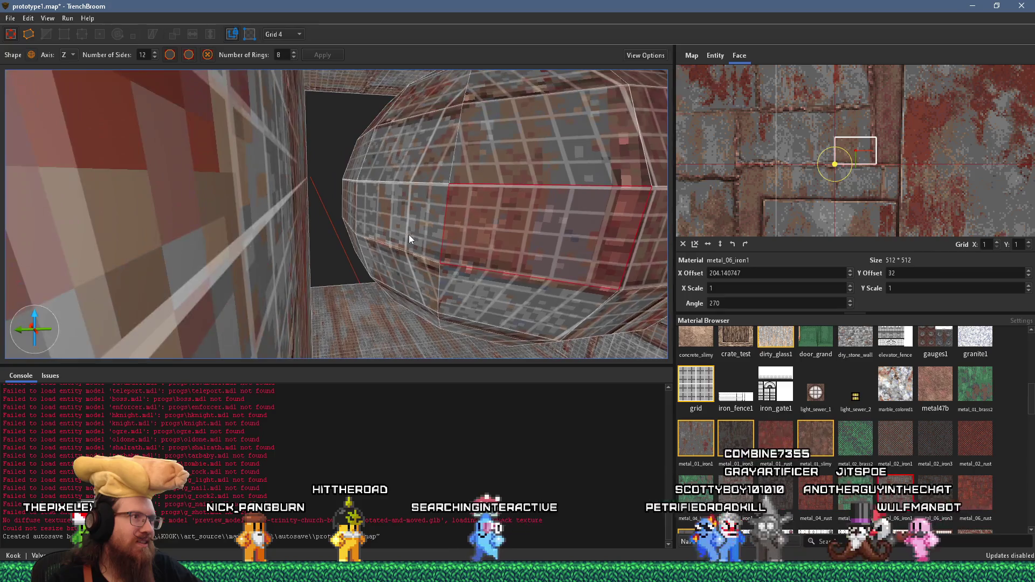
{"action": "scroll", "coordinate": [408, 235], "scroll_direction": "up", "scroll_amount": 3}
{"action": "scroll", "coordinate": [423, 281], "scroll_direction": "down", "scroll_amount": 6}
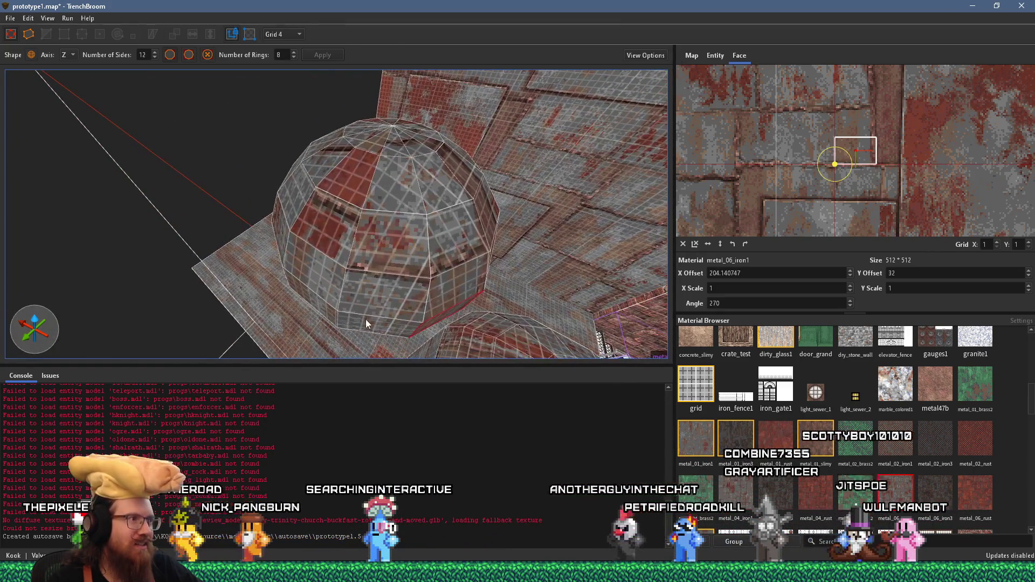
{"action": "left_click", "coordinate": [365, 320]}
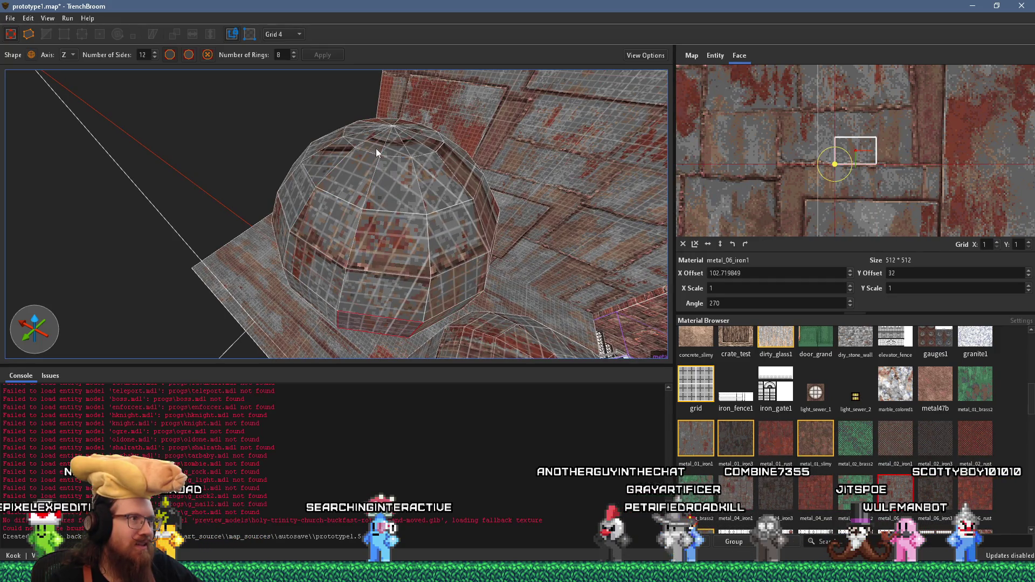
{"action": "scroll", "coordinate": [358, 211], "scroll_direction": "up", "scroll_amount": 5}
{"action": "scroll", "coordinate": [362, 140], "scroll_direction": "down", "scroll_amount": 5}
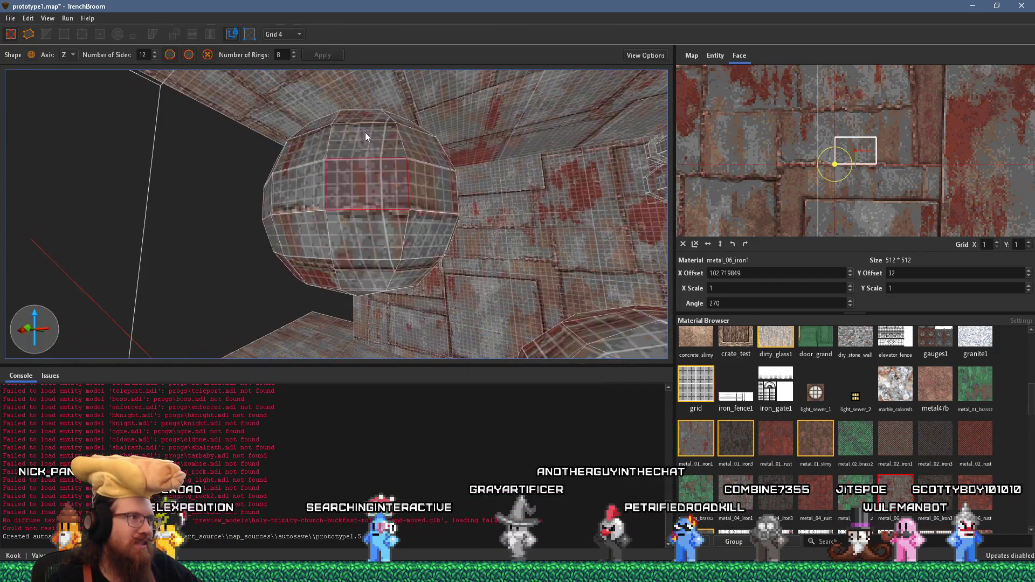
{"action": "left_click", "coordinate": [324, 174]}
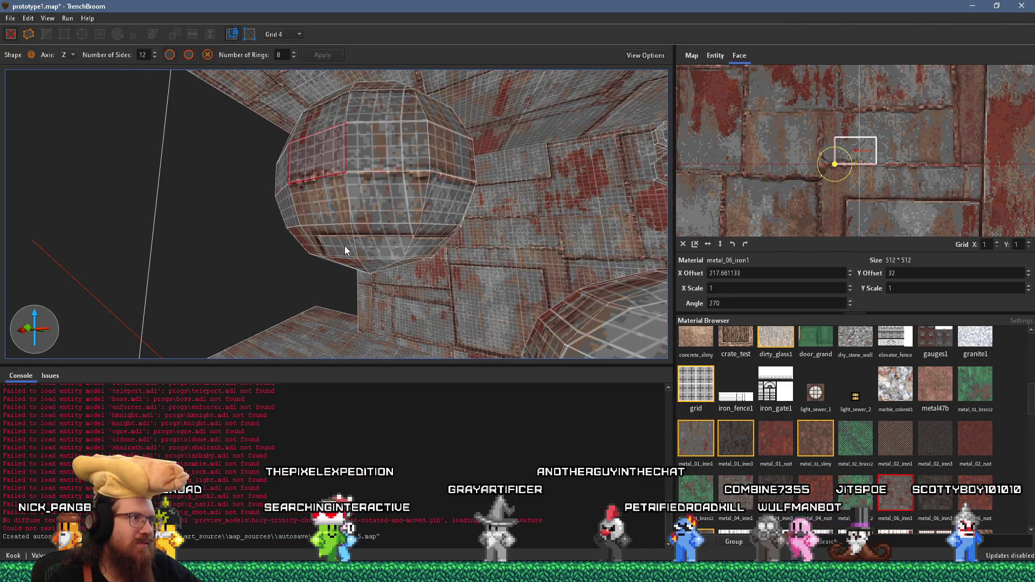
{"action": "scroll", "coordinate": [431, 275], "scroll_direction": "up", "scroll_amount": 4}
{"action": "scroll", "coordinate": [452, 284], "scroll_direction": "down", "scroll_amount": 3}
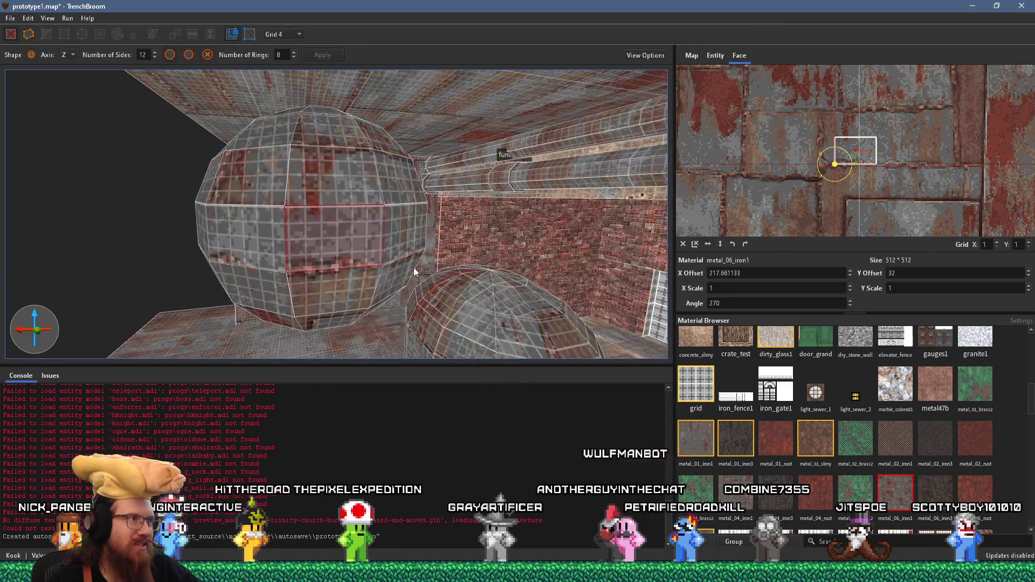
{"action": "scroll", "coordinate": [414, 267], "scroll_direction": "down", "scroll_amount": 3}
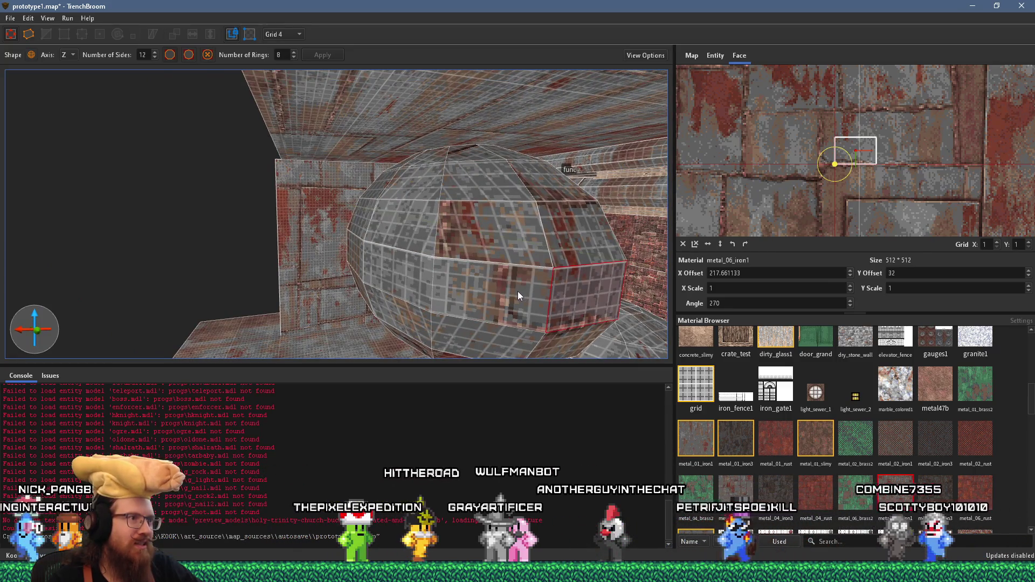
{"action": "scroll", "coordinate": [478, 193], "scroll_direction": "up", "scroll_amount": 1}
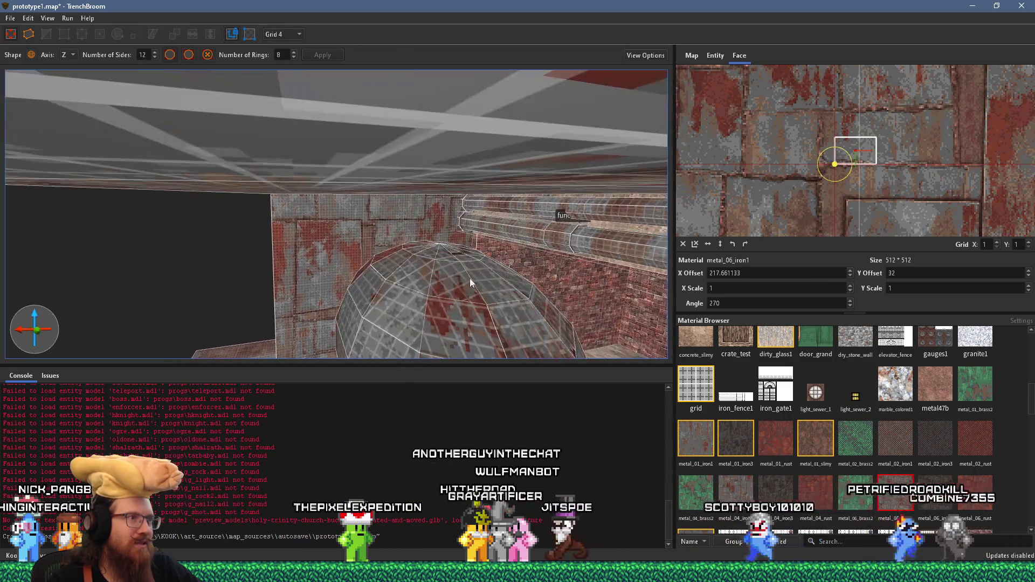
{"action": "left_click", "coordinate": [448, 258]}
{"action": "scroll", "coordinate": [460, 211], "scroll_direction": "down", "scroll_amount": 3}
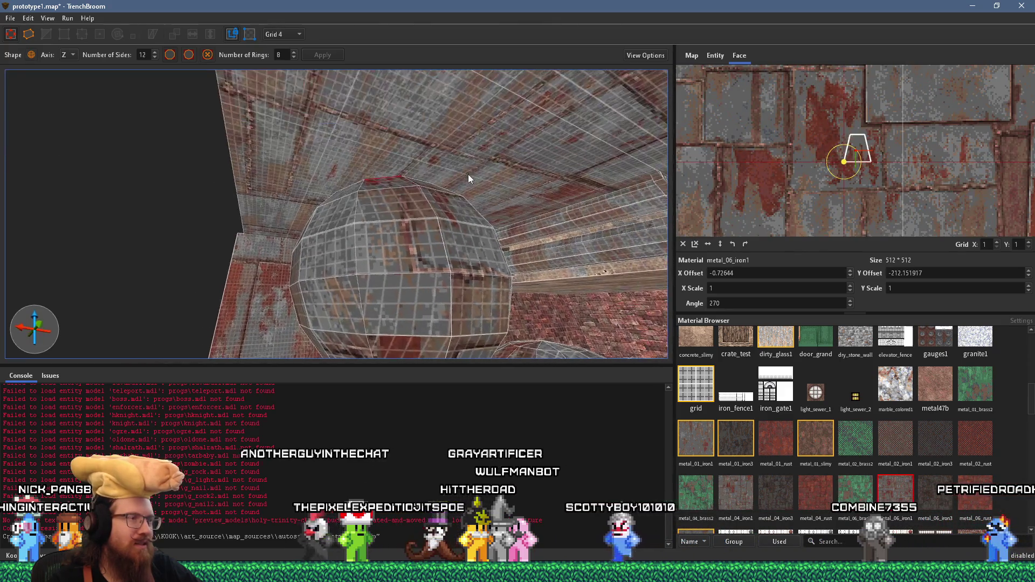
{"action": "left_click", "coordinate": [416, 243]}
{"action": "scroll", "coordinate": [429, 229], "scroll_direction": "up", "scroll_amount": 4}
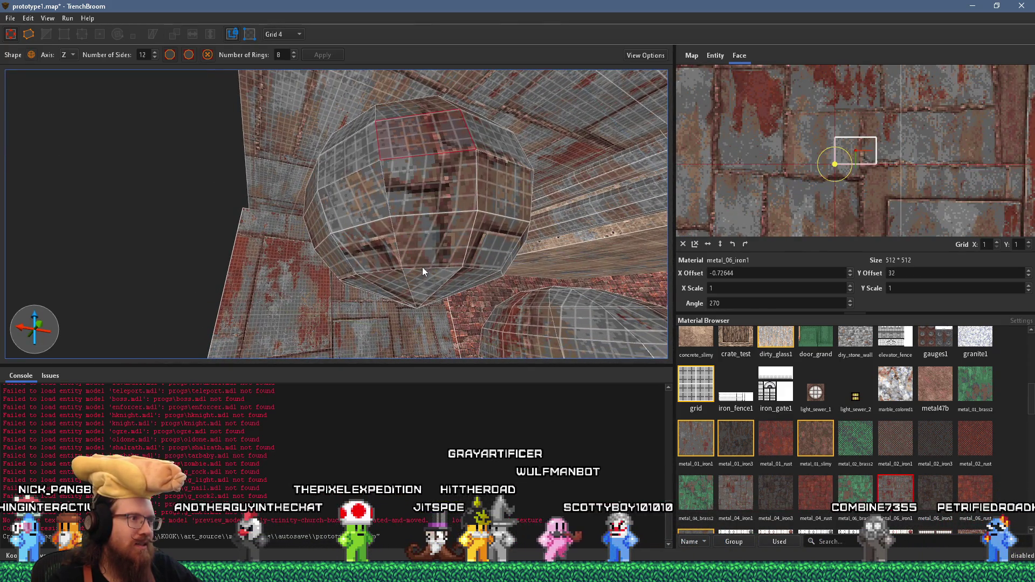
{"action": "scroll", "coordinate": [425, 257], "scroll_direction": "up", "scroll_amount": 3}
{"action": "scroll", "coordinate": [464, 205], "scroll_direction": "down", "scroll_amount": 4}
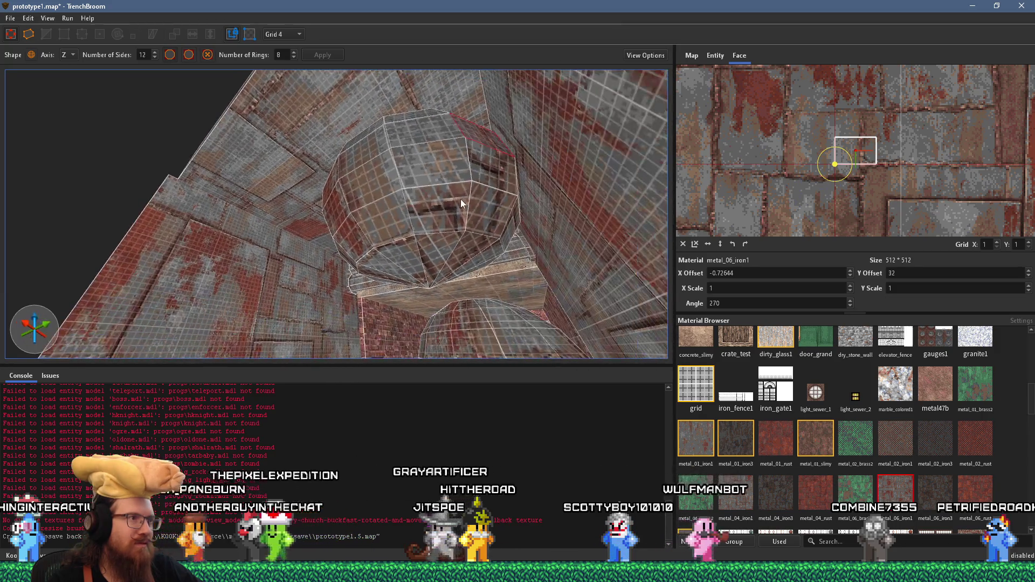
{"action": "left_click", "coordinate": [393, 193]}
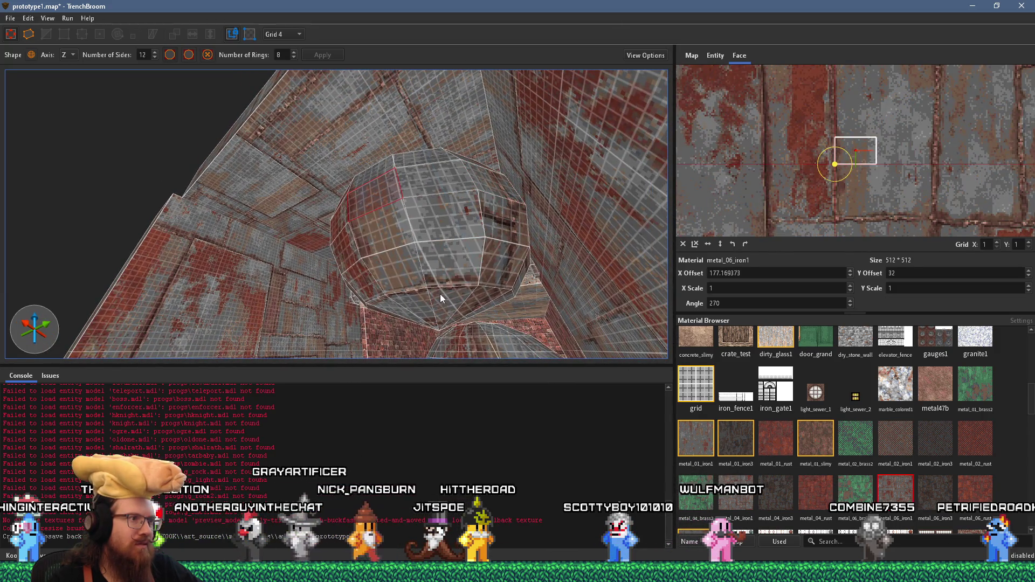
{"action": "mouse_move", "coordinate": [446, 245]}
{"action": "left_mouse_down"}
{"action": "mouse_move", "coordinate": [429, 214]}
{"action": "mouse_move", "coordinate": [422, 276]}
{"action": "mouse_move", "coordinate": [409, 286]}
{"action": "mouse_move", "coordinate": [423, 313]}
{"action": "left_mouse_up"}
{"action": "left_click", "coordinate": [423, 276]}
{"action": "mouse_move", "coordinate": [409, 213]}
{"action": "left_mouse_down"}
{"action": "mouse_move", "coordinate": [433, 262]}
{"action": "mouse_move", "coordinate": [516, 237]}
{"action": "mouse_move", "coordinate": [483, 225]}
{"action": "mouse_move", "coordinate": [323, 219]}
{"action": "mouse_move", "coordinate": [428, 218]}
{"action": "mouse_move", "coordinate": [475, 234]}
{"action": "mouse_move", "coordinate": [549, 224]}
{"action": "mouse_move", "coordinate": [562, 261]}
{"action": "left_mouse_up"}
{"action": "left_click", "coordinate": [561, 262]}
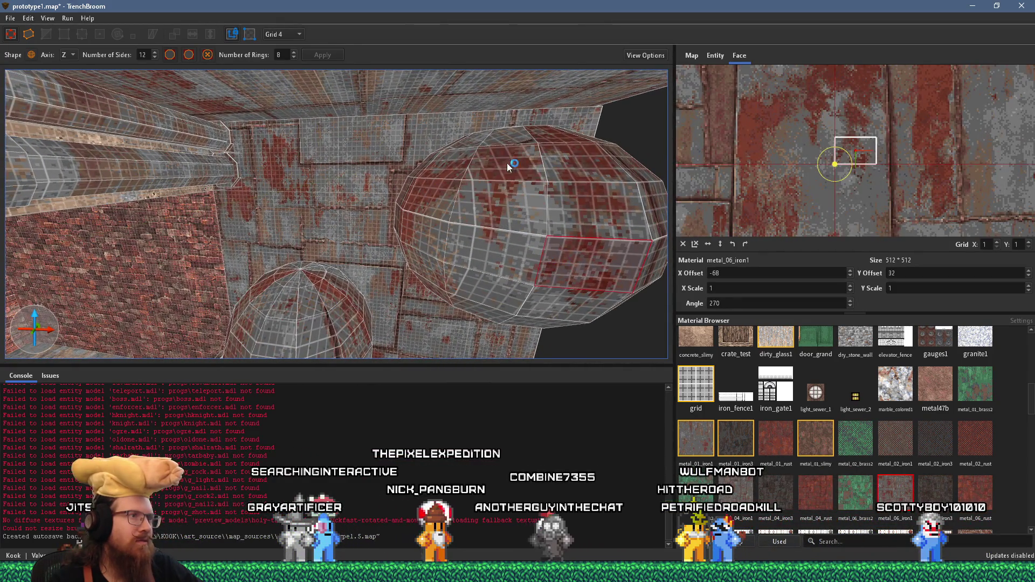
{"action": "mouse_move", "coordinate": [511, 138]}
{"action": "left_mouse_down"}
{"action": "mouse_move", "coordinate": [486, 232]}
{"action": "mouse_move", "coordinate": [428, 234]}
{"action": "mouse_move", "coordinate": [474, 196]}
{"action": "mouse_move", "coordinate": [458, 216]}
{"action": "mouse_move", "coordinate": [521, 241]}
{"action": "mouse_move", "coordinate": [527, 267]}
{"action": "mouse_move", "coordinate": [454, 164]}
{"action": "mouse_move", "coordinate": [423, 166]}
{"action": "mouse_move", "coordinate": [446, 198]}
{"action": "mouse_move", "coordinate": [435, 204]}
{"action": "mouse_move", "coordinate": [309, 168]}
{"action": "mouse_move", "coordinate": [361, 182]}
{"action": "mouse_move", "coordinate": [216, 162]}
{"action": "mouse_move", "coordinate": [255, 211]}
{"action": "mouse_move", "coordinate": [306, 220]}
{"action": "mouse_move", "coordinate": [336, 261]}
{"action": "mouse_move", "coordinate": [347, 253]}
{"action": "mouse_move", "coordinate": [352, 274]}
{"action": "mouse_move", "coordinate": [341, 211]}
{"action": "left_mouse_up"}
{"action": "left_click", "coordinate": [428, 234]}
{"action": "key", "text": "Escape"}
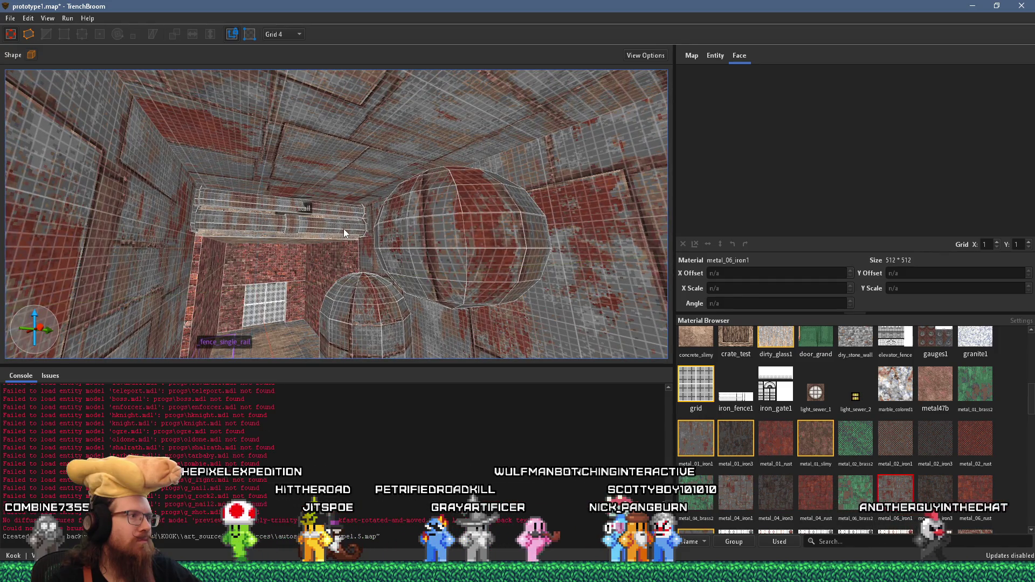
Step: Move the red rail brush toward the sphere and rotate it 270° to stand upright
{"action": "left_click", "coordinate": [344, 229]}
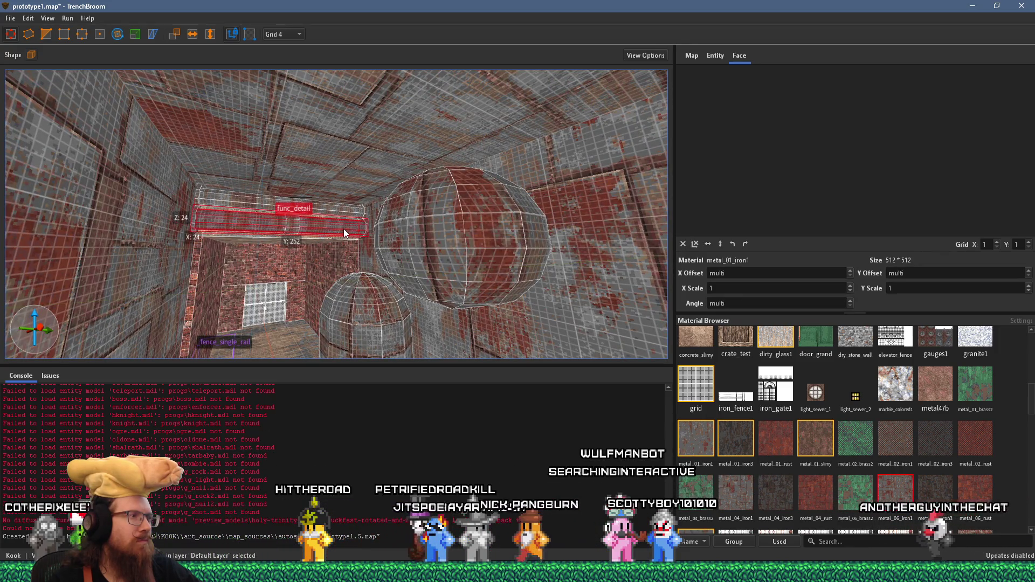
{"action": "mouse_move", "coordinate": [344, 229]}
{"action": "left_mouse_down"}
{"action": "mouse_move", "coordinate": [392, 252]}
{"action": "mouse_move", "coordinate": [439, 192]}
{"action": "mouse_move", "coordinate": [466, 198]}
{"action": "left_mouse_up"}
{"action": "key", "text": "ctrl+u"}
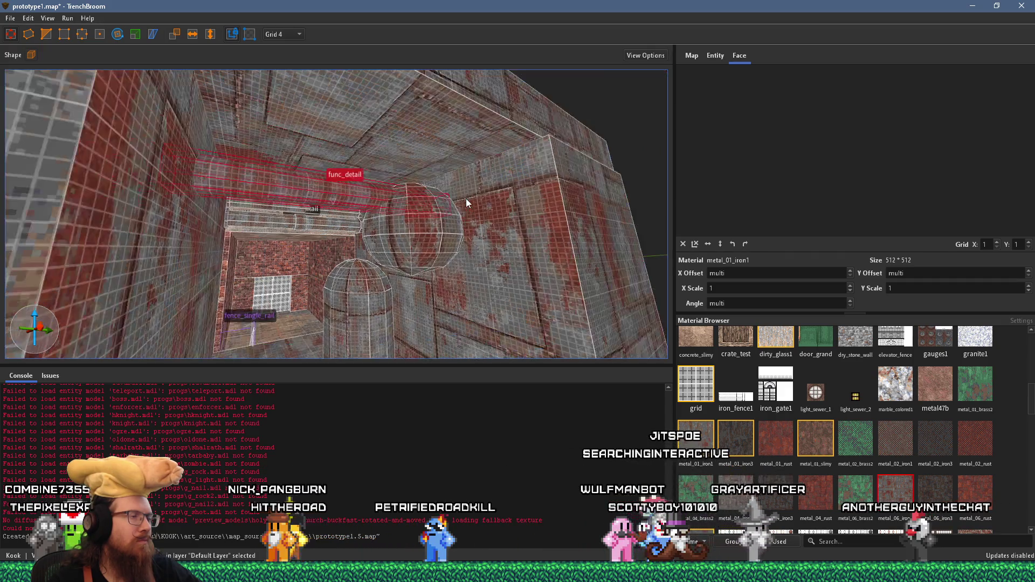
{"action": "left_click", "coordinate": [119, 34]}
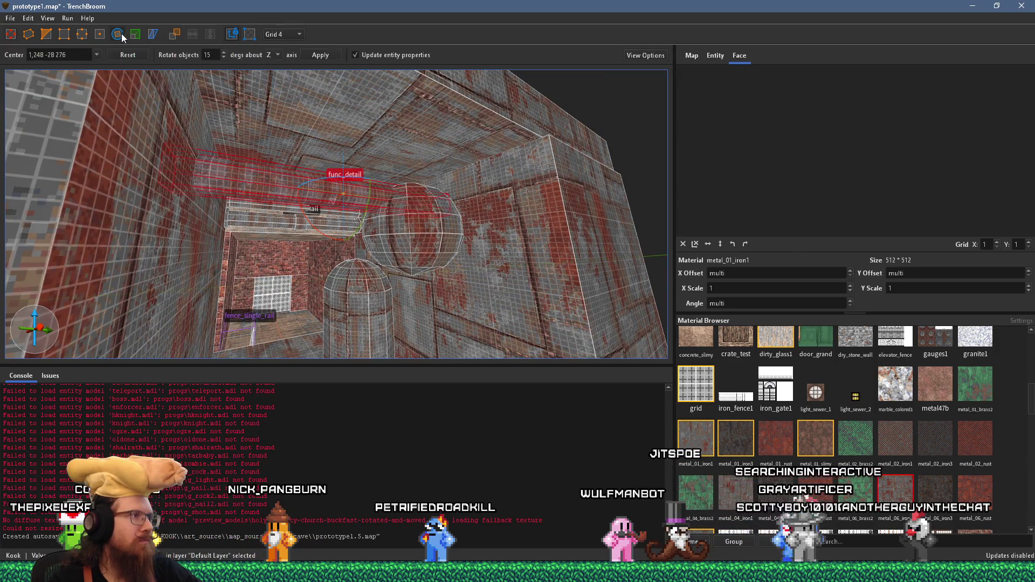
{"action": "left_click_drag", "start_coordinate": [313, 213], "coordinate": [316, 153]}
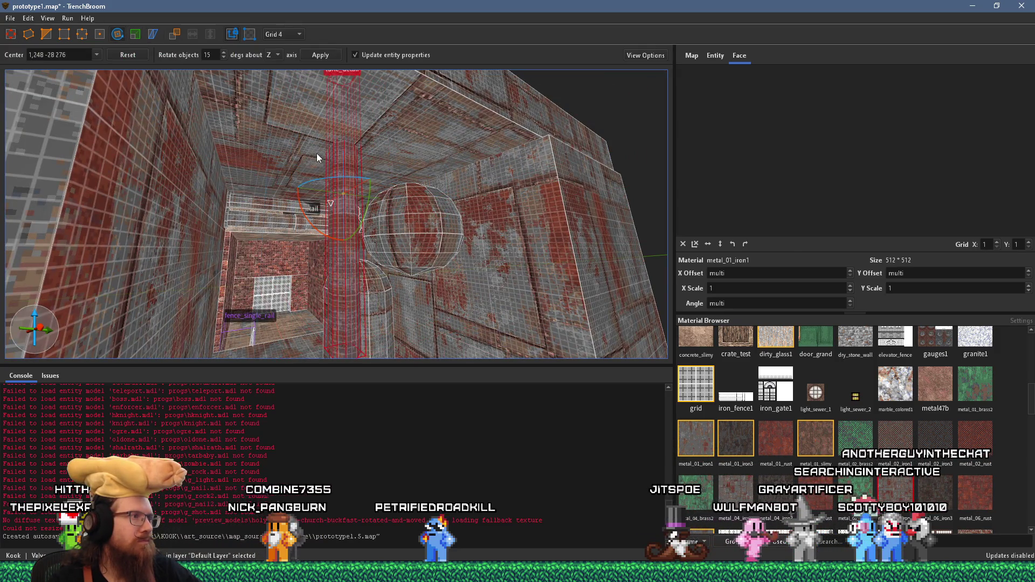
{"action": "key", "text": "Escape"}
Step: Place the upright rail beside the sphere and reset its texture alignment
{"action": "mouse_move", "coordinate": [365, 204]}
{"action": "left_mouse_down"}
{"action": "mouse_move", "coordinate": [476, 234]}
{"action": "mouse_move", "coordinate": [495, 192]}
{"action": "mouse_move", "coordinate": [491, 208]}
{"action": "left_mouse_up"}
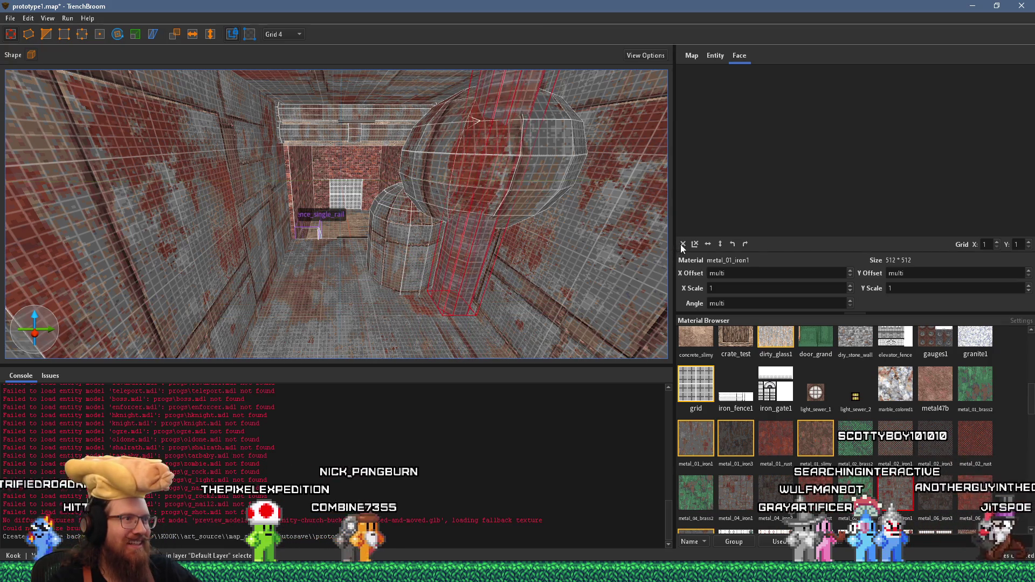
{"action": "left_click", "coordinate": [683, 243]}
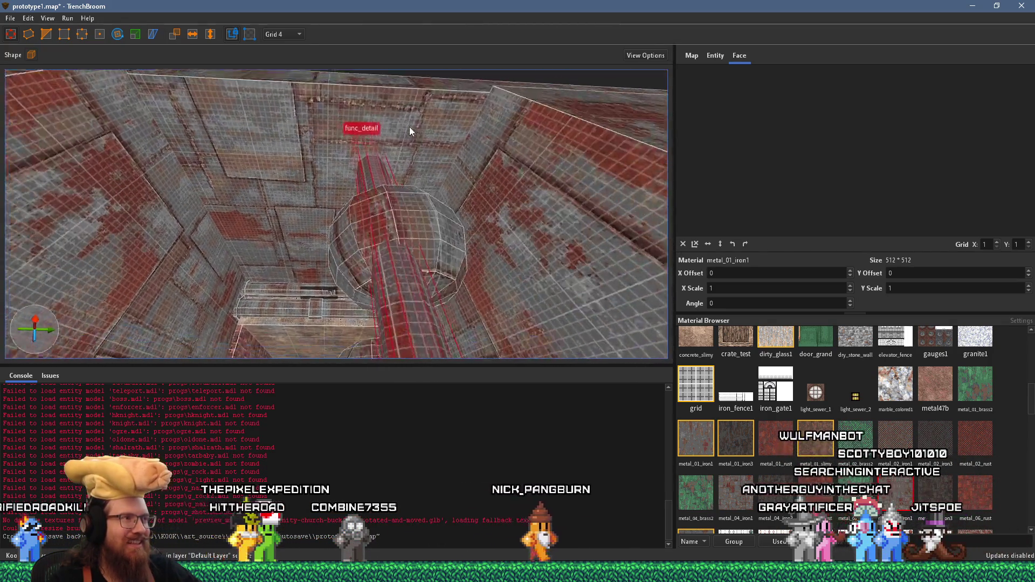
{"action": "left_click_drag", "start_coordinate": [367, 162], "coordinate": [383, 224]}
Step: Make the upright red column a func_detail_fence entity and inspect it from floor to top
{"action": "right_click", "coordinate": [383, 223]}
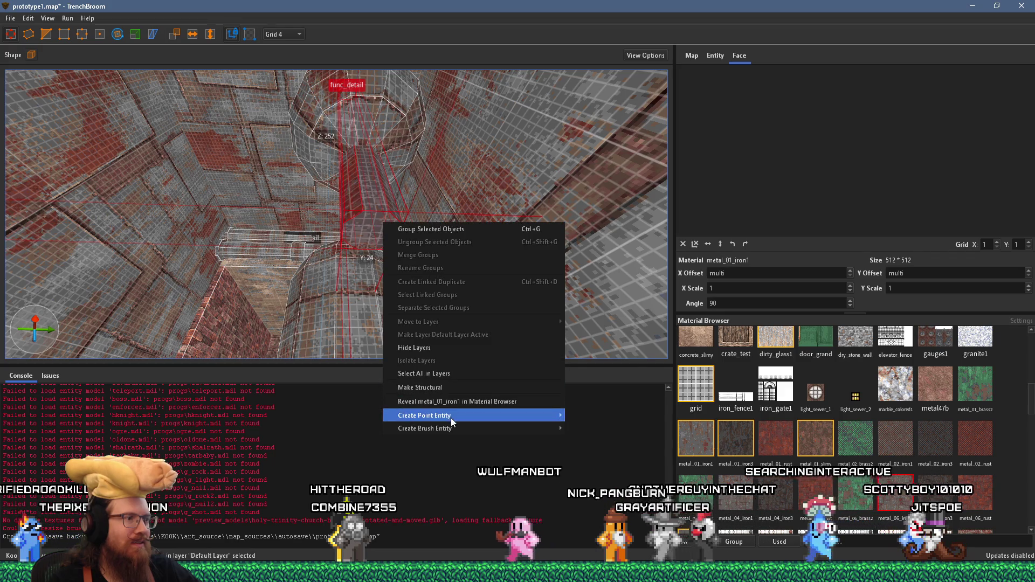
{"action": "mouse_move", "coordinate": [456, 427]}
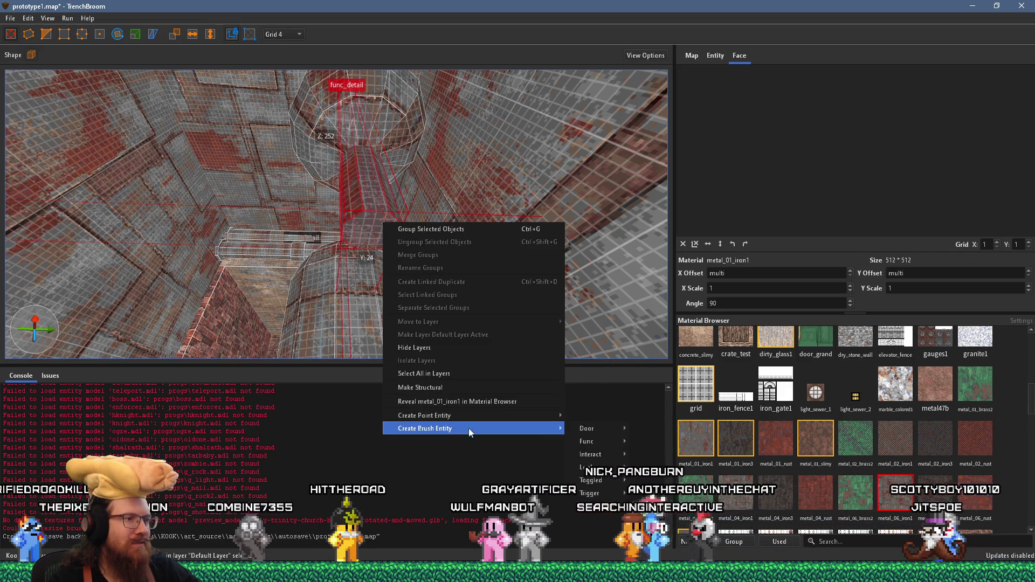
{"action": "mouse_move", "coordinate": [588, 442]}
{"action": "left_click", "coordinate": [694, 450]}
{"action": "mouse_move", "coordinate": [449, 303]}
{"action": "left_mouse_down"}
{"action": "mouse_move", "coordinate": [375, 179]}
{"action": "mouse_move", "coordinate": [386, 210]}
{"action": "mouse_move", "coordinate": [367, 203]}
{"action": "left_mouse_up"}
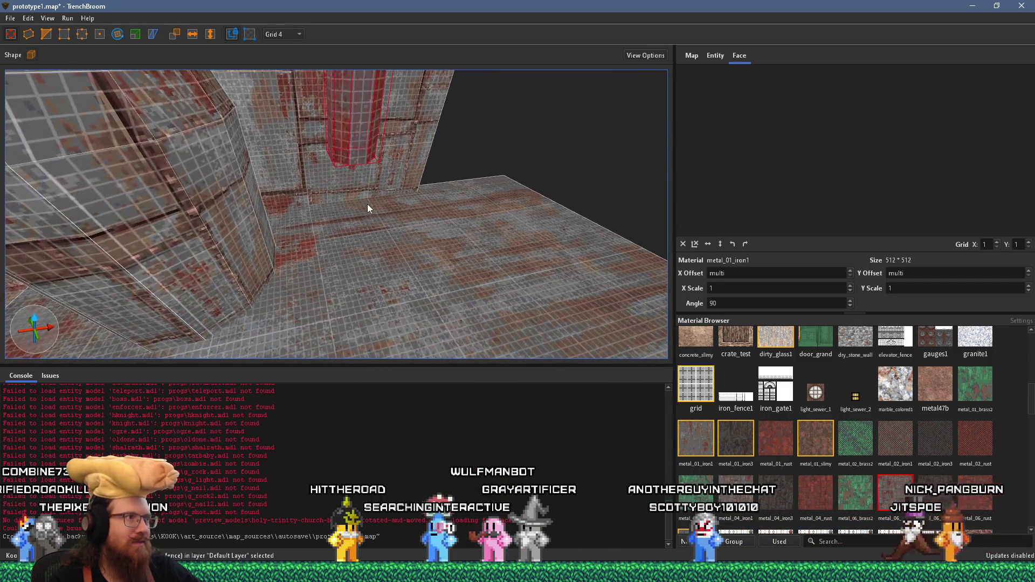
{"action": "mouse_move", "coordinate": [380, 285]}
{"action": "left_mouse_down"}
{"action": "mouse_move", "coordinate": [367, 180]}
{"action": "mouse_move", "coordinate": [387, 158]}
{"action": "mouse_move", "coordinate": [357, 185]}
{"action": "mouse_move", "coordinate": [400, 220]}
{"action": "mouse_move", "coordinate": [408, 208]}
{"action": "mouse_move", "coordinate": [358, 227]}
{"action": "left_mouse_up"}
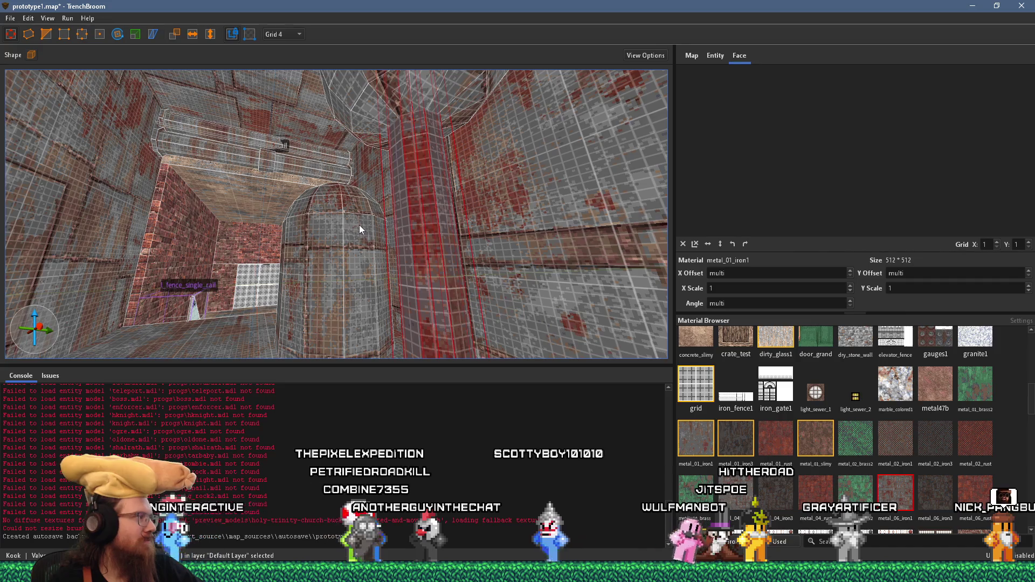
{"action": "mouse_move", "coordinate": [437, 191]}
{"action": "left_mouse_down"}
{"action": "mouse_move", "coordinate": [418, 231]}
{"action": "mouse_move", "coordinate": [378, 214]}
{"action": "mouse_move", "coordinate": [330, 216]}
{"action": "mouse_move", "coordinate": [289, 185]}
{"action": "mouse_move", "coordinate": [365, 225]}
{"action": "mouse_move", "coordinate": [367, 200]}
{"action": "mouse_move", "coordinate": [399, 262]}
{"action": "mouse_move", "coordinate": [371, 234]}
{"action": "mouse_move", "coordinate": [293, 227]}
{"action": "mouse_move", "coordinate": [477, 282]}
{"action": "mouse_move", "coordinate": [413, 325]}
{"action": "mouse_move", "coordinate": [400, 280]}
{"action": "mouse_move", "coordinate": [414, 137]}
{"action": "mouse_move", "coordinate": [422, 266]}
{"action": "mouse_move", "coordinate": [380, 111]}
{"action": "mouse_move", "coordinate": [379, 223]}
{"action": "mouse_move", "coordinate": [347, 119]}
{"action": "left_mouse_up"}
{"action": "mouse_move", "coordinate": [404, 235]}
{"action": "left_mouse_down"}
{"action": "mouse_move", "coordinate": [385, 180]}
{"action": "mouse_move", "coordinate": [294, 268]}
{"action": "mouse_move", "coordinate": [339, 223]}
{"action": "mouse_move", "coordinate": [329, 286]}
{"action": "mouse_move", "coordinate": [339, 300]}
{"action": "mouse_move", "coordinate": [393, 276]}
{"action": "left_mouse_up"}
{"action": "scroll", "coordinate": [394, 277], "scroll_direction": "up", "scroll_amount": 5}
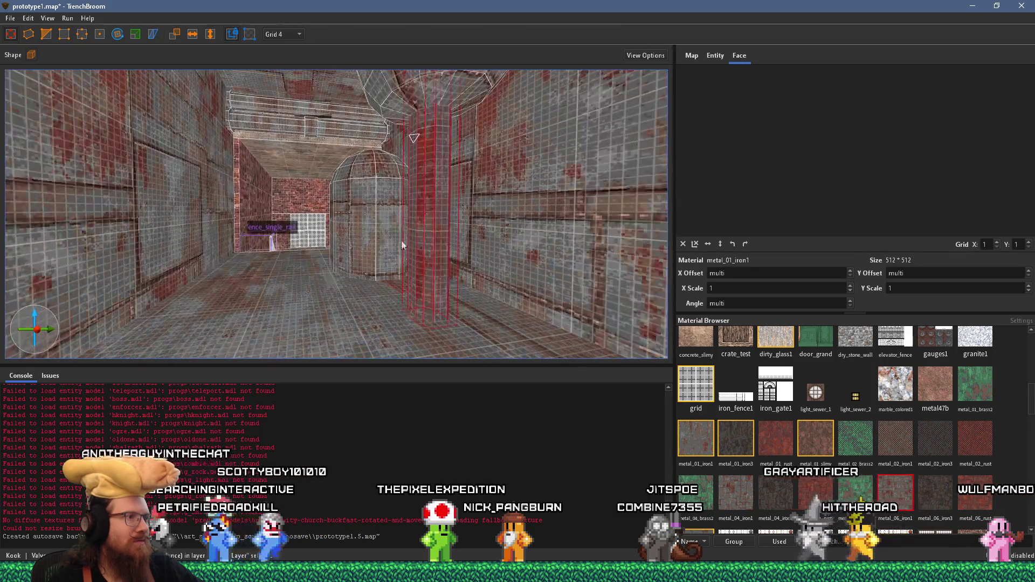
{"action": "left_click", "coordinate": [468, 269], "text": "shift"}
{"action": "mouse_move", "coordinate": [485, 273]}
{"action": "left_mouse_down"}
{"action": "mouse_move", "coordinate": [461, 297]}
{"action": "mouse_move", "coordinate": [526, 307]}
{"action": "left_mouse_up"}
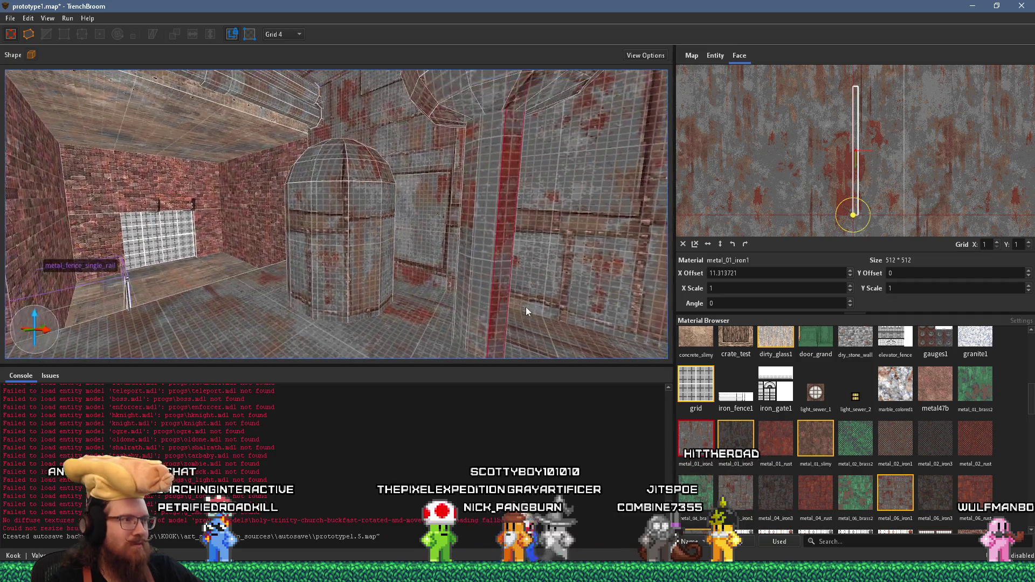
{"action": "scroll", "coordinate": [476, 294], "scroll_direction": "up", "scroll_amount": 8}
{"action": "mouse_move", "coordinate": [483, 292]}
{"action": "left_mouse_down"}
{"action": "mouse_move", "coordinate": [421, 289]}
{"action": "mouse_move", "coordinate": [447, 311]}
{"action": "mouse_move", "coordinate": [501, 316]}
{"action": "left_mouse_up"}
{"action": "left_click", "coordinate": [400, 284], "text": "shift"}
{"action": "left_click", "coordinate": [464, 297], "text": "shift"}
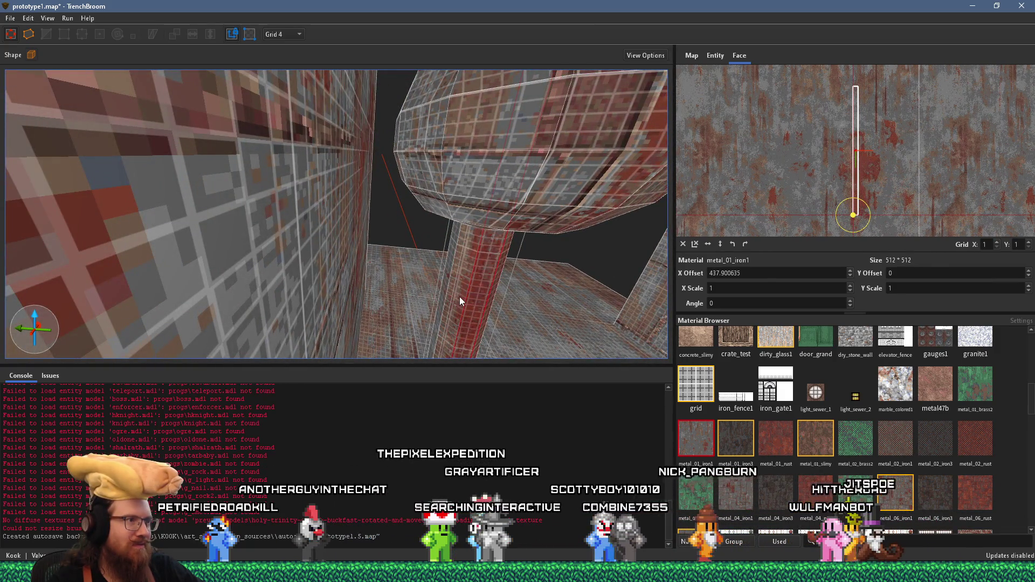
{"action": "left_click", "coordinate": [460, 299], "text": "shift"}
{"action": "mouse_move", "coordinate": [446, 281]}
{"action": "left_mouse_down"}
{"action": "mouse_move", "coordinate": [216, 275]}
{"action": "mouse_move", "coordinate": [335, 279]}
{"action": "mouse_move", "coordinate": [265, 252]}
{"action": "mouse_move", "coordinate": [266, 242]}
{"action": "mouse_move", "coordinate": [262, 258]}
{"action": "mouse_move", "coordinate": [232, 246]}
{"action": "mouse_move", "coordinate": [212, 264]}
{"action": "mouse_move", "coordinate": [158, 272]}
{"action": "mouse_move", "coordinate": [234, 285]}
{"action": "mouse_move", "coordinate": [374, 263]}
{"action": "mouse_move", "coordinate": [332, 255]}
{"action": "mouse_move", "coordinate": [394, 226]}
{"action": "left_mouse_up"}
{"action": "left_click", "coordinate": [266, 242], "text": "shift"}
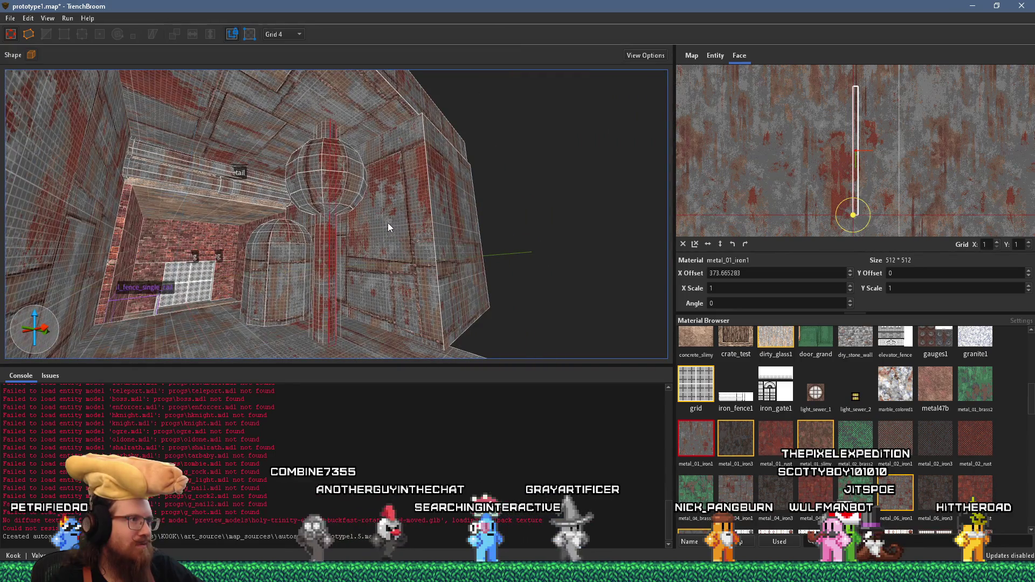
{"action": "left_click", "coordinate": [343, 207]}
{"action": "left_click", "coordinate": [330, 240]}
{"action": "mouse_move", "coordinate": [330, 240]}
{"action": "left_mouse_down"}
{"action": "mouse_move", "coordinate": [342, 250]}
{"action": "mouse_move", "coordinate": [287, 348]}
{"action": "mouse_move", "coordinate": [335, 292]}
{"action": "left_mouse_up"}
{"action": "left_click", "coordinate": [380, 225]}
Step: Convert the sphere to a func_detail entity and set its _phong property to 1
{"action": "right_click", "coordinate": [380, 225]}
{"action": "mouse_move", "coordinate": [458, 431]}
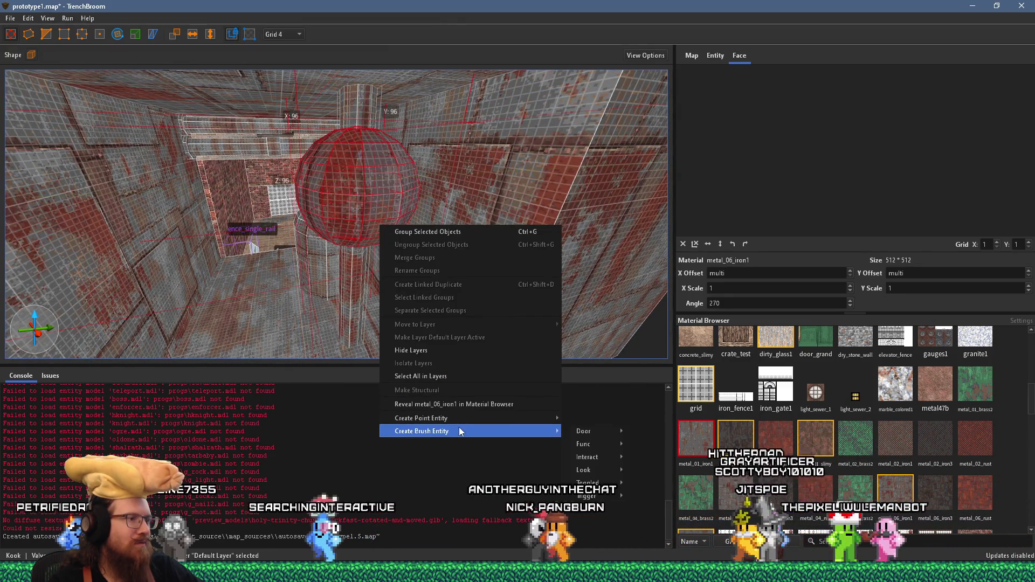
{"action": "mouse_move", "coordinate": [595, 444]}
{"action": "left_click", "coordinate": [657, 438]}
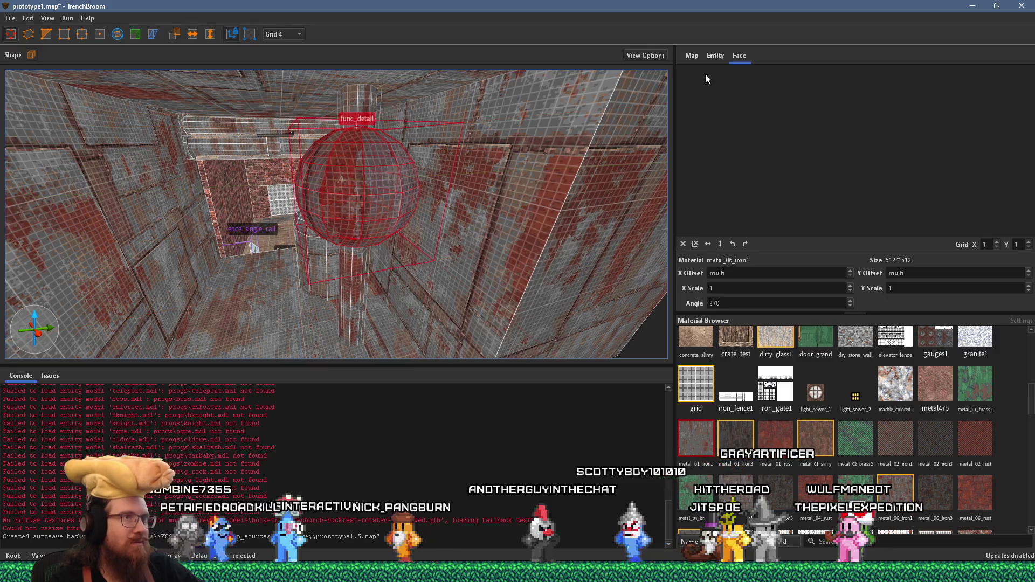
{"action": "left_click", "coordinate": [716, 57]}
{"action": "left_click", "coordinate": [725, 102]}
{"action": "left_click", "coordinate": [725, 103]}
{"action": "type", "text": "1"}
{"action": "key", "text": "Return"}
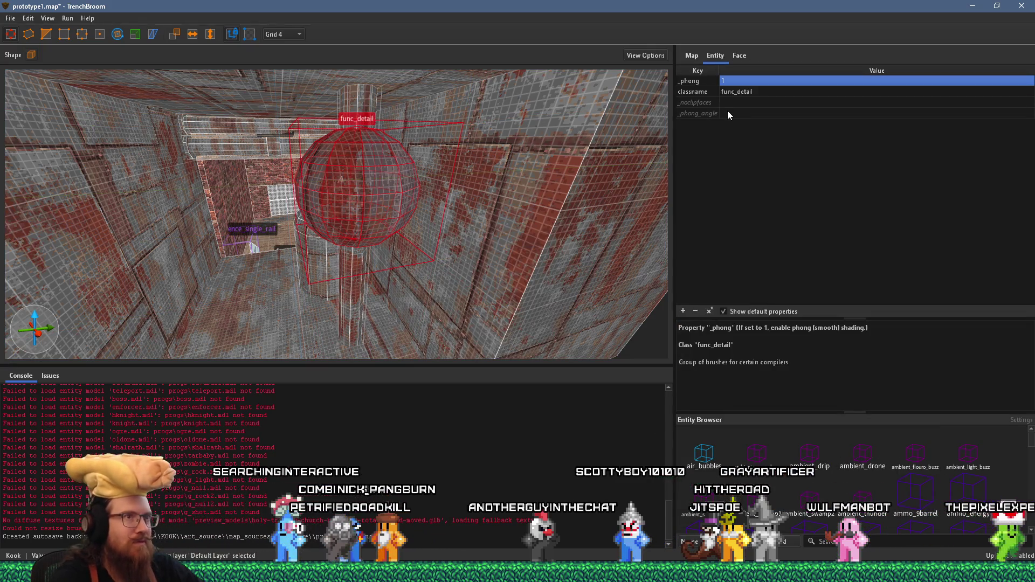
Step: Select the func_detail_fence pillar, then the upper beam brush
{"action": "left_click", "coordinate": [377, 318]}
{"action": "mouse_move", "coordinate": [396, 293]}
{"action": "left_mouse_down"}
{"action": "mouse_move", "coordinate": [410, 261]}
{"action": "mouse_move", "coordinate": [301, 305]}
{"action": "mouse_move", "coordinate": [382, 236]}
{"action": "mouse_move", "coordinate": [458, 267]}
{"action": "left_mouse_up"}
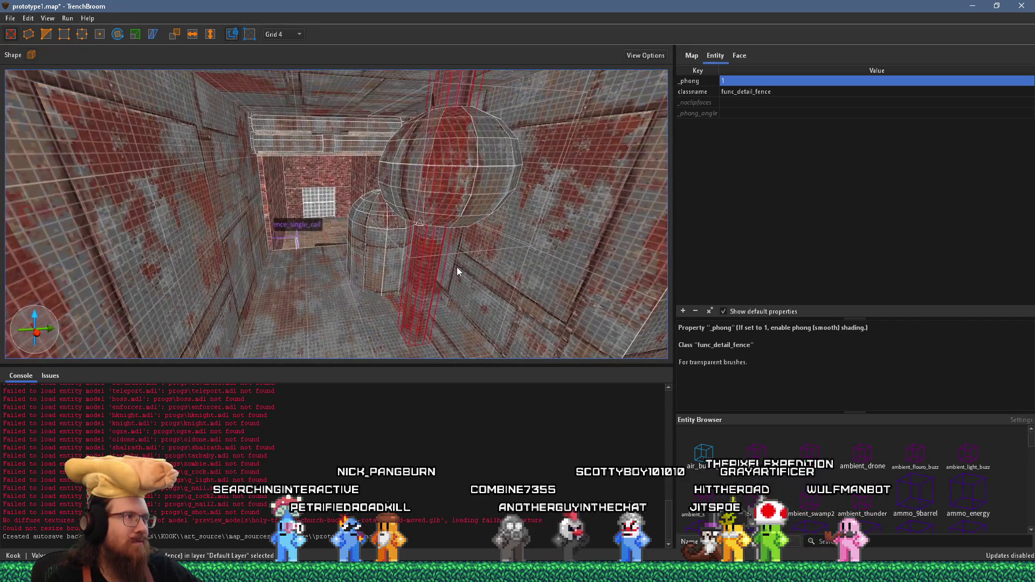
{"action": "left_click", "coordinate": [357, 142]}
{"action": "mouse_move", "coordinate": [356, 142]}
{"action": "left_mouse_down"}
{"action": "mouse_move", "coordinate": [355, 160]}
{"action": "mouse_move", "coordinate": [370, 102]}
{"action": "mouse_move", "coordinate": [359, 80]}
{"action": "mouse_move", "coordinate": [349, 110]}
{"action": "mouse_move", "coordinate": [377, 116]}
{"action": "mouse_move", "coordinate": [336, 150]}
{"action": "left_mouse_up"}
Step: Convert the upper beam into a func_detail_fence entity
{"action": "right_click", "coordinate": [341, 154]}
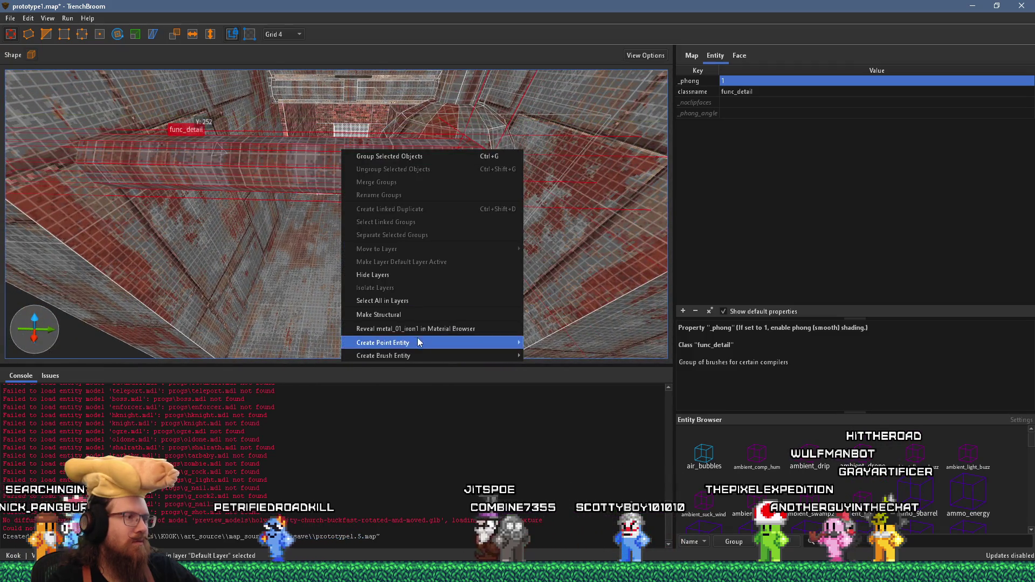
{"action": "mouse_move", "coordinate": [460, 353]}
{"action": "mouse_move", "coordinate": [558, 370]}
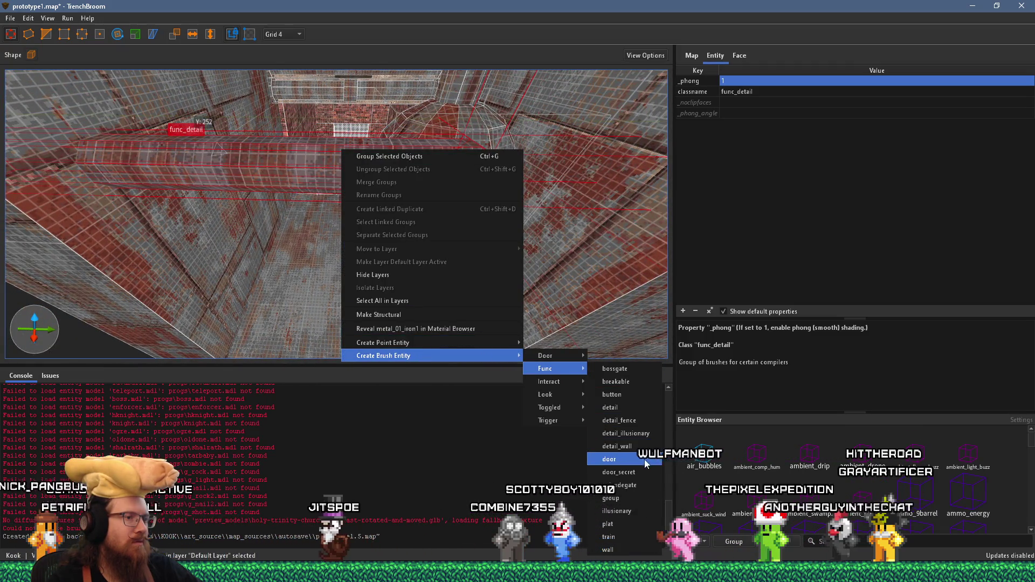
{"action": "left_click", "coordinate": [626, 421]}
{"action": "mouse_move", "coordinate": [554, 349]}
{"action": "left_mouse_down"}
{"action": "mouse_move", "coordinate": [477, 292]}
{"action": "mouse_move", "coordinate": [454, 327]}
{"action": "mouse_move", "coordinate": [437, 290]}
{"action": "mouse_move", "coordinate": [495, 216]}
{"action": "left_mouse_up"}
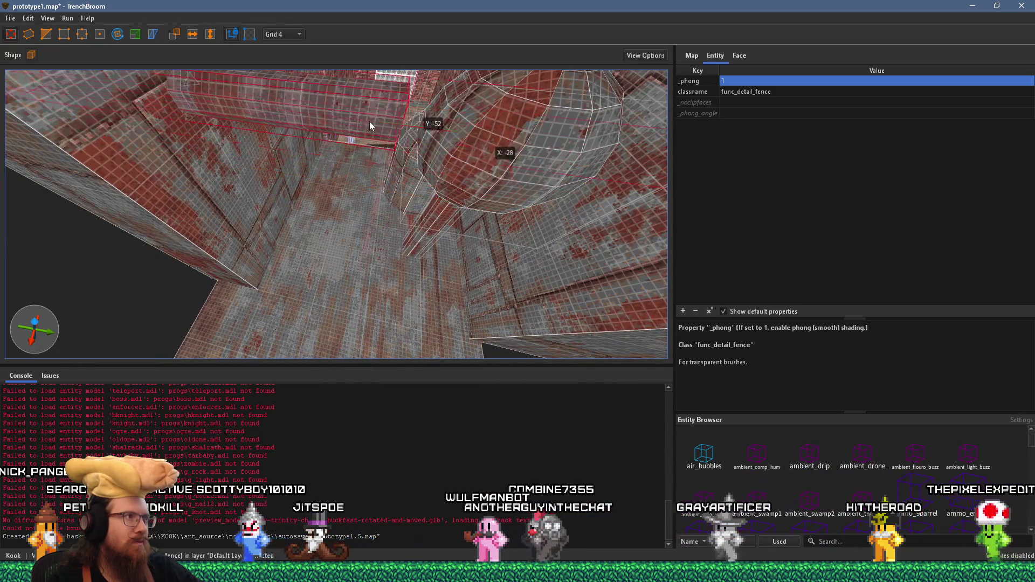
Step: Lower the fence beam so it passes through the sphere, and check it from several angles
{"action": "mouse_move", "coordinate": [266, 76]}
{"action": "left_mouse_down"}
{"action": "mouse_move", "coordinate": [284, 92]}
{"action": "mouse_move", "coordinate": [284, 139]}
{"action": "mouse_move", "coordinate": [250, 130]}
{"action": "left_mouse_up"}
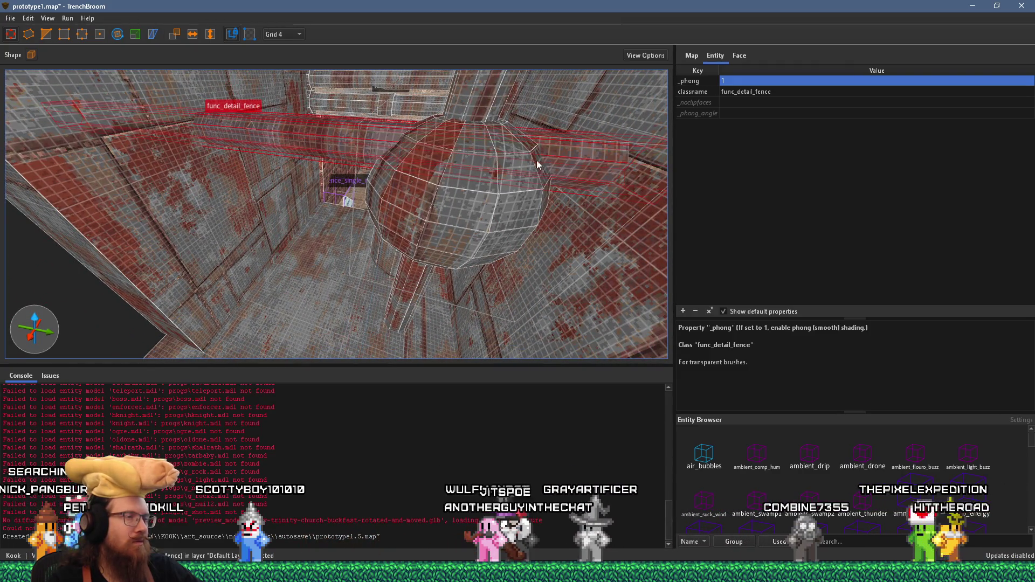
{"action": "mouse_move", "coordinate": [582, 160]}
{"action": "left_mouse_down"}
{"action": "mouse_move", "coordinate": [583, 203]}
{"action": "mouse_move", "coordinate": [567, 213]}
{"action": "mouse_move", "coordinate": [426, 229]}
{"action": "left_mouse_up"}
{"action": "mouse_move", "coordinate": [382, 262]}
{"action": "left_mouse_down"}
{"action": "mouse_move", "coordinate": [369, 189]}
{"action": "mouse_move", "coordinate": [372, 160]}
{"action": "mouse_move", "coordinate": [394, 142]}
{"action": "left_mouse_up"}
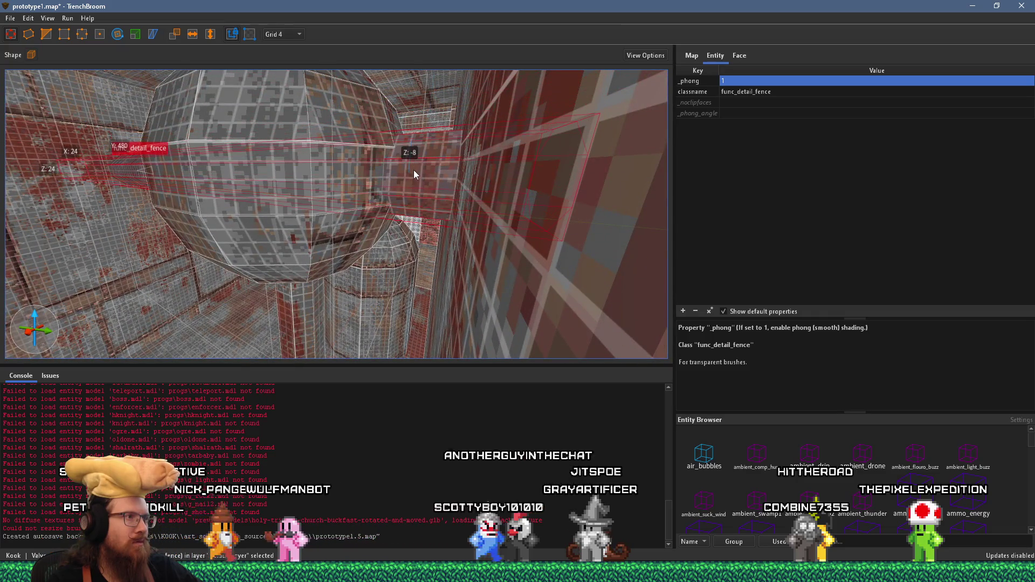
{"action": "mouse_move", "coordinate": [379, 177]}
{"action": "left_mouse_down"}
{"action": "mouse_move", "coordinate": [360, 186]}
{"action": "mouse_move", "coordinate": [554, 176]}
{"action": "mouse_move", "coordinate": [572, 185]}
{"action": "mouse_move", "coordinate": [468, 201]}
{"action": "mouse_move", "coordinate": [387, 189]}
{"action": "left_mouse_up"}
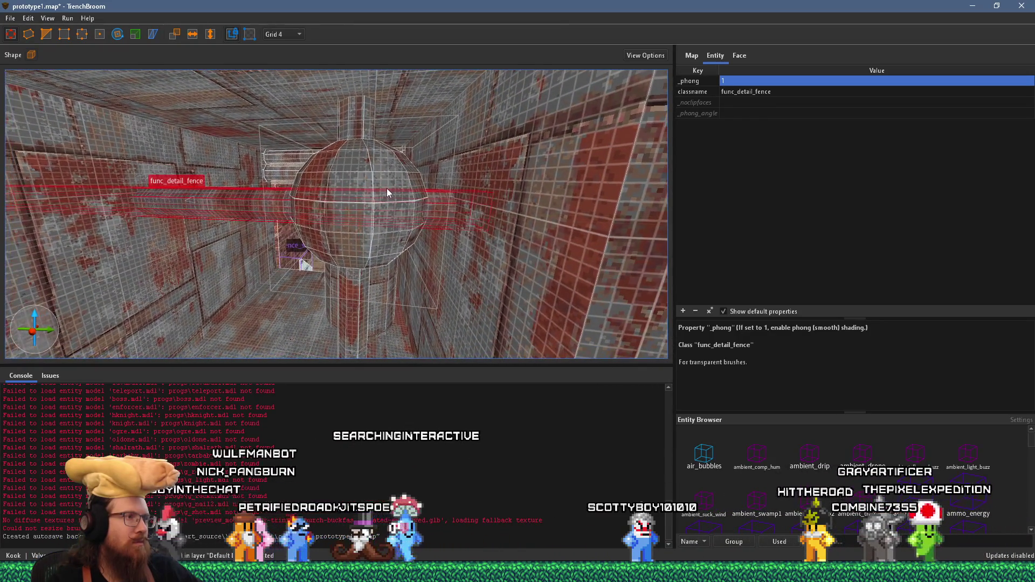
{"action": "mouse_move", "coordinate": [334, 208]}
{"action": "left_mouse_down"}
{"action": "mouse_move", "coordinate": [415, 198]}
{"action": "mouse_move", "coordinate": [204, 193]}
{"action": "left_mouse_up"}
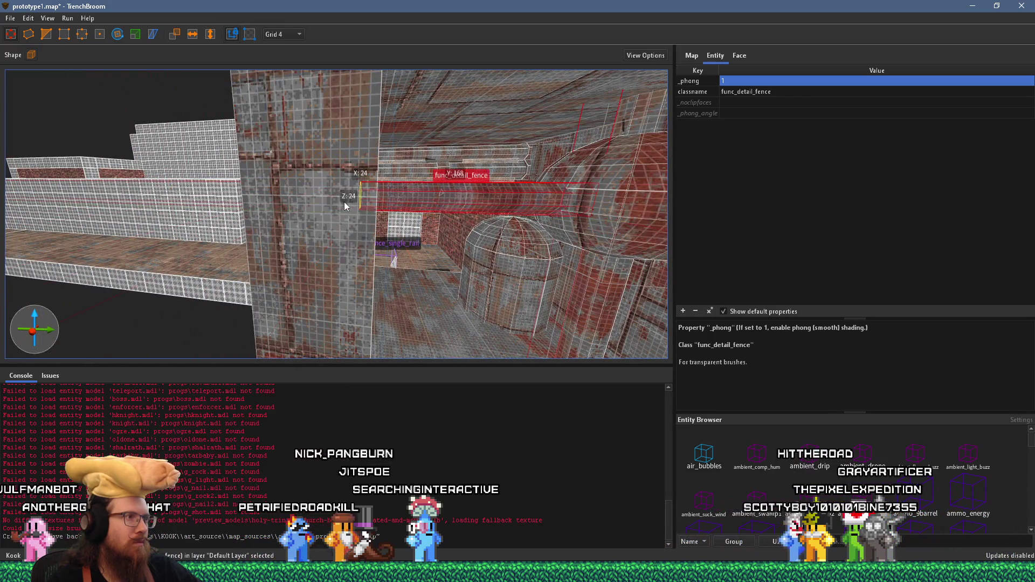
{"action": "mouse_move", "coordinate": [354, 201]}
{"action": "left_mouse_down"}
{"action": "mouse_move", "coordinate": [327, 219]}
{"action": "mouse_move", "coordinate": [265, 225]}
{"action": "left_mouse_up"}
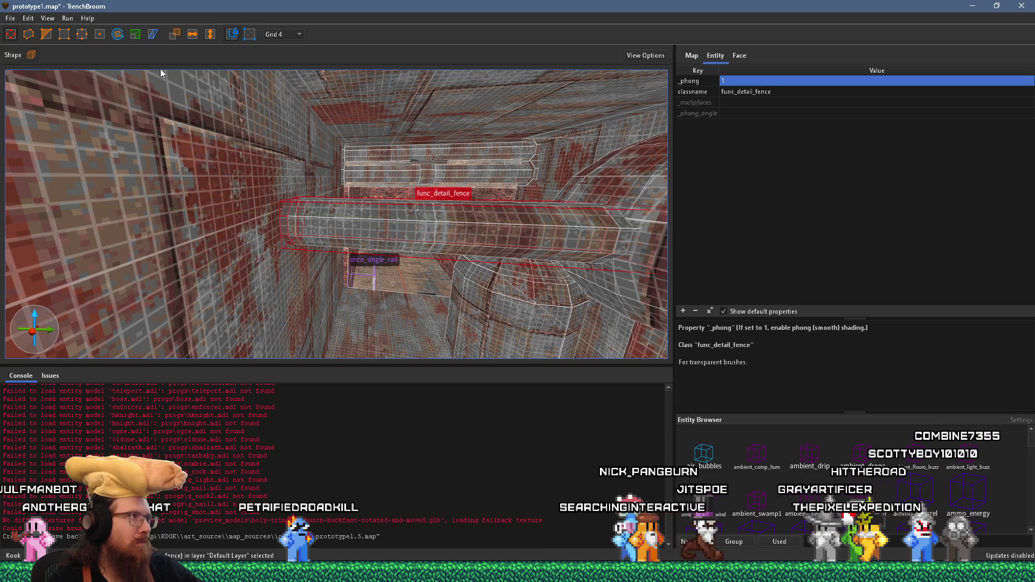
{"action": "left_click", "coordinate": [280, 35]}
{"action": "left_click", "coordinate": [285, 59]}
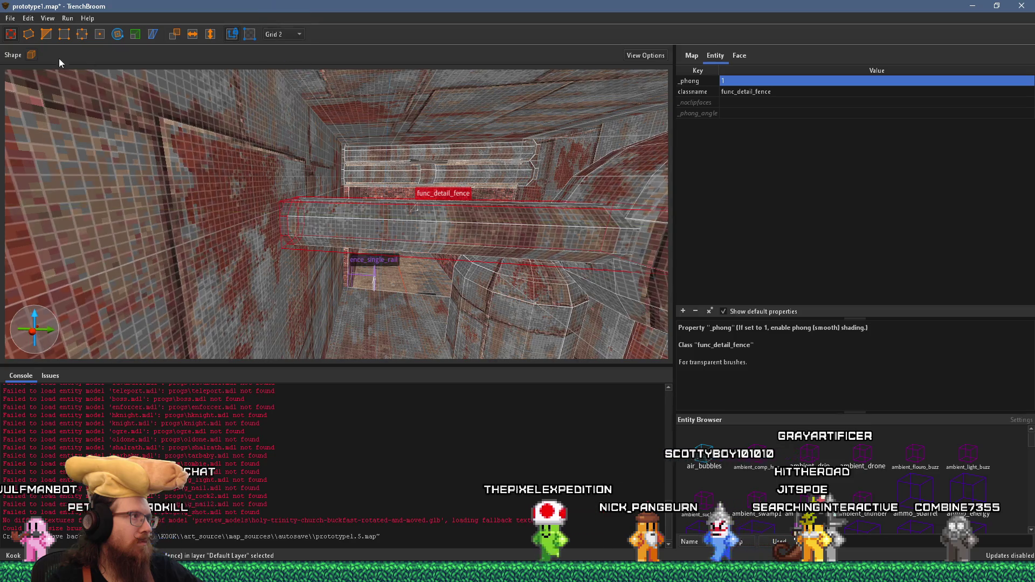
{"action": "left_click", "coordinate": [133, 35]}
{"action": "scroll", "coordinate": [385, 156], "scroll_direction": "up", "scroll_amount": 2}
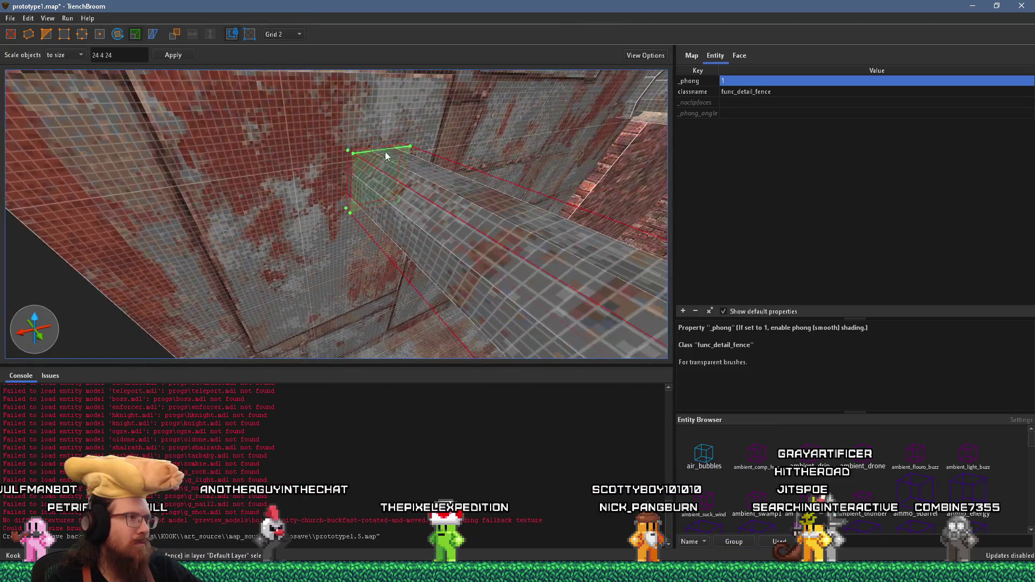
{"action": "left_click_drag", "start_coordinate": [381, 147], "coordinate": [386, 142]}
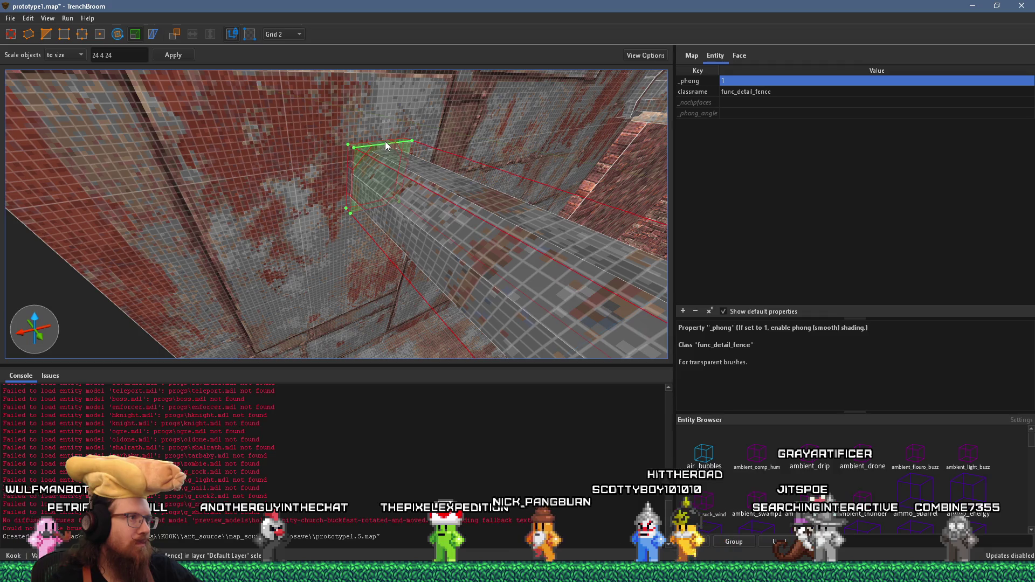
{"action": "left_click_drag", "start_coordinate": [346, 180], "coordinate": [343, 183]}
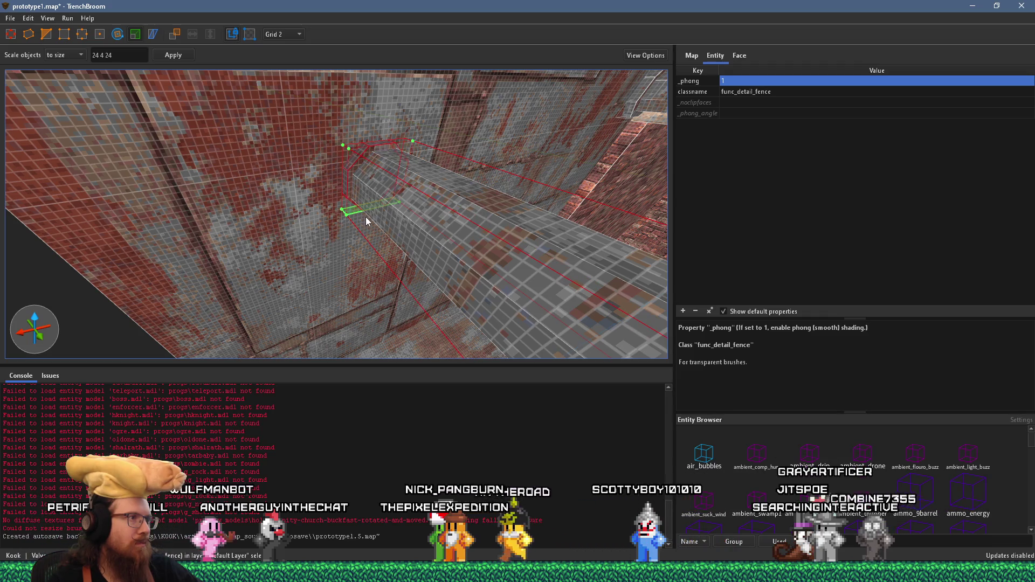
{"action": "scroll", "coordinate": [412, 185], "scroll_direction": "down", "scroll_amount": 2}
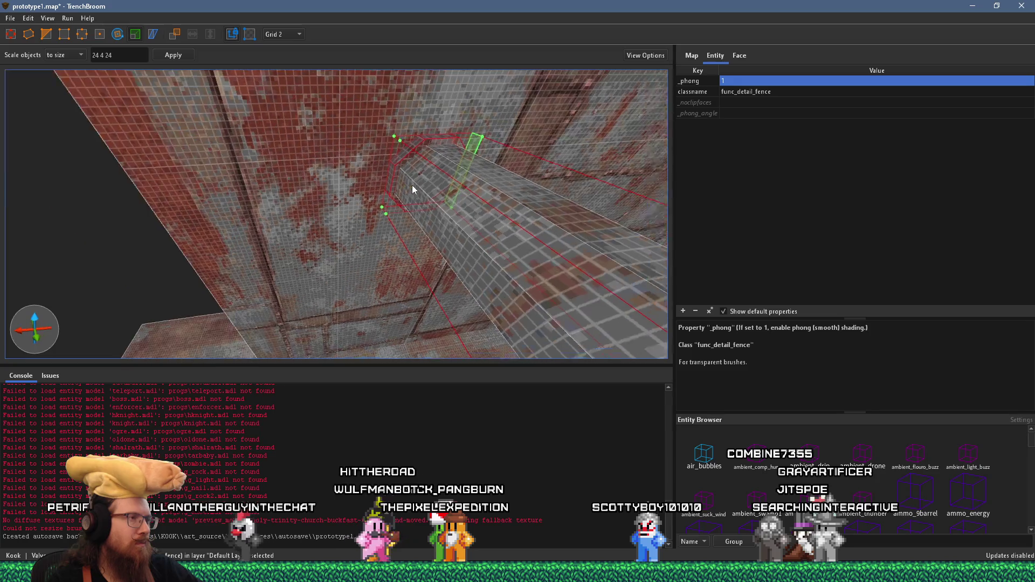
{"action": "key", "text": "Escape"}
{"action": "scroll", "coordinate": [366, 204], "scroll_direction": "down", "scroll_amount": 5}
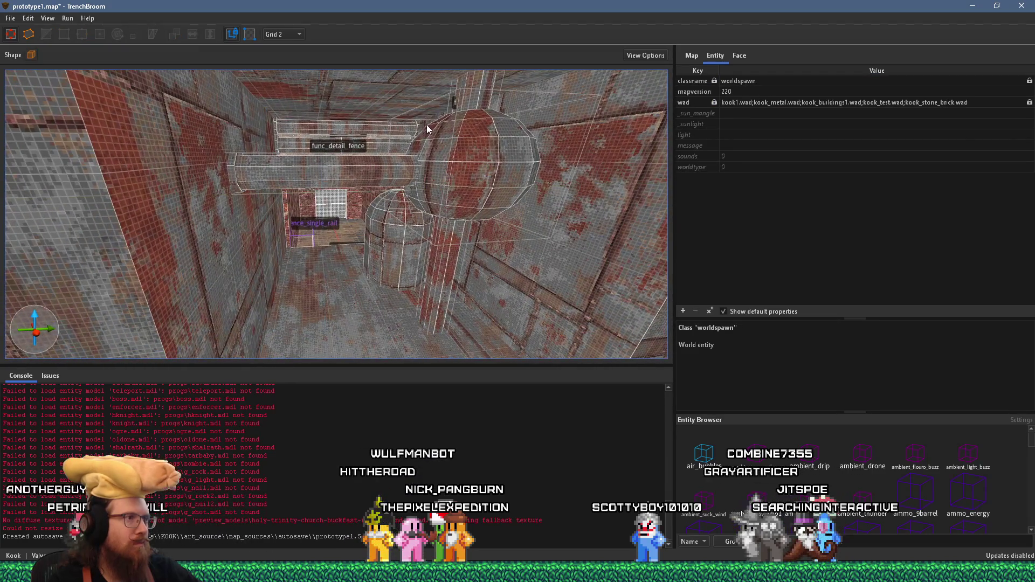
{"action": "scroll", "coordinate": [421, 166], "scroll_direction": "down", "scroll_amount": 5}
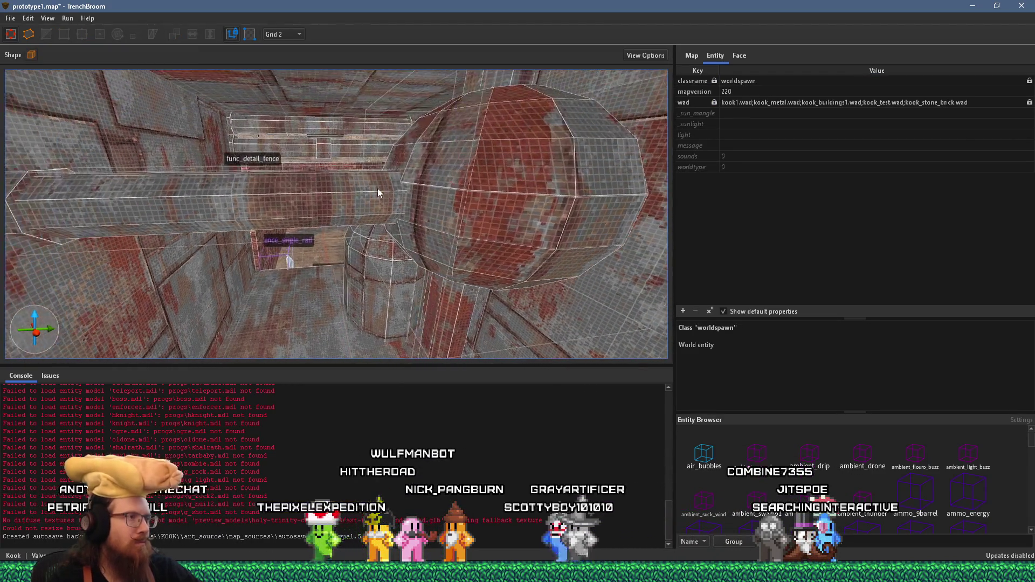
{"action": "left_click", "coordinate": [30, 219]}
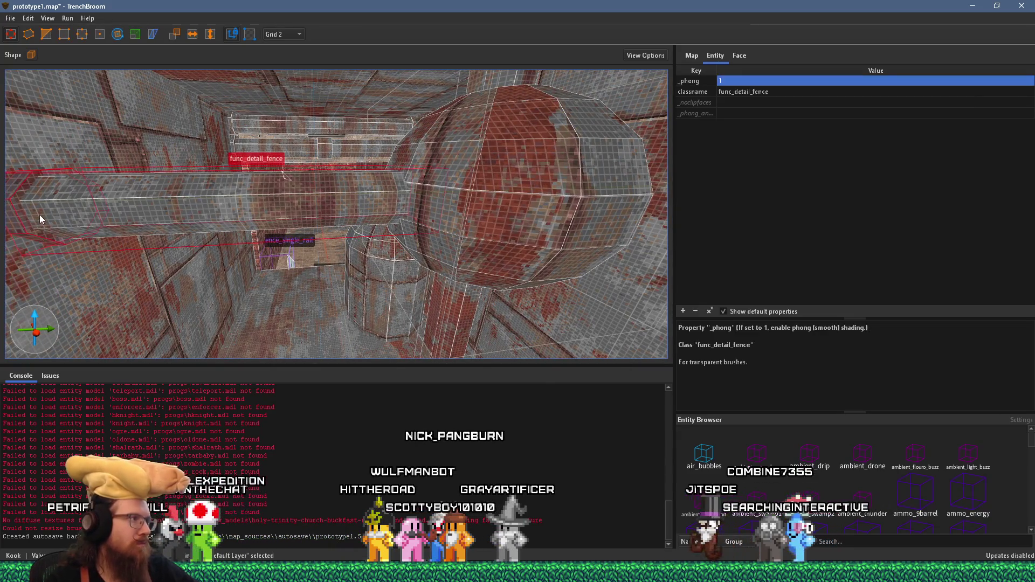
{"action": "scroll", "coordinate": [117, 212], "scroll_direction": "down", "scroll_amount": 2}
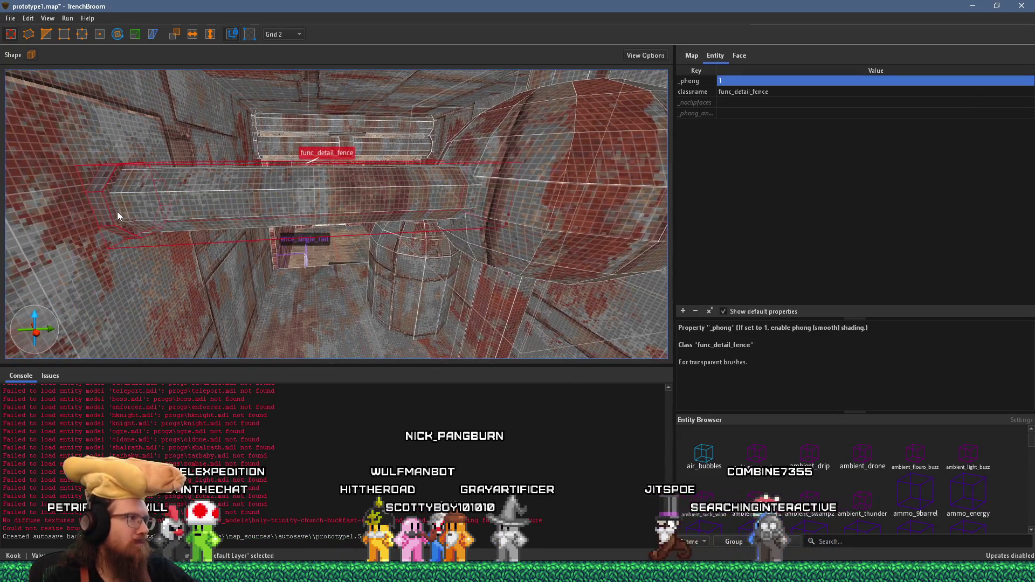
{"action": "left_click", "coordinate": [454, 221]}
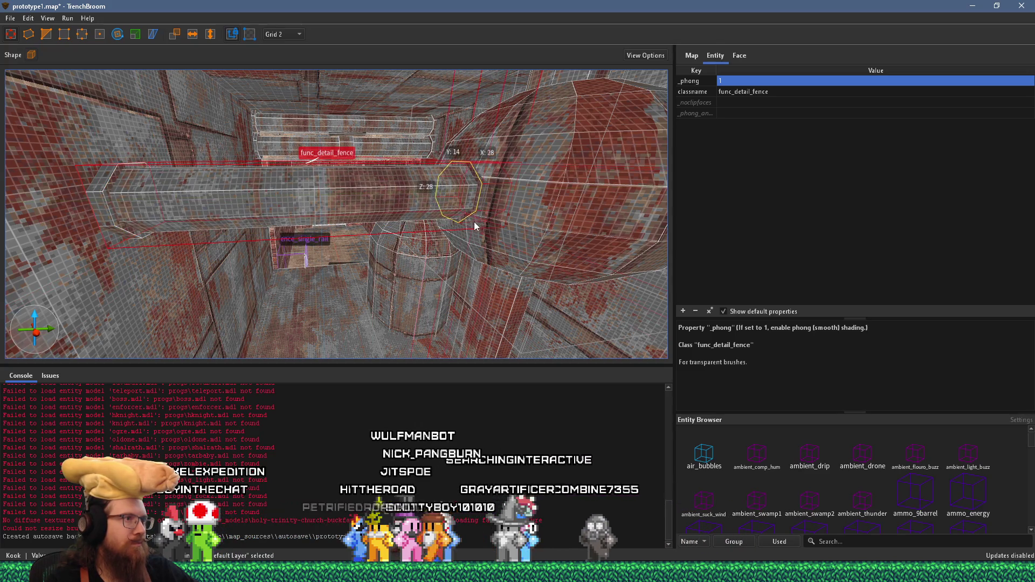
{"action": "scroll", "coordinate": [470, 224], "scroll_direction": "down", "scroll_amount": 3}
{"action": "key", "text": "d"}
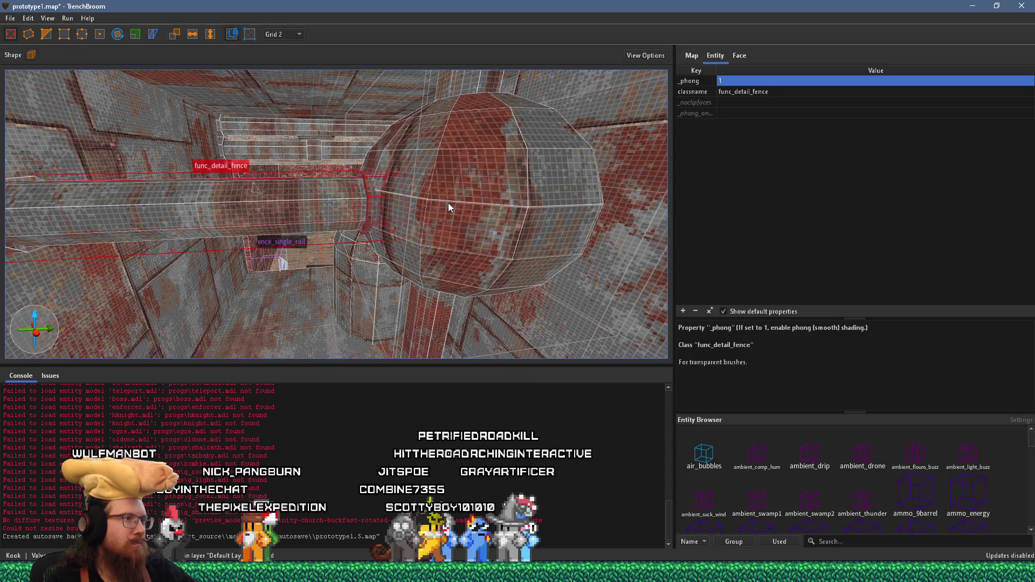
{"action": "key", "text": "Escape"}
{"action": "key", "text": "s"}
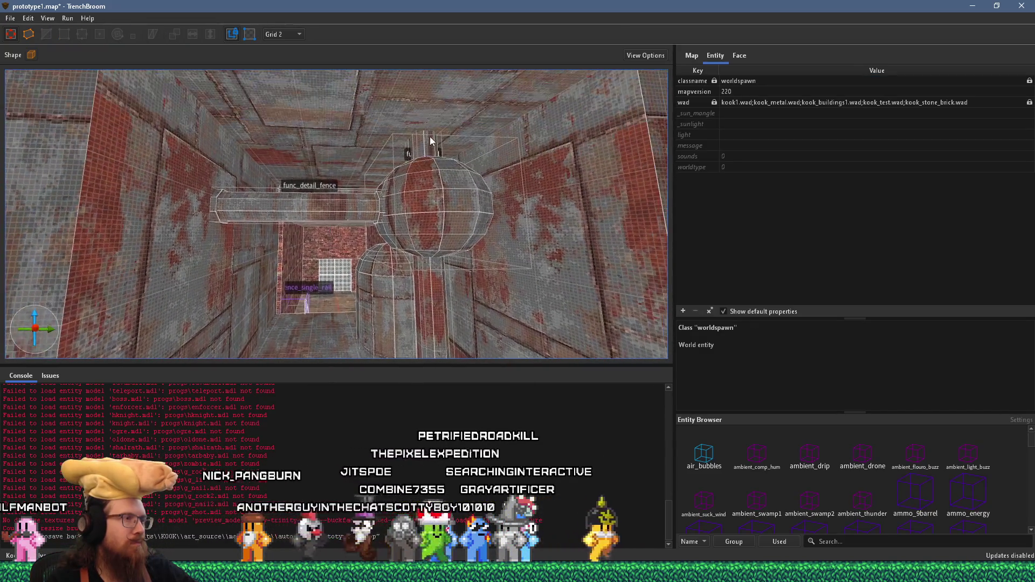
{"action": "key", "text": "x"}
{"action": "mouse_move", "coordinate": [407, 81]}
{"action": "left_mouse_down"}
{"action": "mouse_move", "coordinate": [403, 246]}
{"action": "mouse_move", "coordinate": [366, 154]}
{"action": "mouse_move", "coordinate": [404, 189]}
{"action": "left_mouse_up"}
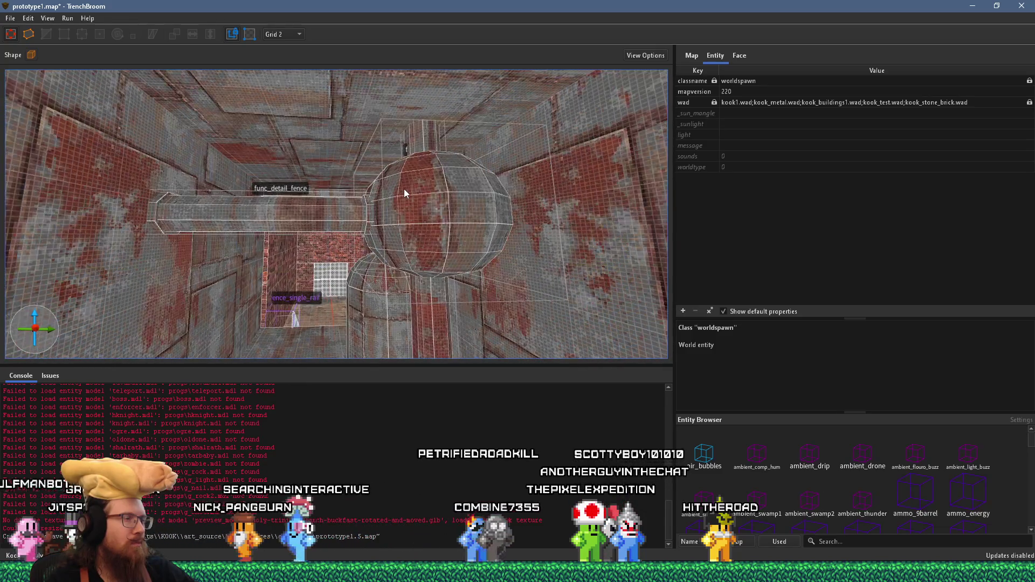
{"action": "key", "text": "w"}
{"action": "mouse_move", "coordinate": [404, 189]}
{"action": "left_mouse_down"}
{"action": "mouse_move", "coordinate": [380, 225]}
{"action": "mouse_move", "coordinate": [368, 199]}
{"action": "mouse_move", "coordinate": [407, 284]}
{"action": "left_mouse_up"}
{"action": "scroll", "coordinate": [407, 283], "scroll_direction": "down", "scroll_amount": 10}
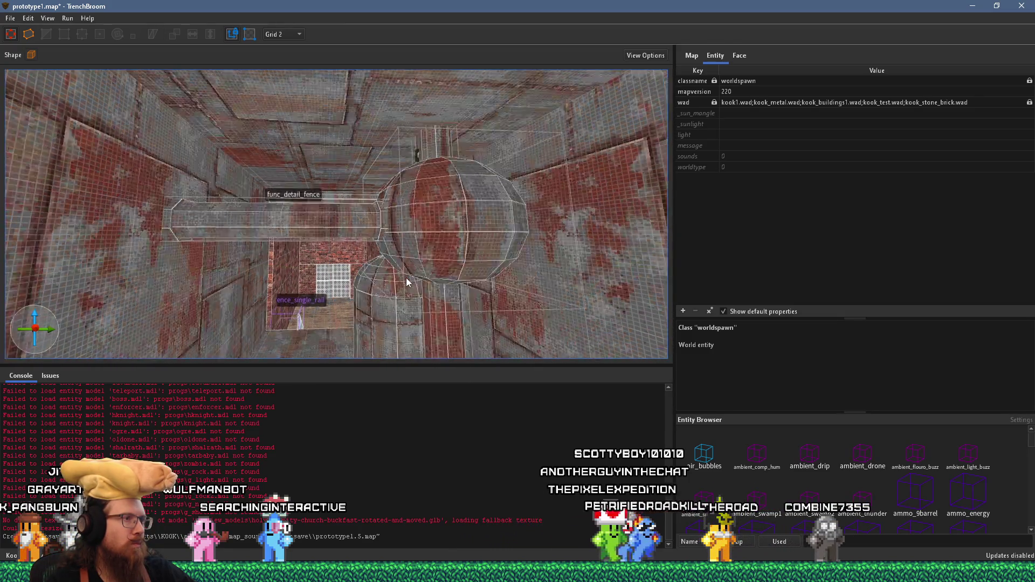
{"action": "scroll", "coordinate": [386, 294], "scroll_direction": "up", "scroll_amount": 15}
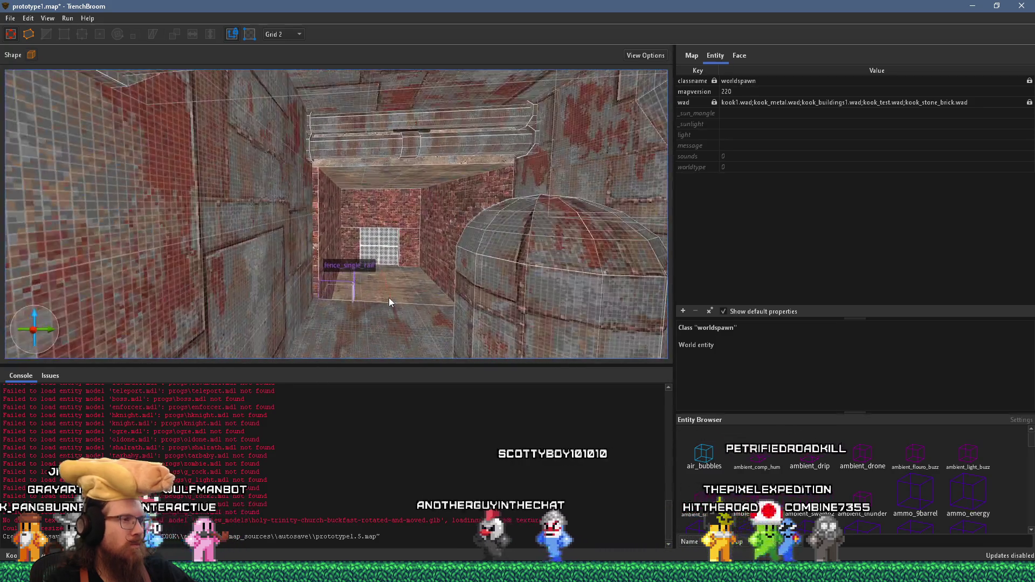
{"action": "mouse_move", "coordinate": [407, 304]}
{"action": "left_mouse_down"}
{"action": "mouse_move", "coordinate": [371, 286]}
{"action": "mouse_move", "coordinate": [439, 273]}
{"action": "mouse_move", "coordinate": [376, 249]}
{"action": "mouse_move", "coordinate": [502, 191]}
{"action": "mouse_move", "coordinate": [438, 146]}
{"action": "mouse_move", "coordinate": [439, 234]}
{"action": "mouse_move", "coordinate": [374, 240]}
{"action": "mouse_move", "coordinate": [404, 174]}
{"action": "mouse_move", "coordinate": [369, 278]}
{"action": "mouse_move", "coordinate": [378, 218]}
{"action": "mouse_move", "coordinate": [219, 235]}
{"action": "mouse_move", "coordinate": [245, 156]}
{"action": "mouse_move", "coordinate": [291, 216]}
{"action": "mouse_move", "coordinate": [257, 265]}
{"action": "left_mouse_up"}
{"action": "left_click", "coordinate": [374, 241]}
{"action": "mouse_move", "coordinate": [339, 238]}
{"action": "left_mouse_down"}
{"action": "mouse_move", "coordinate": [417, 268]}
{"action": "mouse_move", "coordinate": [499, 353]}
{"action": "mouse_move", "coordinate": [273, 266]}
{"action": "mouse_move", "coordinate": [213, 218]}
{"action": "left_mouse_up"}
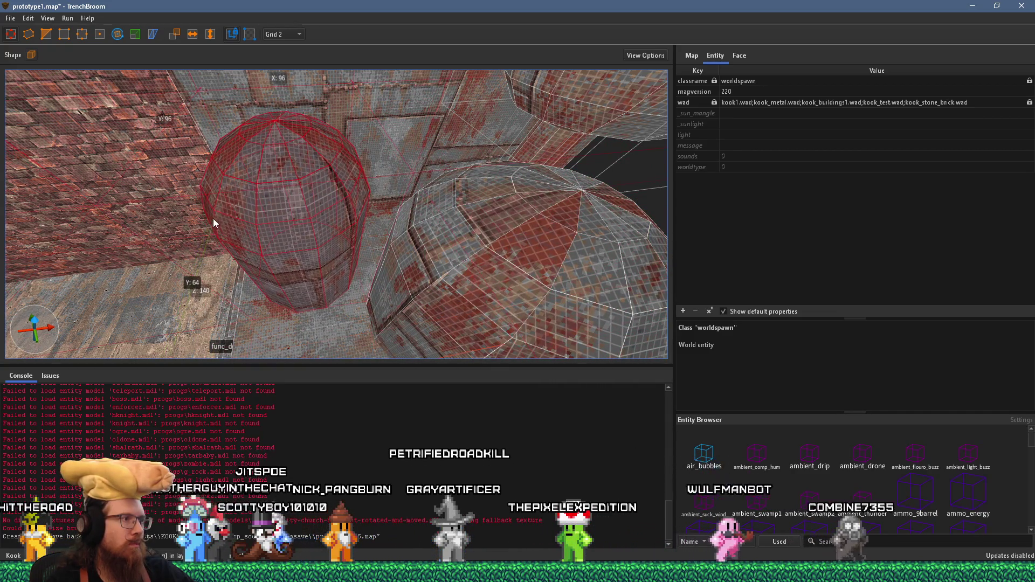
{"action": "left_click", "coordinate": [506, 284]}
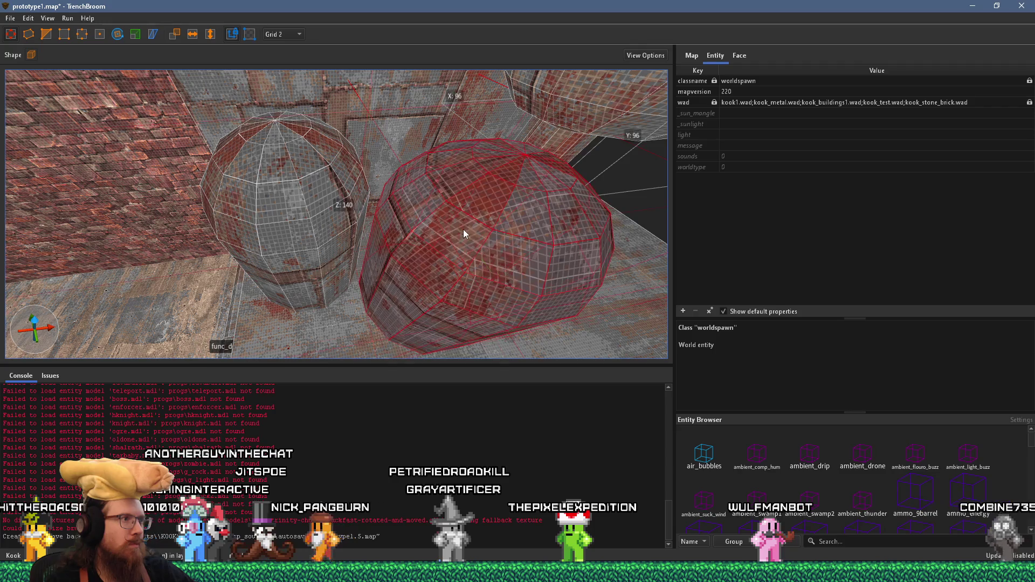
{"action": "left_click", "coordinate": [315, 234]}
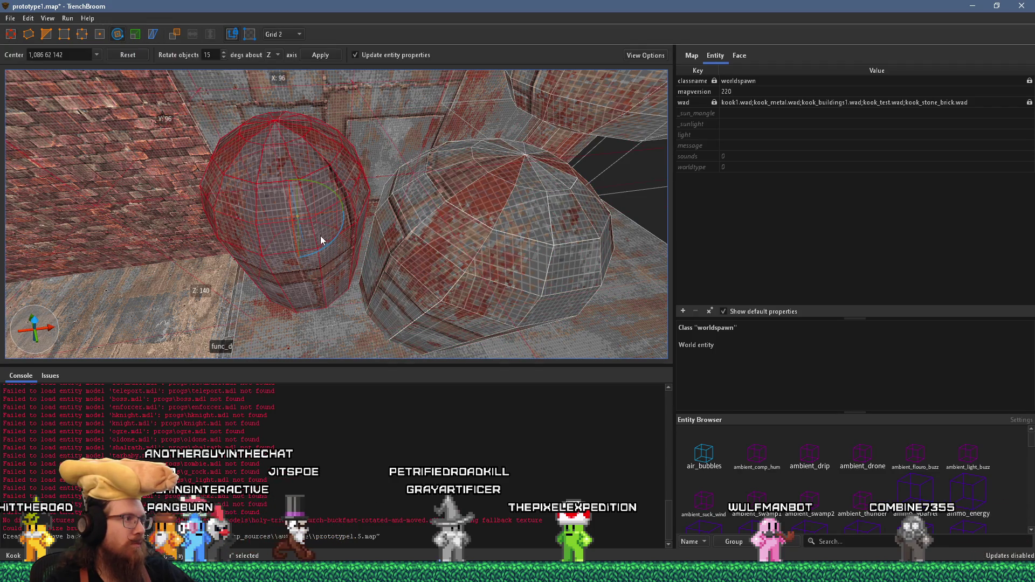
{"action": "mouse_move", "coordinate": [299, 113]}
{"action": "left_mouse_down"}
{"action": "mouse_move", "coordinate": [330, 172]}
{"action": "mouse_move", "coordinate": [446, 192]}
{"action": "mouse_move", "coordinate": [450, 231]}
{"action": "left_mouse_up"}
{"action": "key", "text": "Escape"}
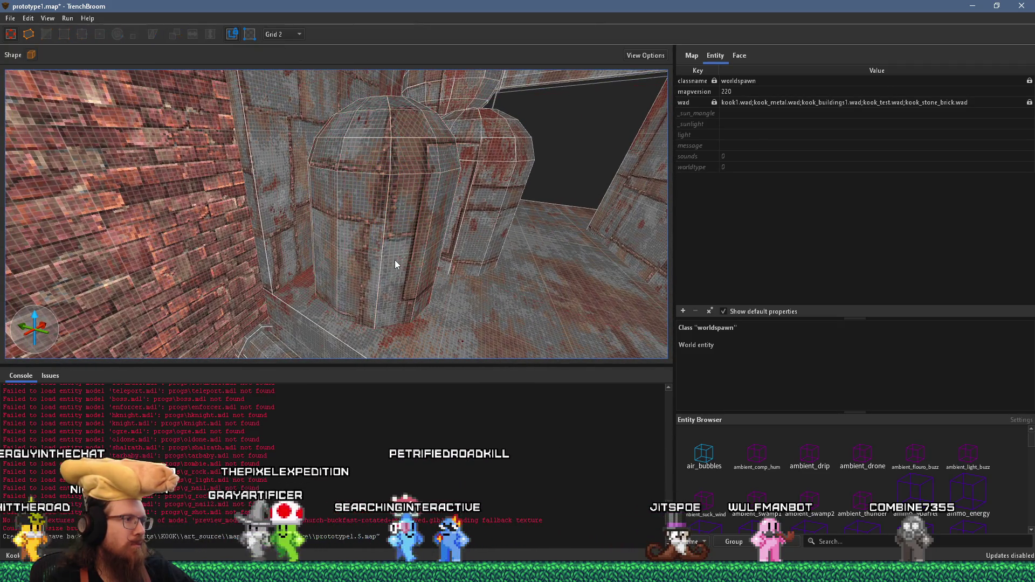
{"action": "mouse_move", "coordinate": [395, 260]}
{"action": "left_mouse_down"}
{"action": "mouse_move", "coordinate": [365, 255]}
{"action": "mouse_move", "coordinate": [417, 319]}
{"action": "mouse_move", "coordinate": [420, 255]}
{"action": "left_mouse_up"}
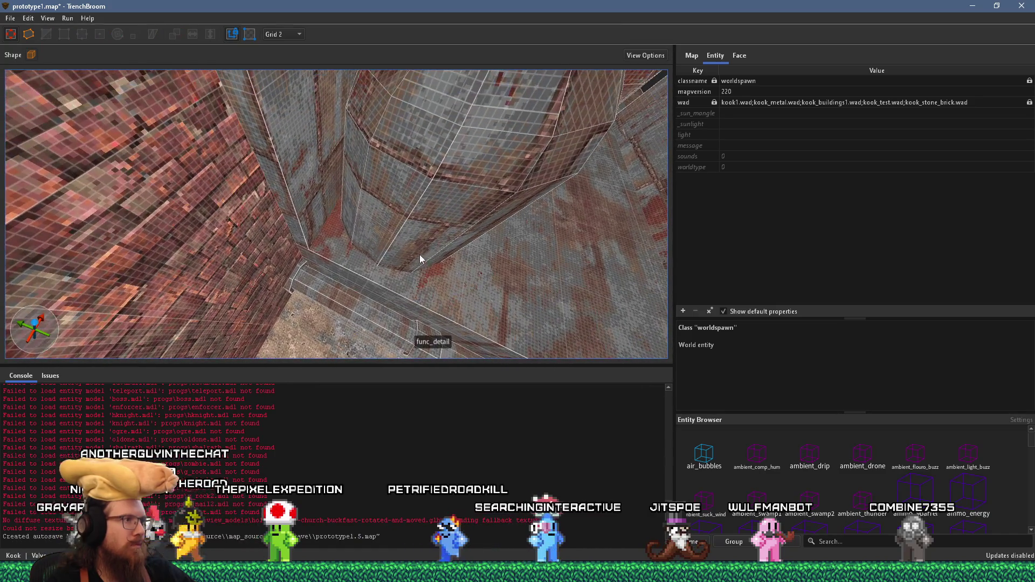
{"action": "left_click", "coordinate": [421, 212]}
{"action": "mouse_move", "coordinate": [421, 217]}
{"action": "left_mouse_down"}
{"action": "mouse_move", "coordinate": [409, 227]}
{"action": "mouse_move", "coordinate": [452, 234]}
{"action": "mouse_move", "coordinate": [461, 284]}
{"action": "mouse_move", "coordinate": [440, 296]}
{"action": "mouse_move", "coordinate": [347, 302]}
{"action": "mouse_move", "coordinate": [346, 286]}
{"action": "mouse_move", "coordinate": [302, 263]}
{"action": "mouse_move", "coordinate": [298, 239]}
{"action": "left_mouse_up"}
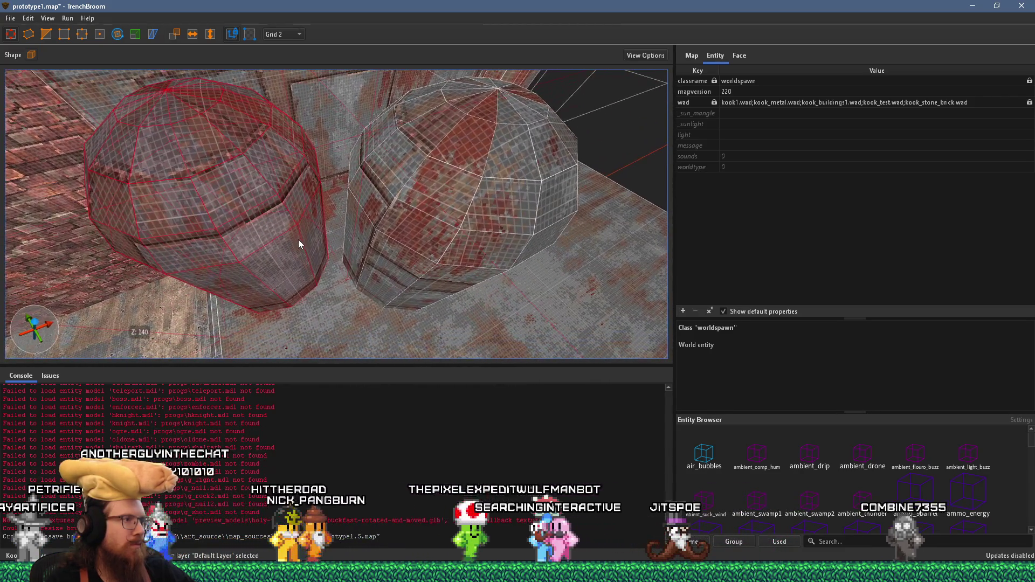
{"action": "left_click", "coordinate": [402, 245]}
{"action": "mouse_move", "coordinate": [397, 240]}
{"action": "left_mouse_down"}
{"action": "mouse_move", "coordinate": [330, 231]}
{"action": "mouse_move", "coordinate": [309, 203]}
{"action": "mouse_move", "coordinate": [238, 188]}
{"action": "mouse_move", "coordinate": [234, 158]}
{"action": "mouse_move", "coordinate": [155, 158]}
{"action": "mouse_move", "coordinate": [161, 144]}
{"action": "mouse_move", "coordinate": [199, 123]}
{"action": "mouse_move", "coordinate": [379, 158]}
{"action": "mouse_move", "coordinate": [411, 194]}
{"action": "mouse_move", "coordinate": [453, 199]}
{"action": "mouse_move", "coordinate": [429, 210]}
{"action": "mouse_move", "coordinate": [367, 201]}
{"action": "mouse_move", "coordinate": [415, 193]}
{"action": "mouse_move", "coordinate": [361, 194]}
{"action": "mouse_move", "coordinate": [462, 195]}
{"action": "mouse_move", "coordinate": [395, 253]}
{"action": "mouse_move", "coordinate": [388, 155]}
{"action": "mouse_move", "coordinate": [347, 213]}
{"action": "mouse_move", "coordinate": [393, 223]}
{"action": "mouse_move", "coordinate": [414, 156]}
{"action": "mouse_move", "coordinate": [335, 180]}
{"action": "mouse_move", "coordinate": [347, 170]}
{"action": "mouse_move", "coordinate": [377, 221]}
{"action": "mouse_move", "coordinate": [312, 240]}
{"action": "mouse_move", "coordinate": [366, 185]}
{"action": "mouse_move", "coordinate": [372, 275]}
{"action": "mouse_move", "coordinate": [363, 258]}
{"action": "mouse_move", "coordinate": [181, 388]}
{"action": "mouse_move", "coordinate": [258, 295]}
{"action": "mouse_move", "coordinate": [325, 311]}
{"action": "mouse_move", "coordinate": [181, 300]}
{"action": "mouse_move", "coordinate": [91, 211]}
{"action": "mouse_move", "coordinate": [253, 238]}
{"action": "mouse_move", "coordinate": [295, 281]}
{"action": "mouse_move", "coordinate": [370, 246]}
{"action": "mouse_move", "coordinate": [377, 256]}
{"action": "mouse_move", "coordinate": [428, 238]}
{"action": "mouse_move", "coordinate": [384, 256]}
{"action": "mouse_move", "coordinate": [415, 252]}
{"action": "mouse_move", "coordinate": [376, 253]}
{"action": "mouse_move", "coordinate": [459, 227]}
{"action": "mouse_move", "coordinate": [583, 241]}
{"action": "mouse_move", "coordinate": [365, 278]}
{"action": "mouse_move", "coordinate": [303, 215]}
{"action": "mouse_move", "coordinate": [409, 224]}
{"action": "mouse_move", "coordinate": [422, 211]}
{"action": "left_mouse_up"}
{"action": "key", "text": "Escape"}
{"action": "key", "text": "d"}
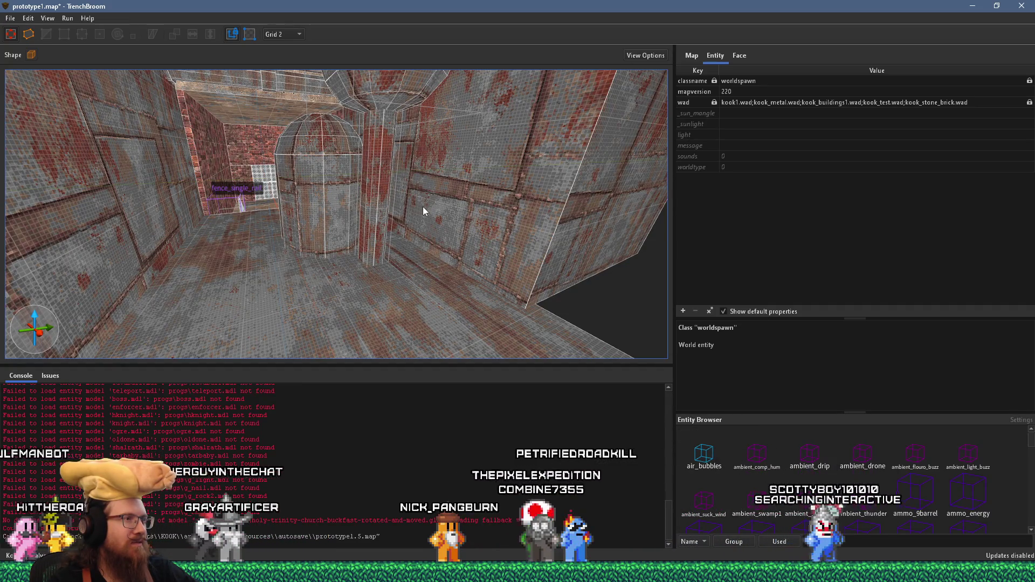
{"action": "mouse_move", "coordinate": [423, 207]}
{"action": "left_mouse_down"}
{"action": "mouse_move", "coordinate": [441, 177]}
{"action": "mouse_move", "coordinate": [438, 201]}
{"action": "left_mouse_up"}
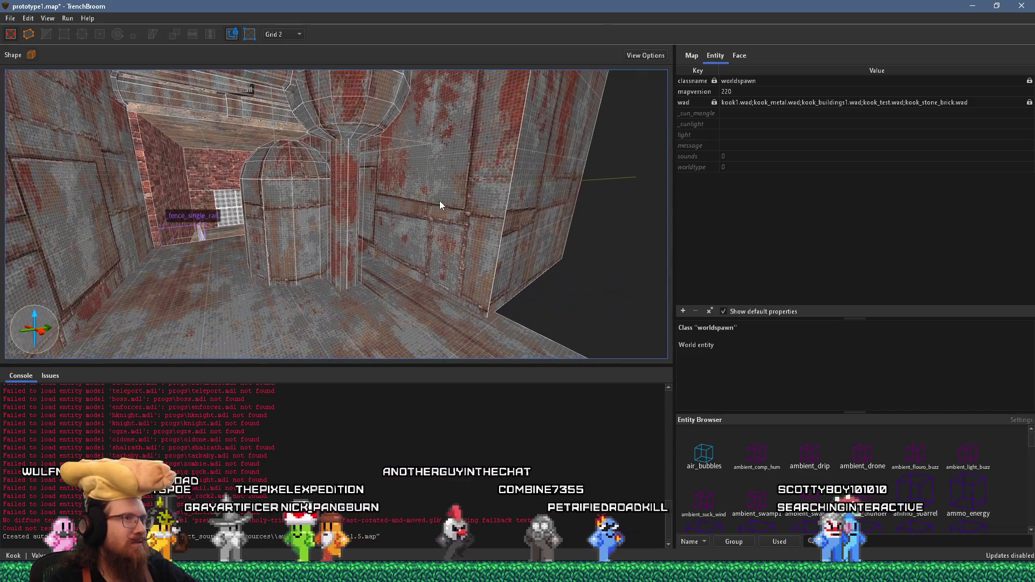
Step: Set the grid size to 16 and choose crate_test as the current material
{"action": "left_click", "coordinate": [286, 35]}
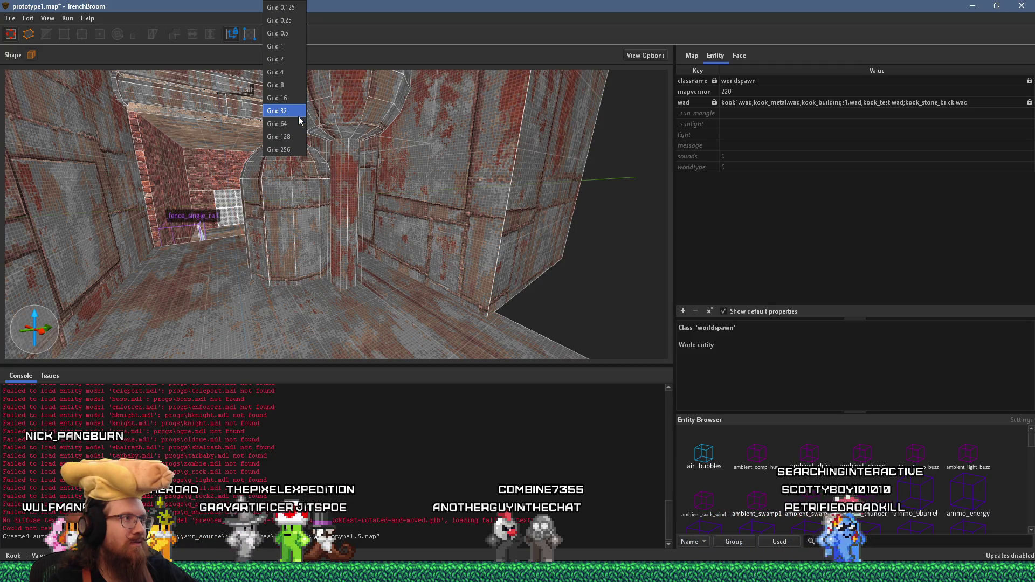
{"action": "left_click", "coordinate": [293, 98]}
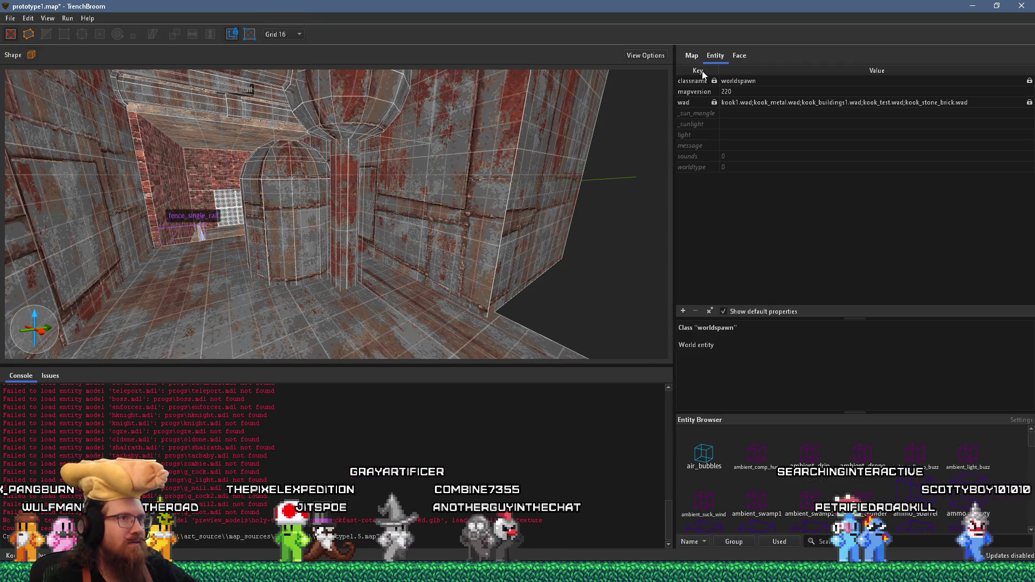
{"action": "left_click", "coordinate": [738, 57]}
{"action": "scroll", "coordinate": [872, 399], "scroll_direction": "up", "scroll_amount": 10}
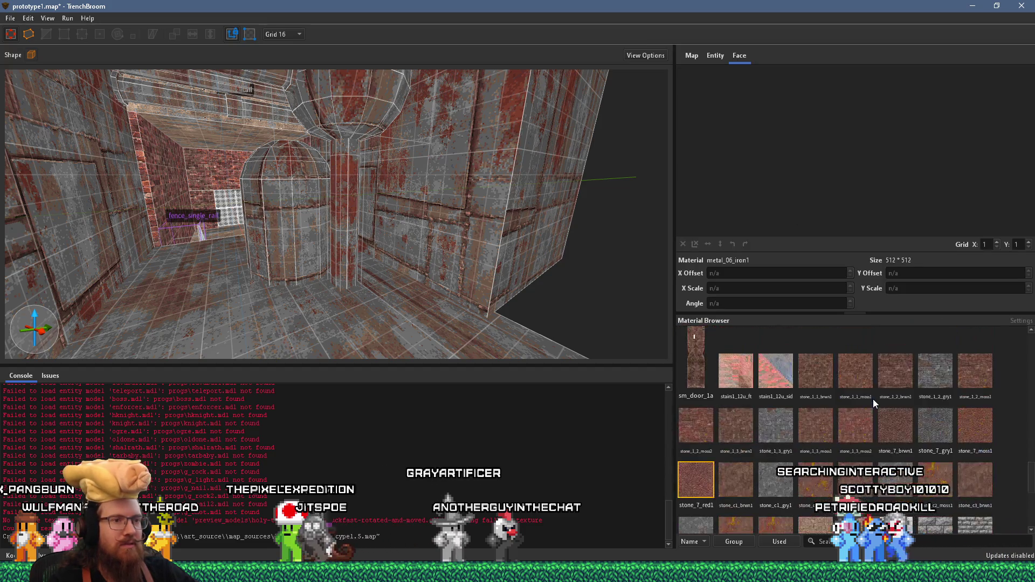
{"action": "scroll", "coordinate": [873, 399], "scroll_direction": "down", "scroll_amount": 3}
{"action": "left_click", "coordinate": [726, 396]}
{"action": "scroll", "coordinate": [452, 265], "scroll_direction": "up", "scroll_amount": 3}
{"action": "scroll", "coordinate": [453, 264], "scroll_direction": "up", "scroll_amount": 3}
Step: Draw a crate_test brush on the corridor floor and size it to a 64×64×64 cube
{"action": "left_click_drag", "start_coordinate": [507, 343], "coordinate": [520, 342]}
{"action": "scroll", "coordinate": [485, 307], "scroll_direction": "down", "scroll_amount": 3}
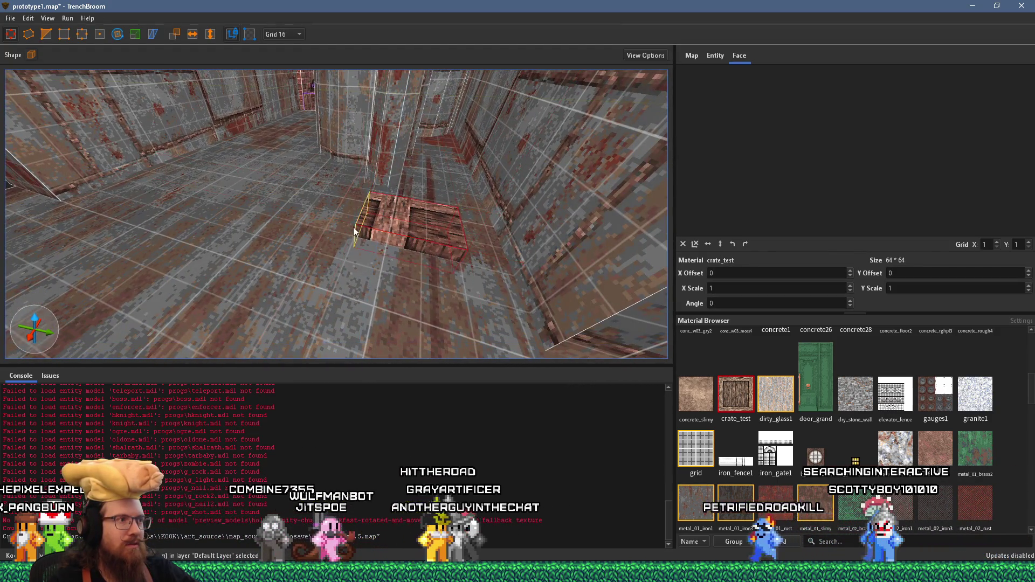
{"action": "mouse_move", "coordinate": [519, 254]}
{"action": "left_mouse_down"}
{"action": "mouse_move", "coordinate": [567, 264]}
{"action": "mouse_move", "coordinate": [522, 265]}
{"action": "mouse_move", "coordinate": [516, 340]}
{"action": "mouse_move", "coordinate": [513, 193]}
{"action": "mouse_move", "coordinate": [541, 124]}
{"action": "mouse_move", "coordinate": [505, 224]}
{"action": "left_mouse_up"}
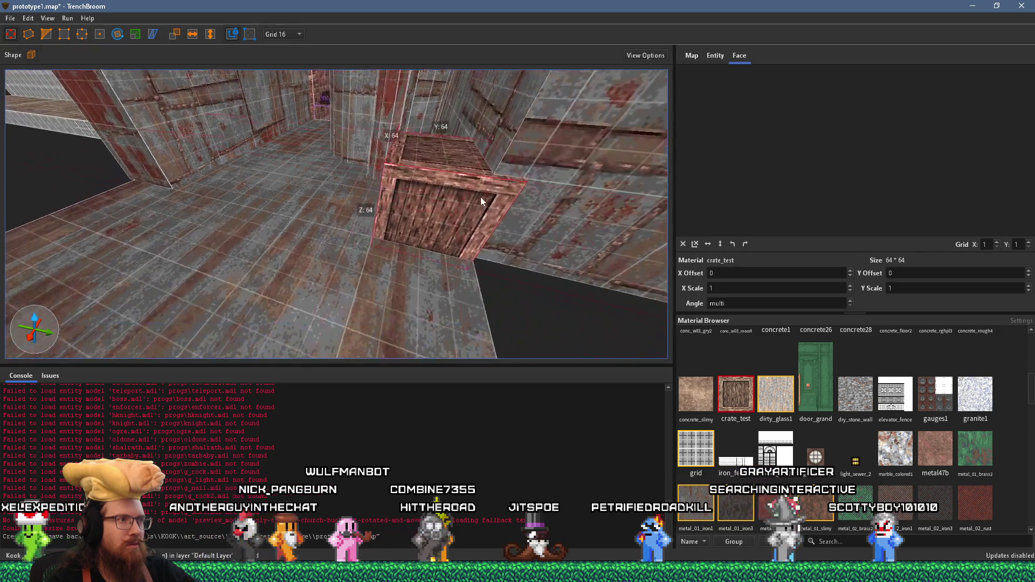
{"action": "key", "text": "w"}
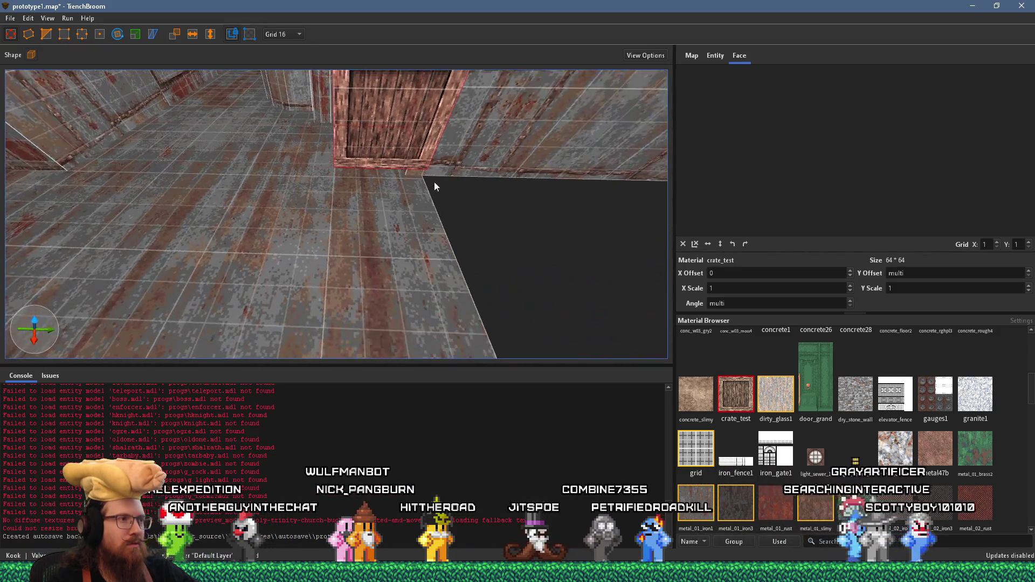
{"action": "key", "text": "d"}
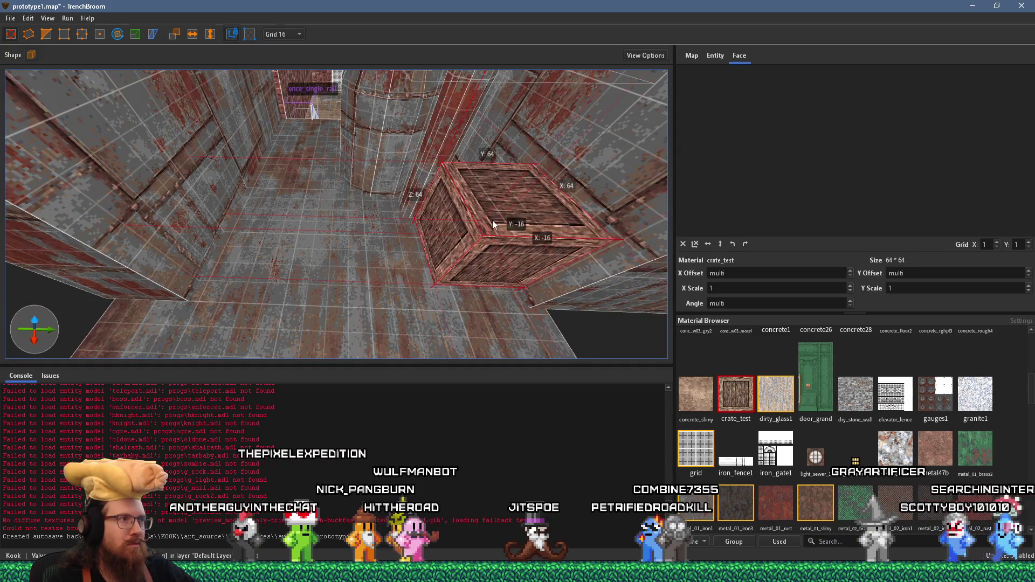
{"action": "left_click", "coordinate": [282, 34]}
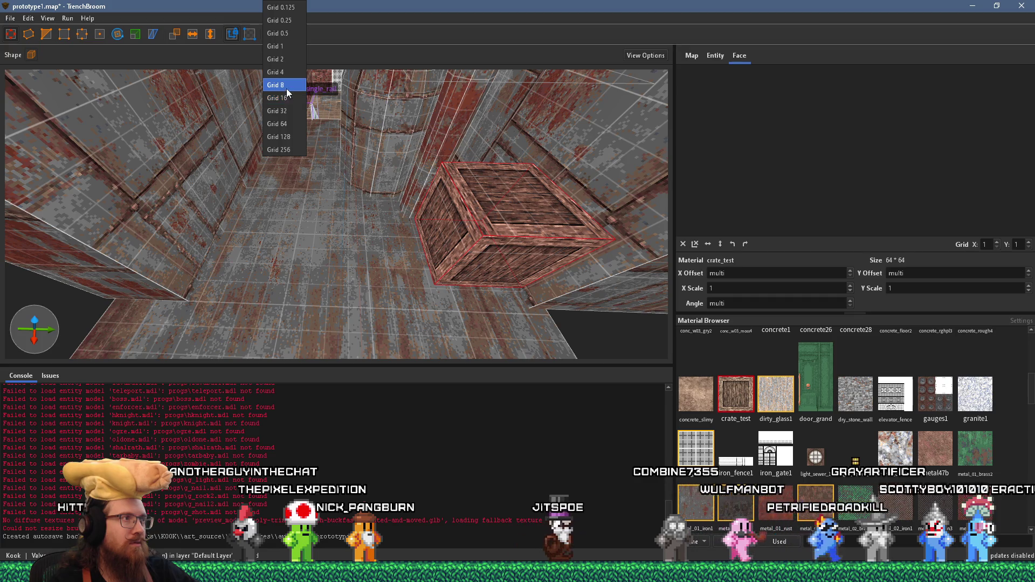
Step: Set the grid size to 8 and rotate the crate 15° around the vertical axis
{"action": "left_click", "coordinate": [287, 86]}
{"action": "key", "text": "s"}
{"action": "mouse_move", "coordinate": [403, 172]}
{"action": "left_mouse_down"}
{"action": "mouse_move", "coordinate": [390, 86]}
{"action": "mouse_move", "coordinate": [448, 157]}
{"action": "mouse_move", "coordinate": [417, 211]}
{"action": "mouse_move", "coordinate": [313, 258]}
{"action": "mouse_move", "coordinate": [324, 246]}
{"action": "mouse_move", "coordinate": [292, 228]}
{"action": "mouse_move", "coordinate": [325, 208]}
{"action": "mouse_move", "coordinate": [399, 262]}
{"action": "mouse_move", "coordinate": [414, 259]}
{"action": "mouse_move", "coordinate": [454, 206]}
{"action": "mouse_move", "coordinate": [443, 171]}
{"action": "mouse_move", "coordinate": [405, 196]}
{"action": "mouse_move", "coordinate": [501, 221]}
{"action": "mouse_move", "coordinate": [431, 252]}
{"action": "left_mouse_up"}
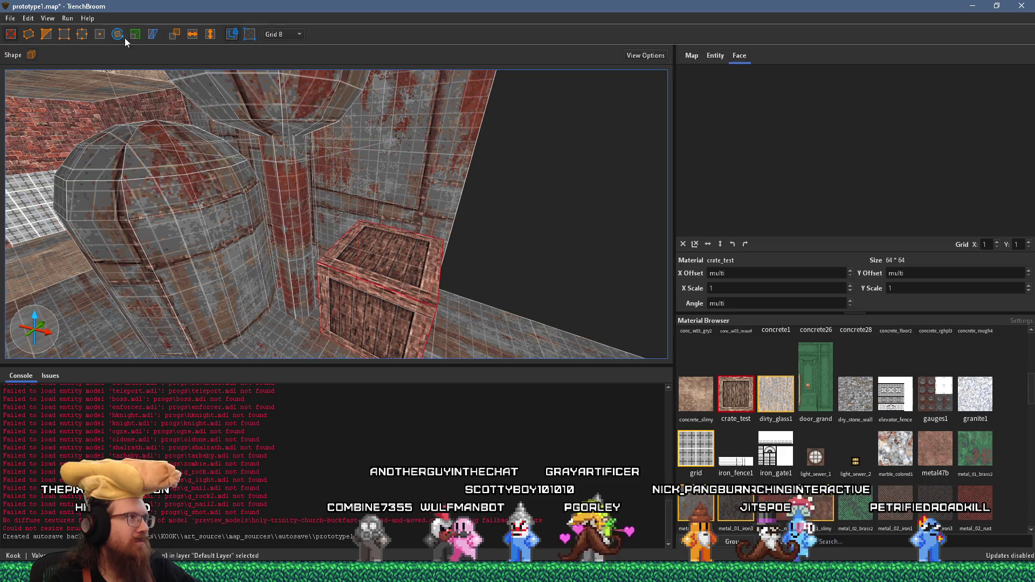
{"action": "mouse_move", "coordinate": [415, 326]}
{"action": "left_mouse_down"}
{"action": "mouse_move", "coordinate": [296, 301]}
{"action": "mouse_move", "coordinate": [238, 239]}
{"action": "mouse_move", "coordinate": [182, 227]}
{"action": "mouse_move", "coordinate": [186, 213]}
{"action": "mouse_move", "coordinate": [297, 176]}
{"action": "mouse_move", "coordinate": [338, 218]}
{"action": "left_mouse_up"}
{"action": "key", "text": "Escape"}
{"action": "key", "text": "Escape"}
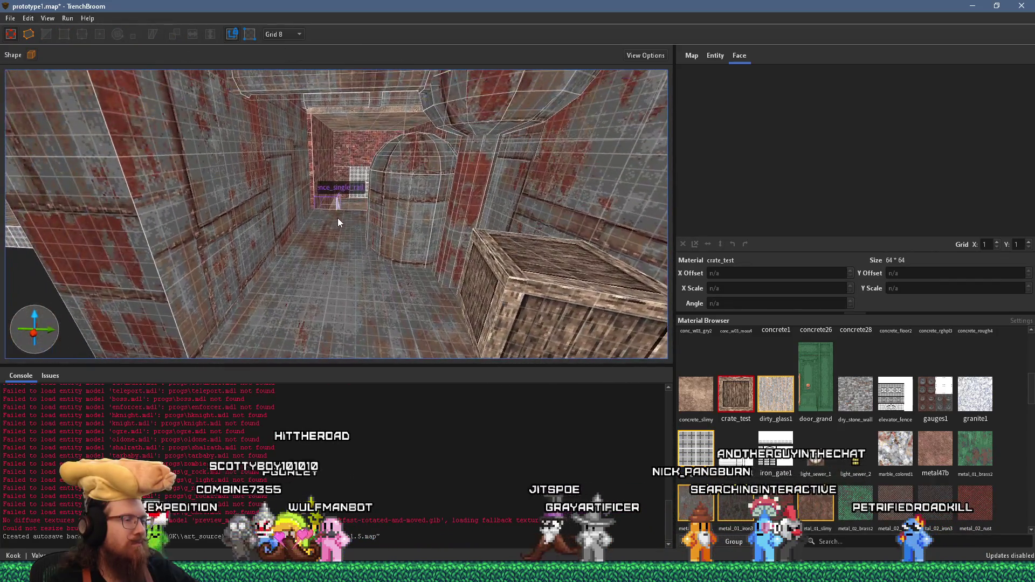
Step: Save prototype1.map and look over the crate up close
{"action": "mouse_move", "coordinate": [430, 206]}
{"action": "left_mouse_down"}
{"action": "mouse_move", "coordinate": [300, 196]}
{"action": "mouse_move", "coordinate": [384, 178]}
{"action": "mouse_move", "coordinate": [317, 243]}
{"action": "mouse_move", "coordinate": [366, 258]}
{"action": "mouse_move", "coordinate": [384, 278]}
{"action": "mouse_move", "coordinate": [368, 263]}
{"action": "mouse_move", "coordinate": [501, 182]}
{"action": "left_mouse_up"}
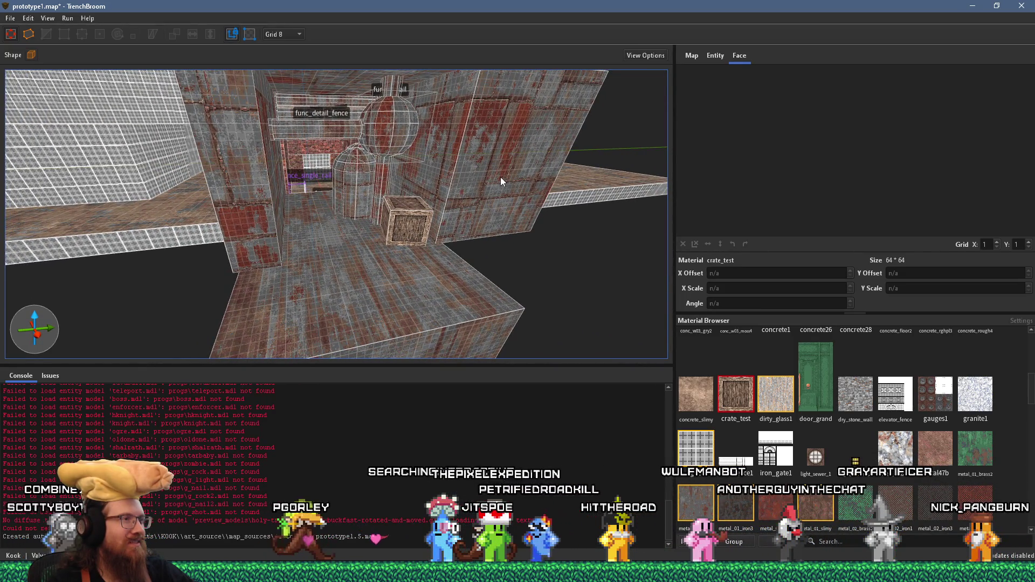
{"action": "mouse_move", "coordinate": [500, 178]}
{"action": "left_mouse_down"}
{"action": "mouse_move", "coordinate": [385, 213]}
{"action": "mouse_move", "coordinate": [349, 186]}
{"action": "mouse_move", "coordinate": [354, 179]}
{"action": "mouse_move", "coordinate": [316, 269]}
{"action": "mouse_move", "coordinate": [456, 241]}
{"action": "left_mouse_up"}
{"action": "scroll", "coordinate": [456, 240], "scroll_direction": "down", "scroll_amount": 5}
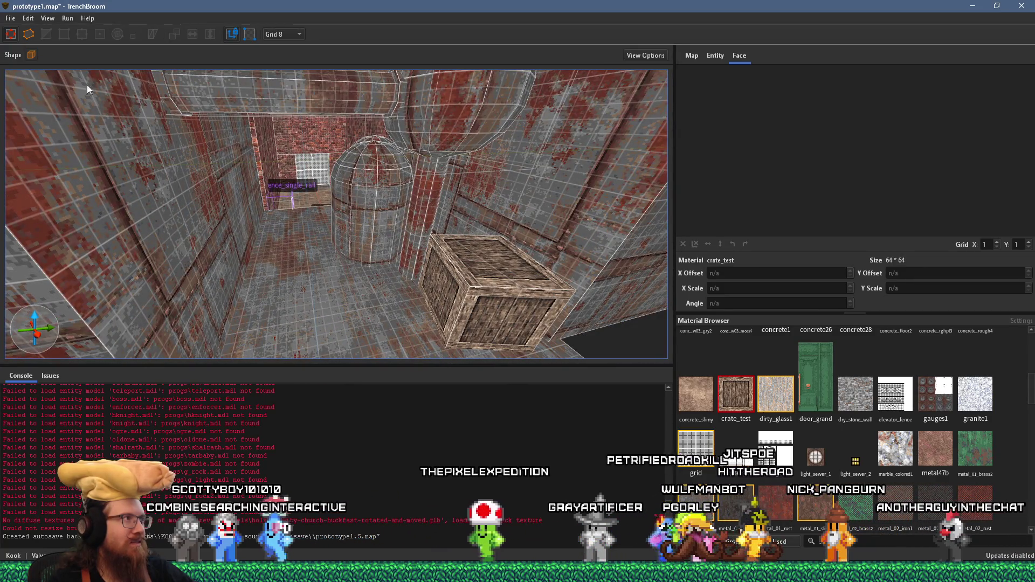
{"action": "left_click", "coordinate": [11, 19]}
{"action": "left_click", "coordinate": [46, 71]}
{"action": "mouse_move", "coordinate": [211, 169]}
{"action": "left_mouse_down"}
{"action": "mouse_move", "coordinate": [392, 219]}
{"action": "mouse_move", "coordinate": [386, 129]}
{"action": "left_mouse_up"}
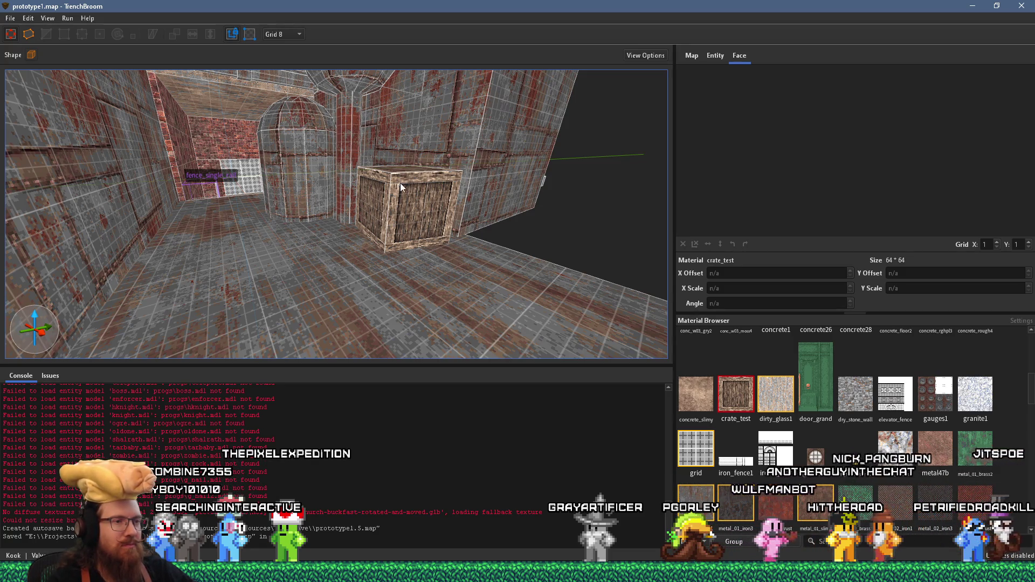
{"action": "scroll", "coordinate": [795, 415], "scroll_direction": "up", "scroll_amount": 3}
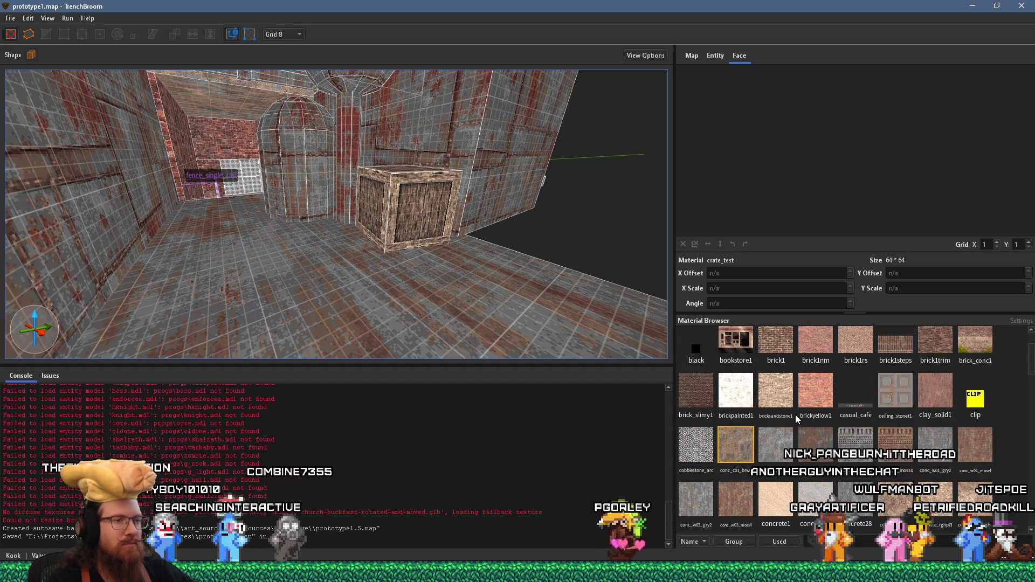
{"action": "scroll", "coordinate": [796, 415], "scroll_direction": "down", "scroll_amount": 10}
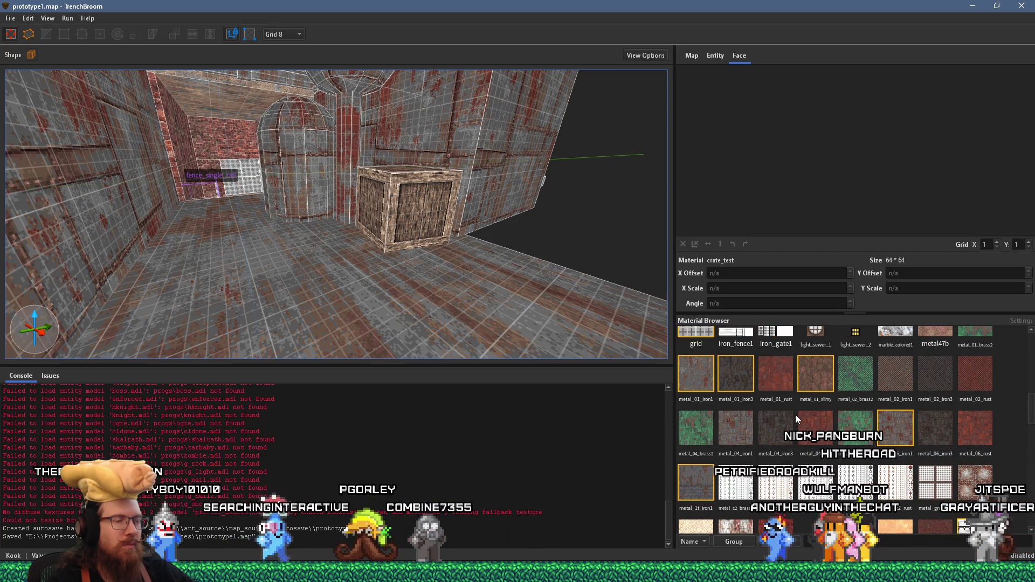
{"action": "left_click_drag", "start_coordinate": [496, 285], "coordinate": [507, 306]}
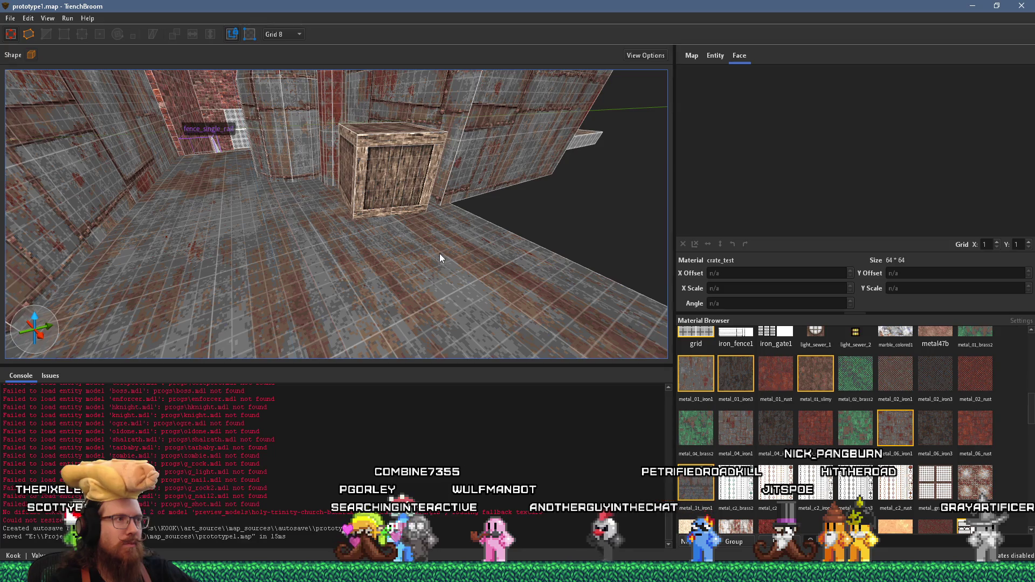
Step: Delete the large outer wall brush and clear the selection
{"action": "left_click", "coordinate": [469, 184]}
{"action": "scroll", "coordinate": [470, 186], "scroll_direction": "down", "scroll_amount": 3}
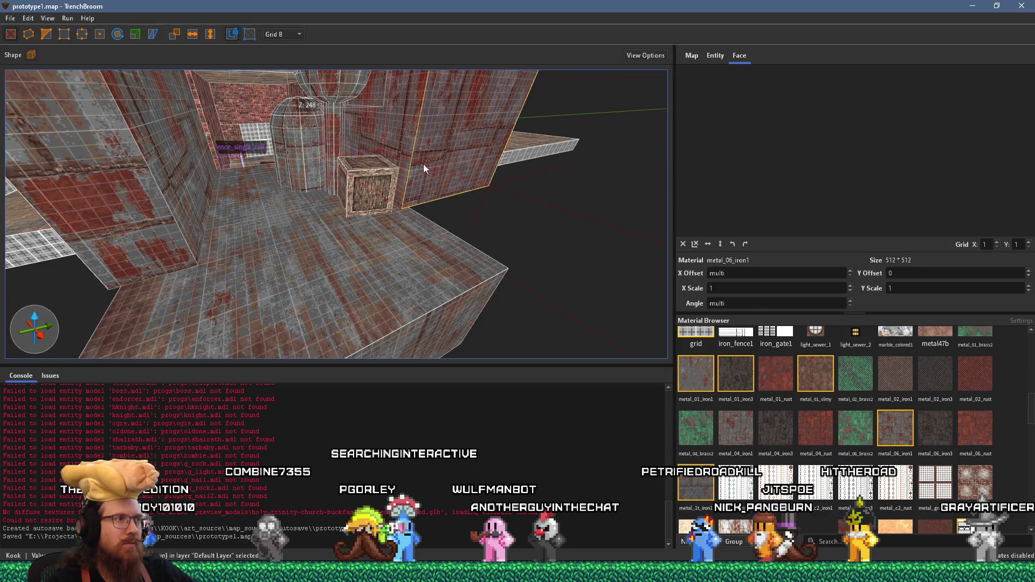
{"action": "key", "text": "Delete"}
{"action": "scroll", "coordinate": [469, 230], "scroll_direction": "up", "scroll_amount": 3}
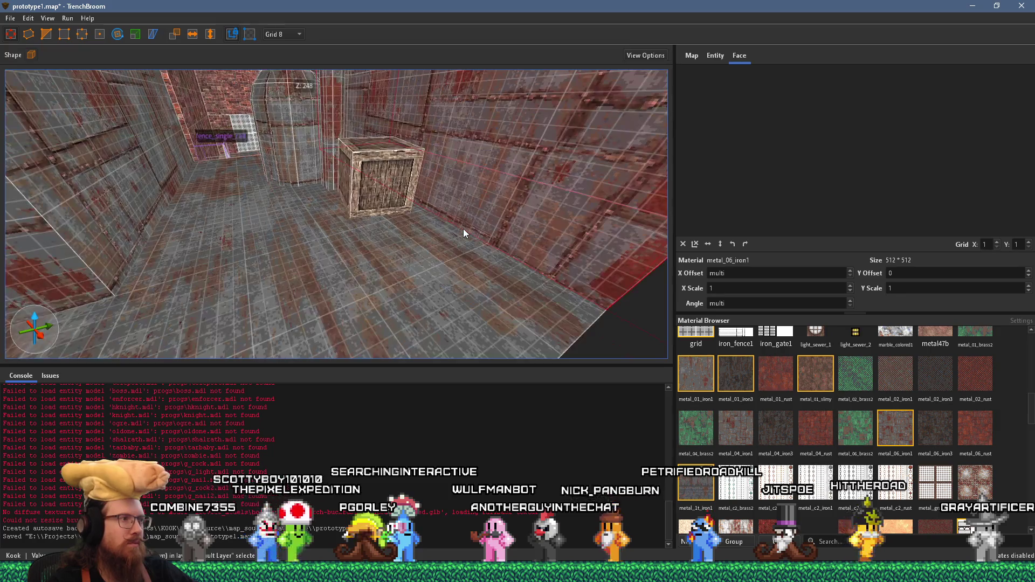
{"action": "key", "text": "Escape"}
Step: Draw a small 32×8×8 crate_test plank on the floor near the crate and select its top face
{"action": "scroll", "coordinate": [447, 259], "scroll_direction": "up", "scroll_amount": 2}
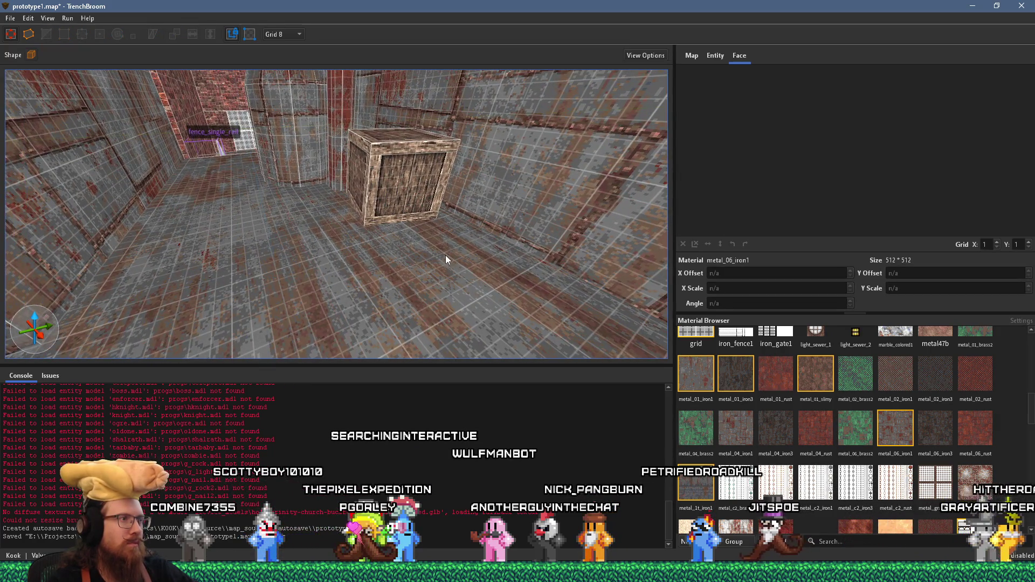
{"action": "scroll", "coordinate": [446, 255], "scroll_direction": "up", "scroll_amount": 3}
{"action": "mouse_move", "coordinate": [414, 244]}
{"action": "left_mouse_down"}
{"action": "mouse_move", "coordinate": [437, 273]}
{"action": "mouse_move", "coordinate": [430, 288]}
{"action": "left_mouse_up"}
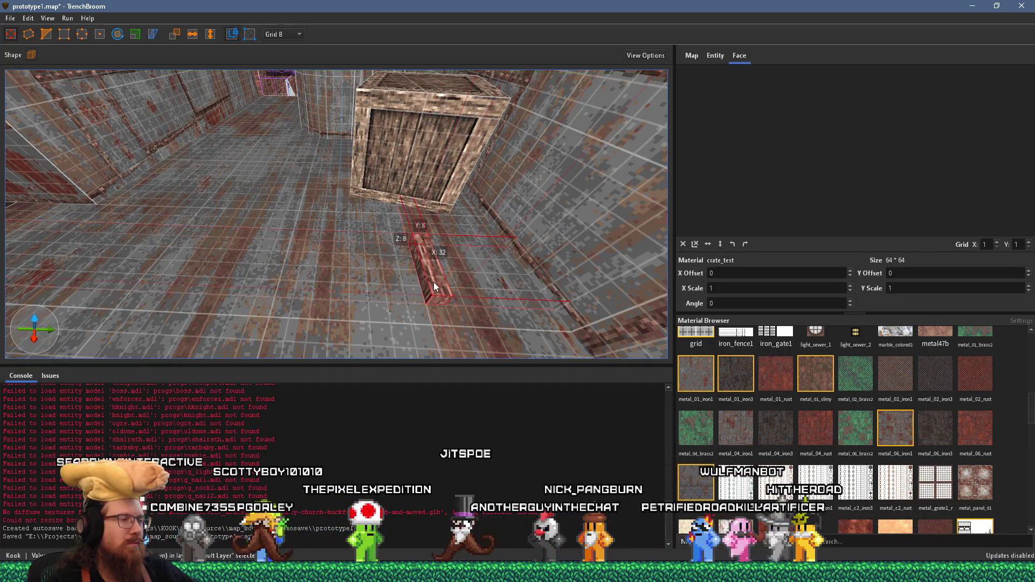
{"action": "scroll", "coordinate": [829, 432], "scroll_direction": "up", "scroll_amount": 3}
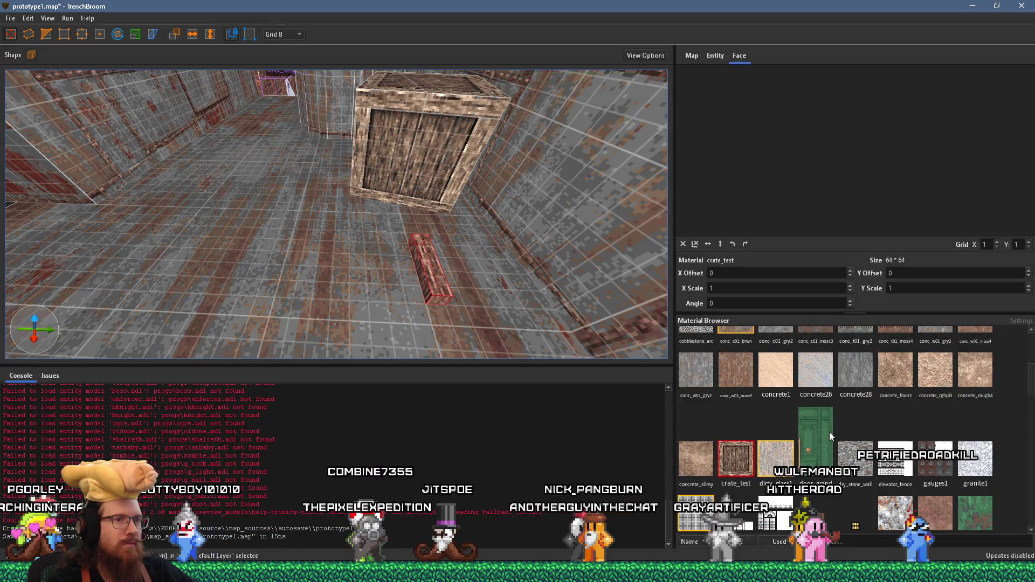
{"action": "scroll", "coordinate": [829, 432], "scroll_direction": "up", "scroll_amount": 3}
{"action": "scroll", "coordinate": [519, 318], "scroll_direction": "up", "scroll_amount": 3}
{"action": "mouse_move", "coordinate": [519, 317]}
{"action": "left_mouse_down"}
{"action": "mouse_move", "coordinate": [369, 321]}
{"action": "mouse_move", "coordinate": [493, 316]}
{"action": "left_mouse_up"}
{"action": "scroll", "coordinate": [493, 316], "scroll_direction": "up", "scroll_amount": 3}
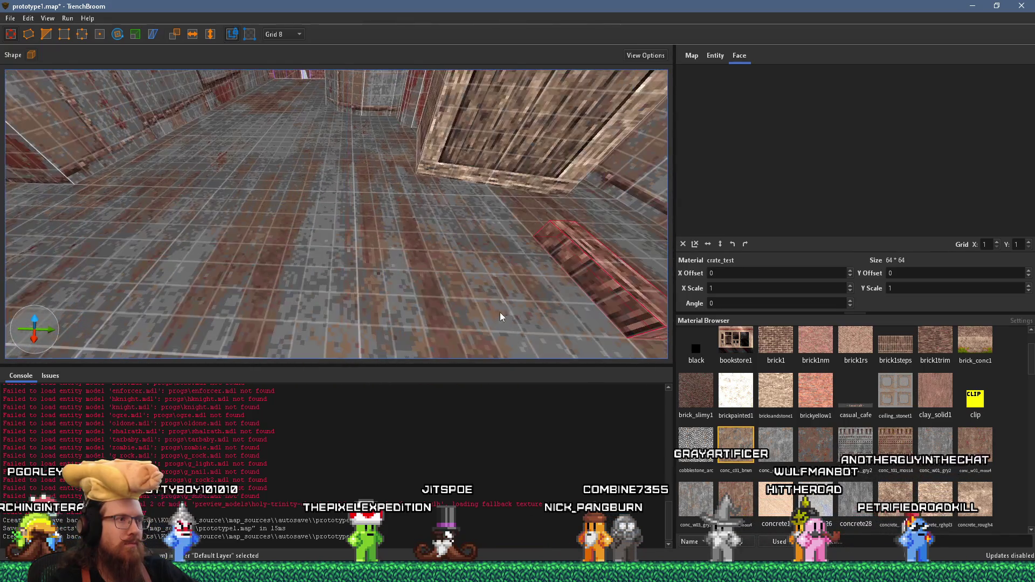
{"action": "left_click", "coordinate": [613, 272], "text": "shift"}
{"action": "left_click_drag", "start_coordinate": [605, 281], "coordinate": [413, 272]}
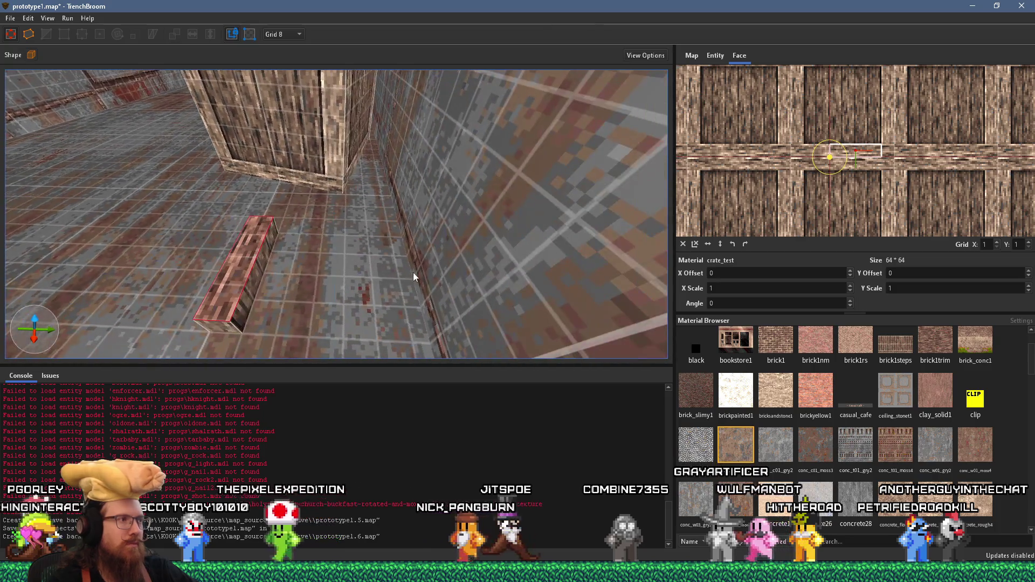
Step: Shift the plank face's crate_test texture to Y offset -16, then deselect it
{"action": "left_click", "coordinate": [258, 271], "text": "shift"}
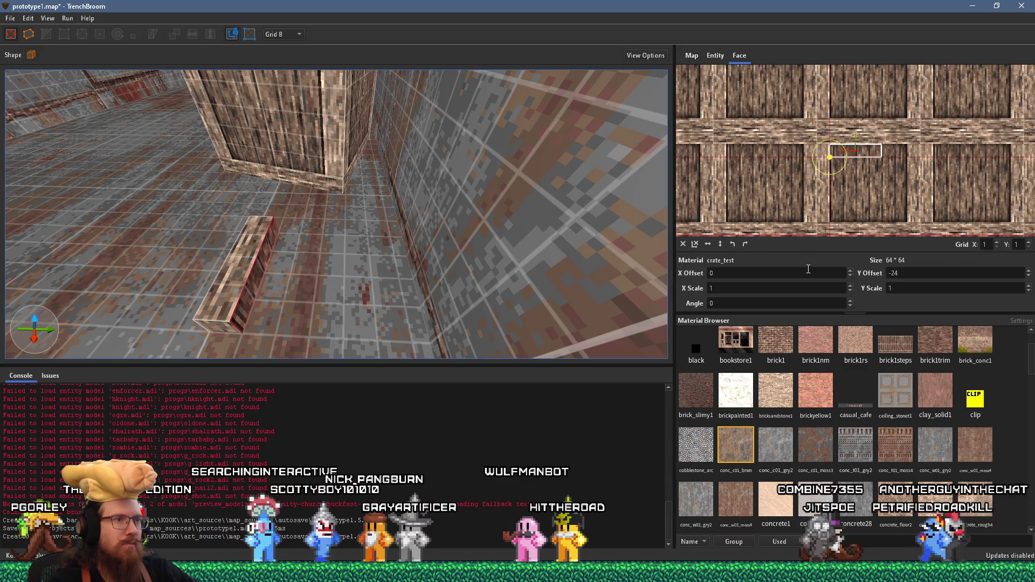
{"action": "scroll", "coordinate": [905, 274], "scroll_direction": "down", "scroll_amount": 1}
{"action": "scroll", "coordinate": [905, 275], "scroll_direction": "up", "scroll_amount": 2}
{"action": "mouse_move", "coordinate": [647, 297]}
{"action": "left_mouse_down"}
{"action": "mouse_move", "coordinate": [395, 241]}
{"action": "mouse_move", "coordinate": [610, 261]}
{"action": "mouse_move", "coordinate": [475, 278]}
{"action": "mouse_move", "coordinate": [485, 252]}
{"action": "left_mouse_up"}
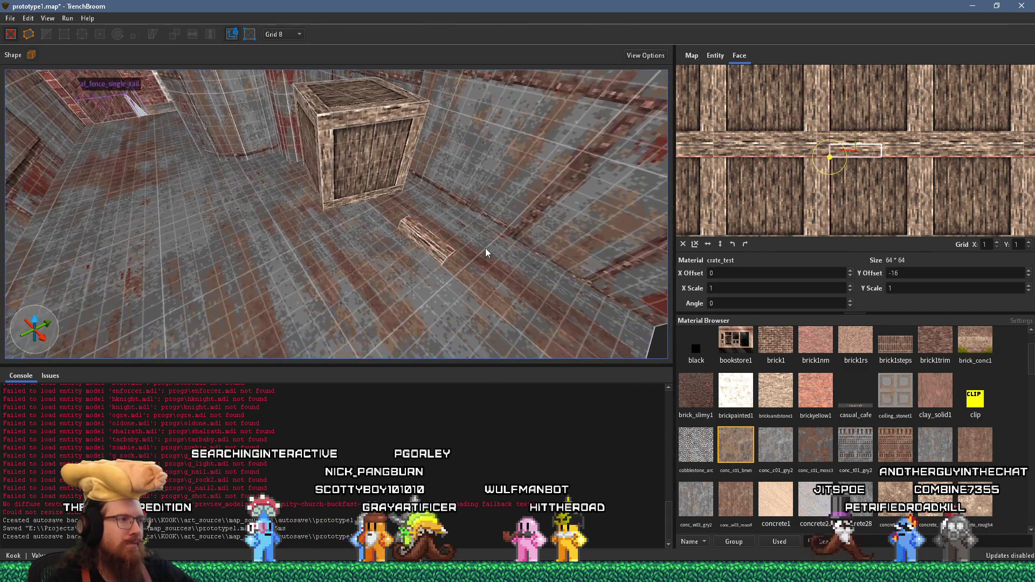
{"action": "key", "text": "Escape"}
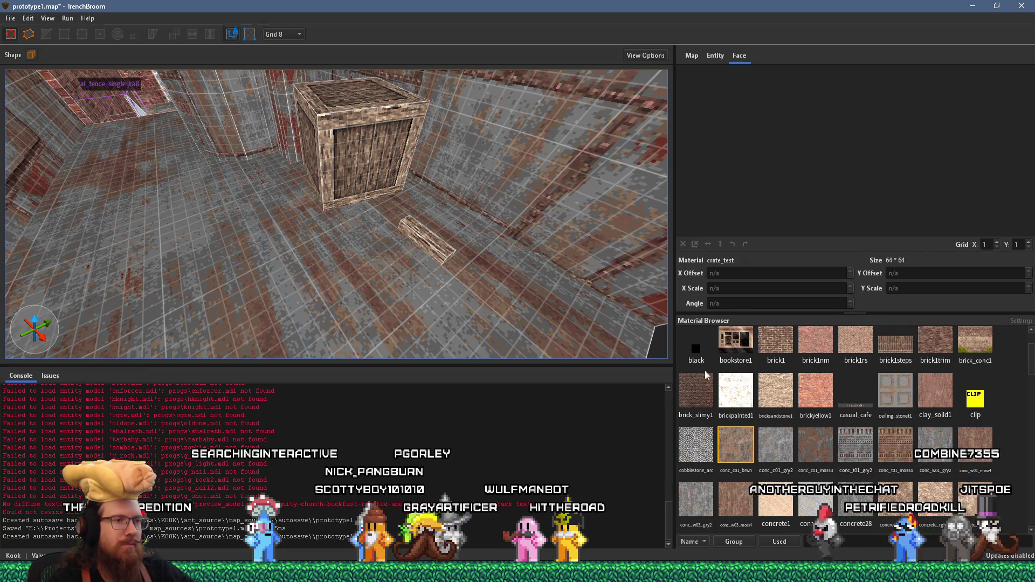
{"action": "left_click", "coordinate": [489, 310]}
{"action": "mouse_move", "coordinate": [488, 310]}
{"action": "left_mouse_down"}
{"action": "mouse_move", "coordinate": [440, 299]}
{"action": "mouse_move", "coordinate": [422, 275]}
{"action": "left_mouse_up"}
{"action": "left_click", "coordinate": [295, 34]}
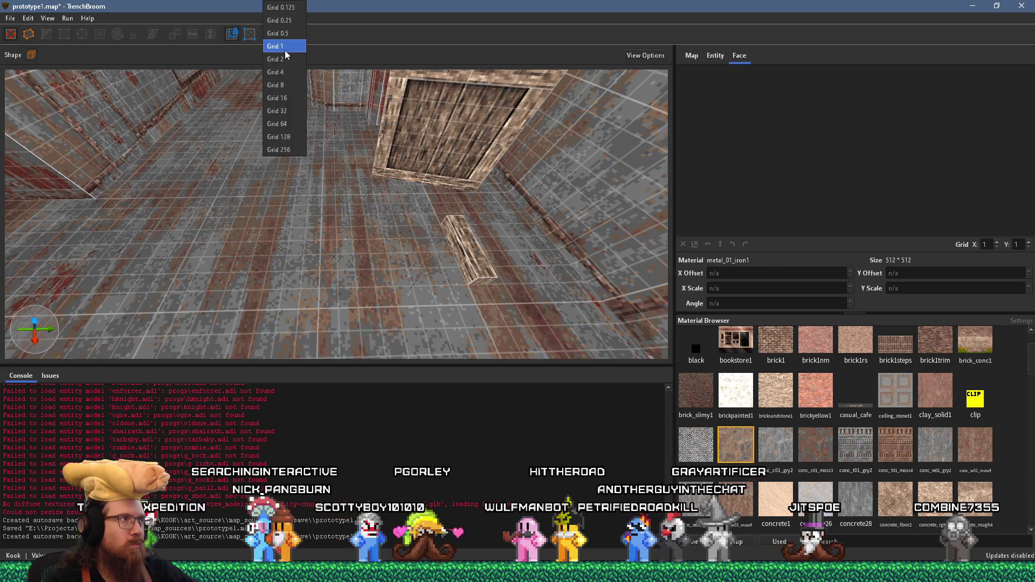
Step: Set the grid to 1 and draw a thin floor brush stretching up to the wall
{"action": "left_click", "coordinate": [286, 50]}
{"action": "left_click_drag", "start_coordinate": [373, 275], "coordinate": [411, 253]}
{"action": "scroll", "coordinate": [406, 256], "scroll_direction": "up", "scroll_amount": 6}
{"action": "mouse_move", "coordinate": [364, 193]}
{"action": "left_mouse_down"}
{"action": "mouse_move", "coordinate": [386, 164]}
{"action": "mouse_move", "coordinate": [562, 176]}
{"action": "left_mouse_up"}
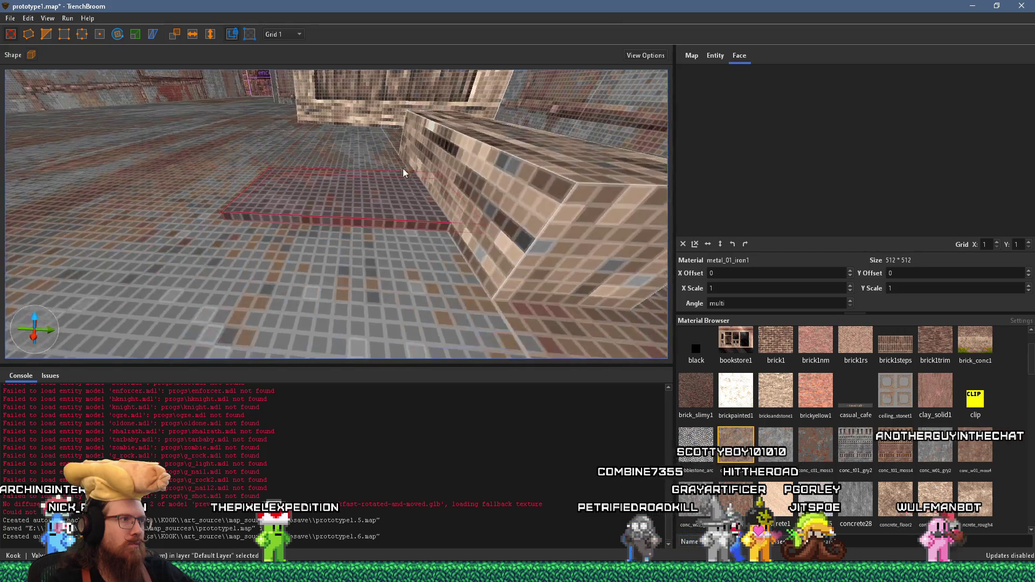
Step: Turn the brush into a func_detail_wall entity and rotate it 15 degrees
{"action": "left_click", "coordinate": [501, 188]}
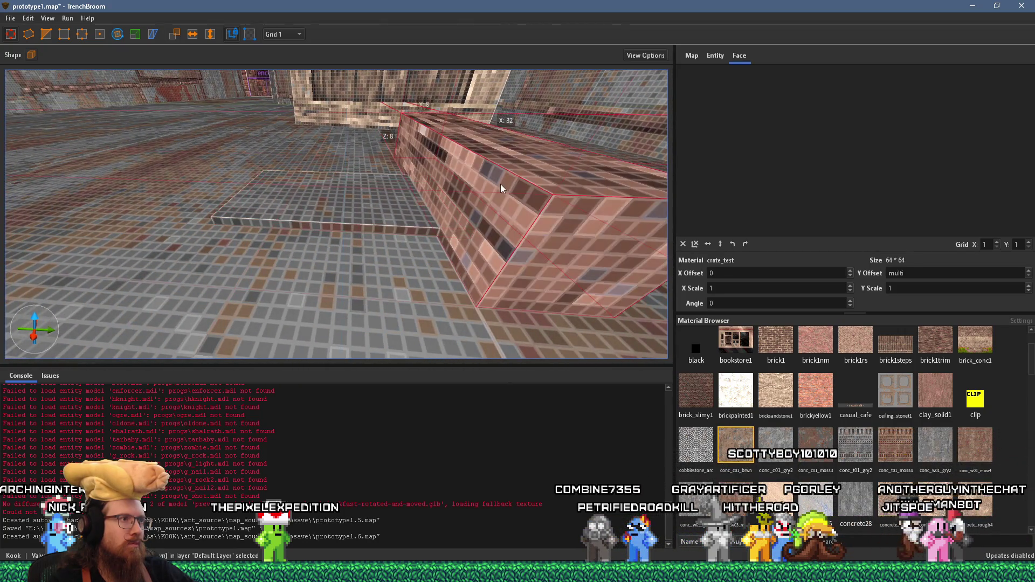
{"action": "right_click", "coordinate": [501, 189]}
{"action": "mouse_move", "coordinate": [566, 388]}
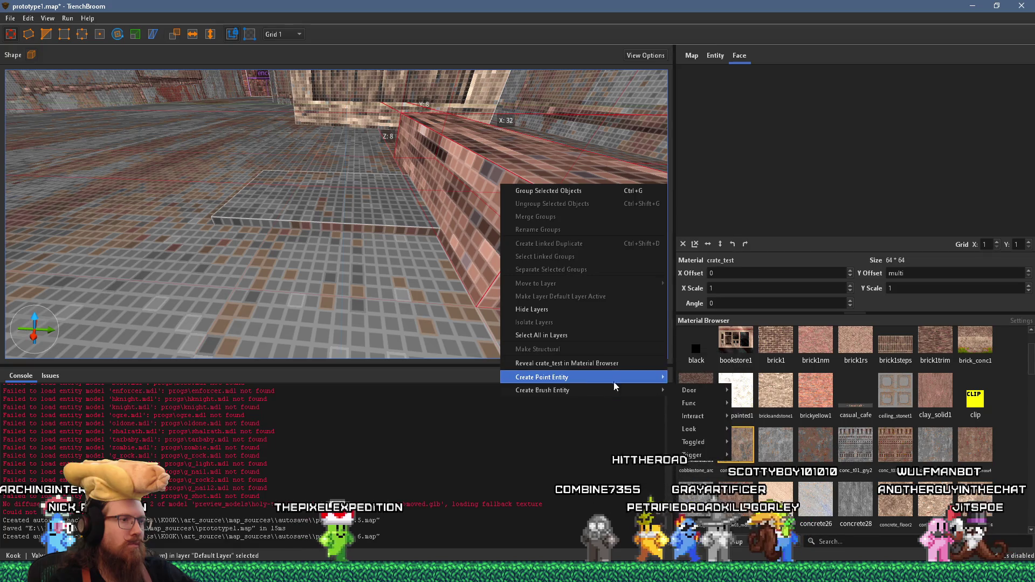
{"action": "mouse_move", "coordinate": [689, 409]}
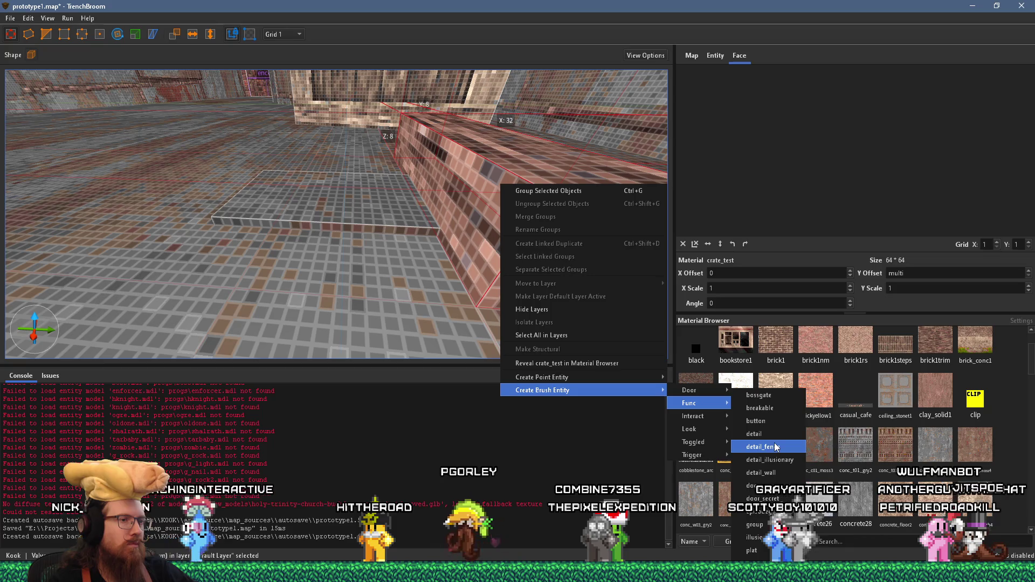
{"action": "left_click", "coordinate": [776, 474]}
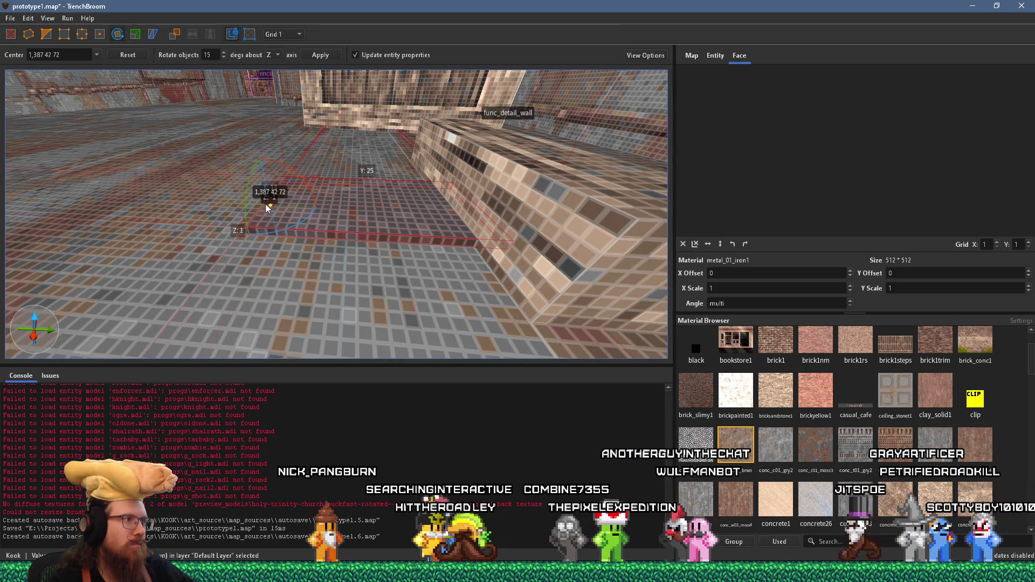
{"action": "left_click_drag", "start_coordinate": [310, 187], "coordinate": [296, 168]}
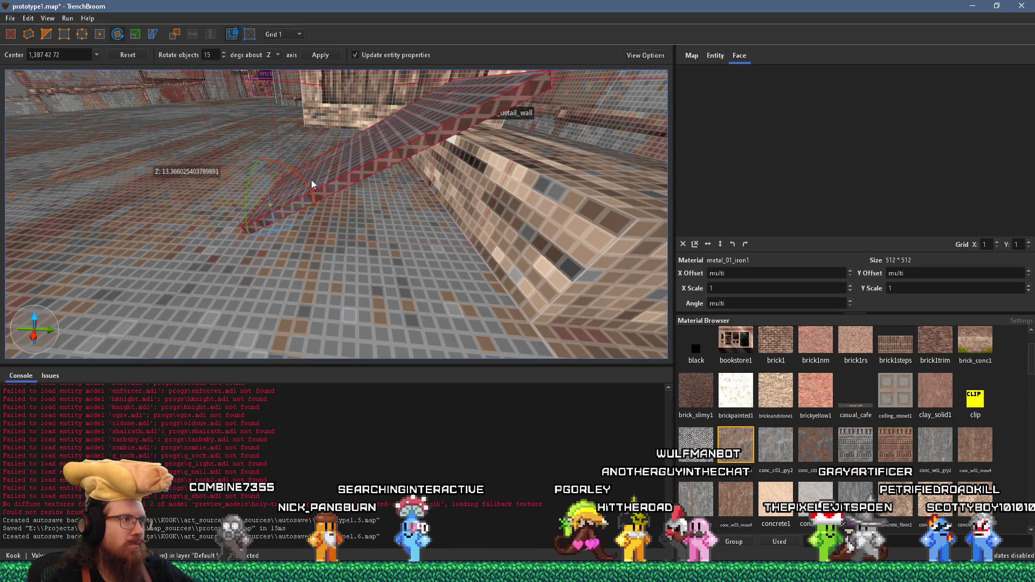
{"action": "scroll", "coordinate": [318, 194], "scroll_direction": "down", "scroll_amount": 10}
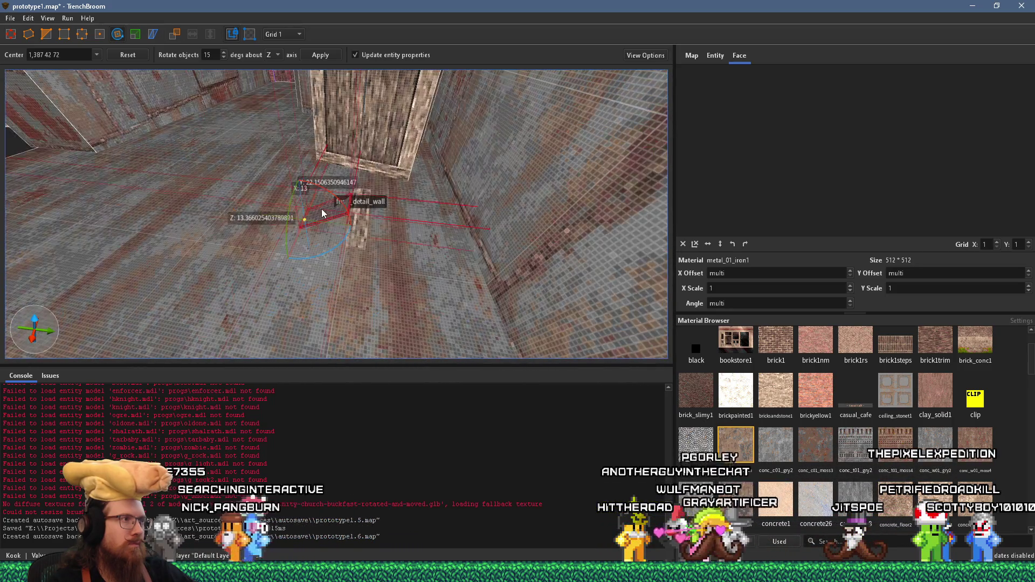
{"action": "scroll", "coordinate": [323, 214], "scroll_direction": "up", "scroll_amount": 5}
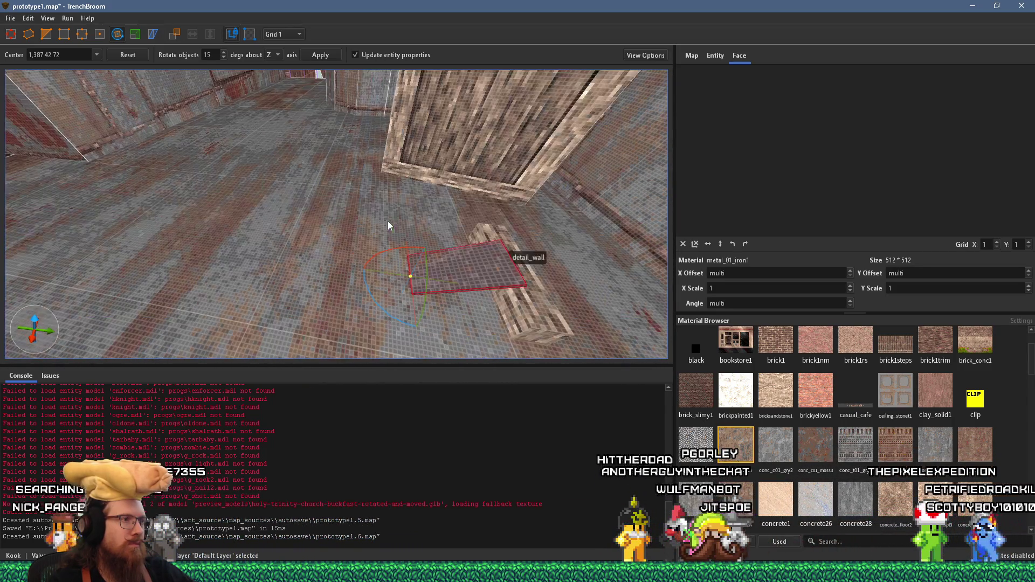
{"action": "scroll", "coordinate": [405, 222], "scroll_direction": "up", "scroll_amount": 5}
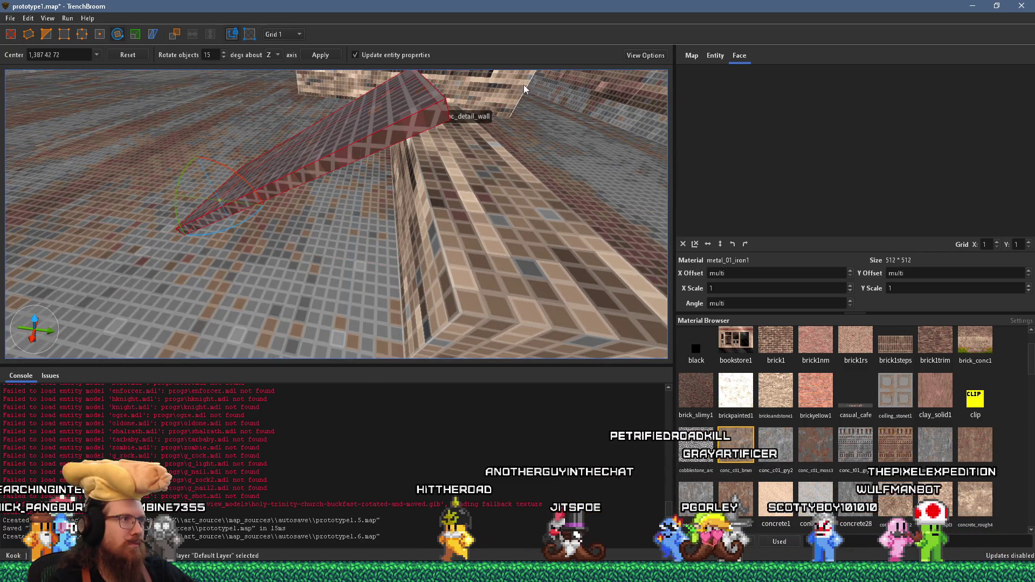
{"action": "key", "text": "Escape"}
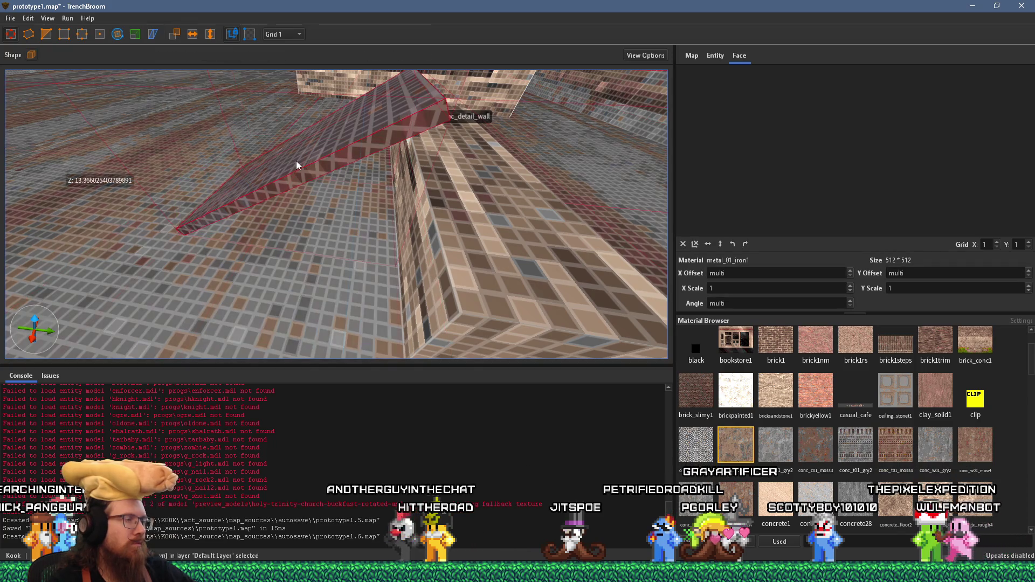
Step: Make the rotated brush a func_detail_wall, frame it, and extend one end outward
{"action": "right_click", "coordinate": [296, 161]}
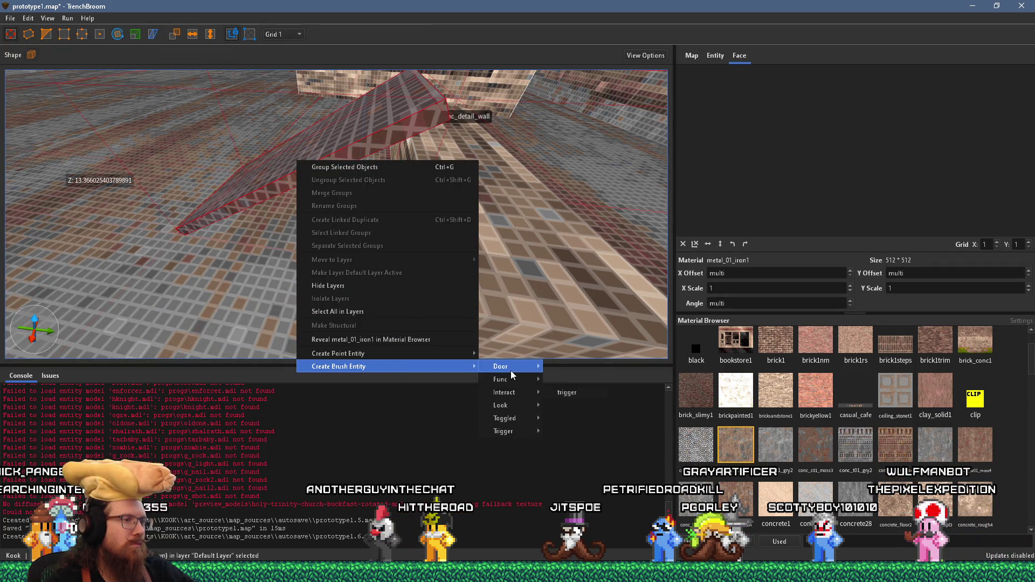
{"action": "mouse_move", "coordinate": [516, 380]}
{"action": "left_click", "coordinate": [609, 461]}
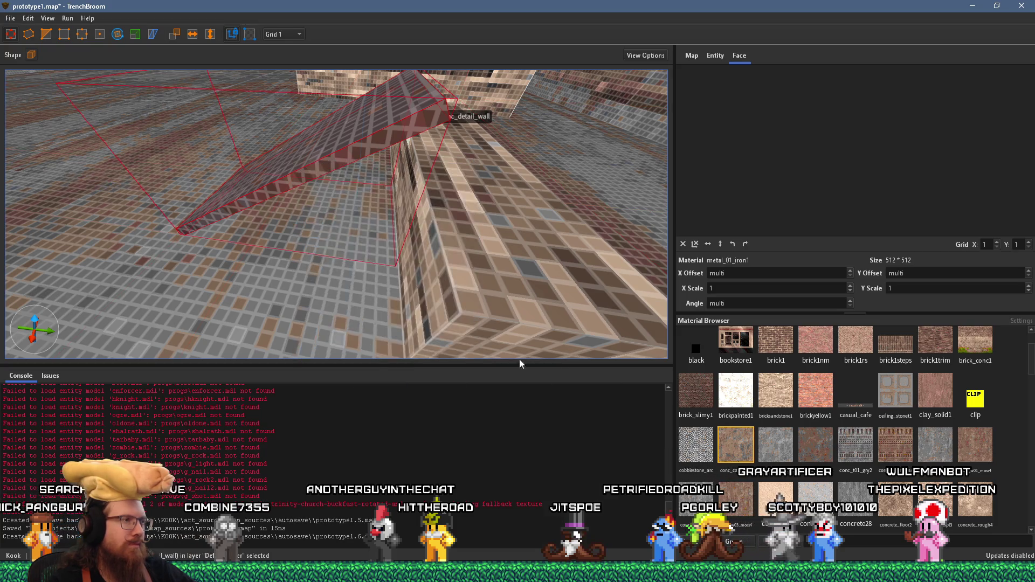
{"action": "key", "text": "ctrl+u"}
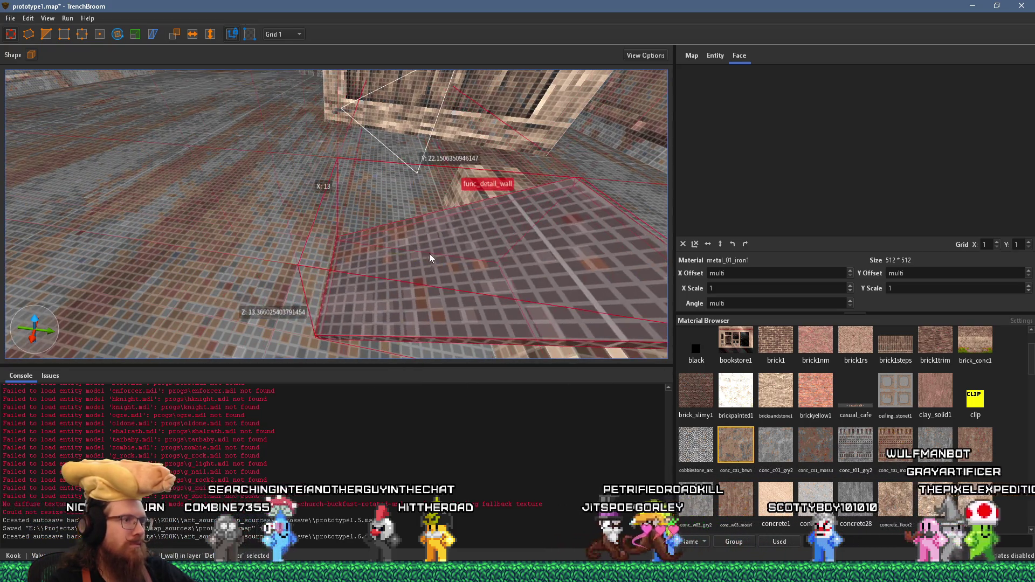
{"action": "scroll", "coordinate": [420, 245], "scroll_direction": "up", "scroll_amount": 5}
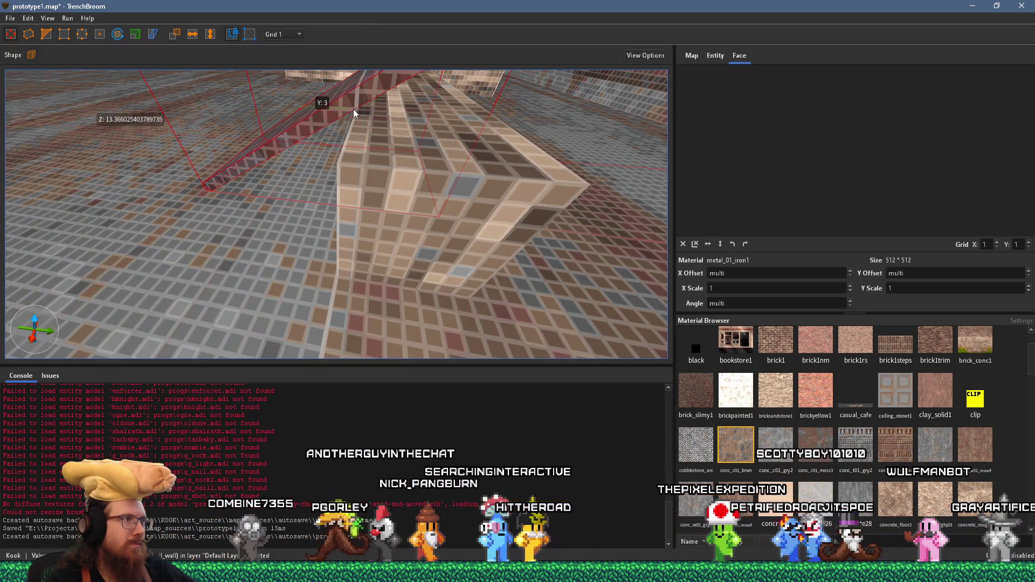
{"action": "mouse_move", "coordinate": [355, 111]}
{"action": "left_mouse_down"}
{"action": "mouse_move", "coordinate": [381, 178]}
{"action": "mouse_move", "coordinate": [366, 137]}
{"action": "mouse_move", "coordinate": [398, 178]}
{"action": "mouse_move", "coordinate": [451, 213]}
{"action": "left_mouse_up"}
{"action": "scroll", "coordinate": [376, 203], "scroll_direction": "up", "scroll_amount": 2}
{"action": "mouse_move", "coordinate": [377, 207]}
{"action": "left_mouse_down"}
{"action": "mouse_move", "coordinate": [414, 165]}
{"action": "mouse_move", "coordinate": [340, 224]}
{"action": "left_mouse_up"}
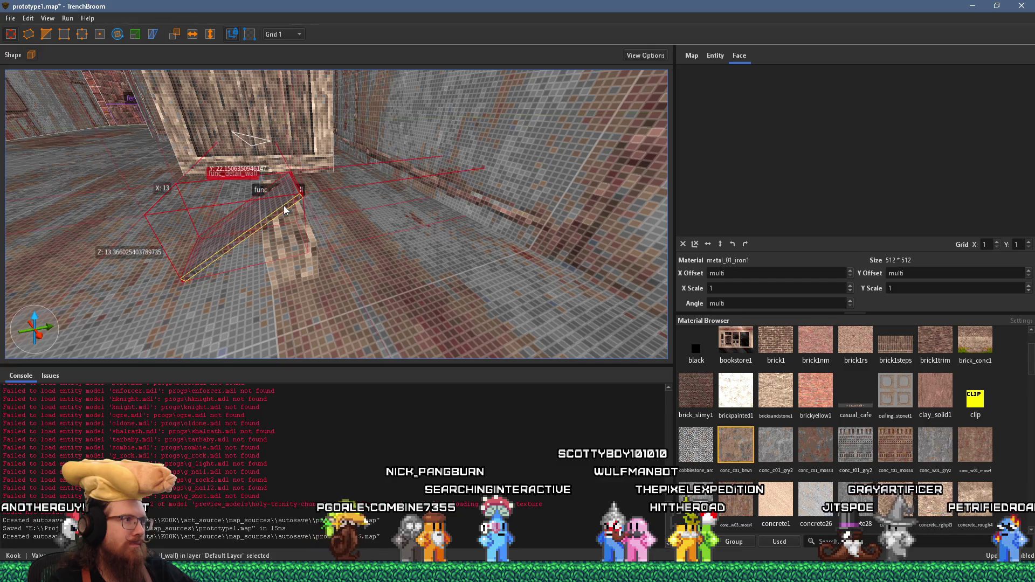
{"action": "mouse_move", "coordinate": [277, 203]}
{"action": "left_mouse_down"}
{"action": "mouse_move", "coordinate": [302, 222]}
{"action": "mouse_move", "coordinate": [446, 234]}
{"action": "mouse_move", "coordinate": [432, 255]}
{"action": "mouse_move", "coordinate": [394, 269]}
{"action": "mouse_move", "coordinate": [410, 284]}
{"action": "mouse_move", "coordinate": [433, 266]}
{"action": "mouse_move", "coordinate": [563, 246]}
{"action": "mouse_move", "coordinate": [416, 253]}
{"action": "mouse_move", "coordinate": [349, 243]}
{"action": "mouse_move", "coordinate": [333, 199]}
{"action": "left_mouse_up"}
{"action": "key", "text": "Escape"}
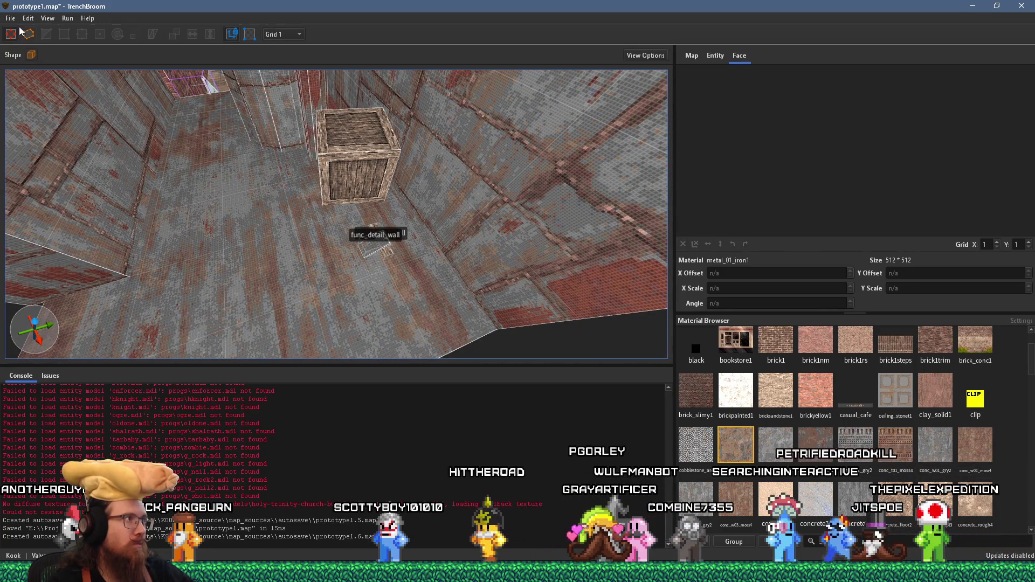
Step: Save prototype1.map and compile it to prototype1.bsp, then close the compile window
{"action": "left_click", "coordinate": [12, 19]}
{"action": "left_click", "coordinate": [28, 66]}
{"action": "left_click", "coordinate": [68, 19]}
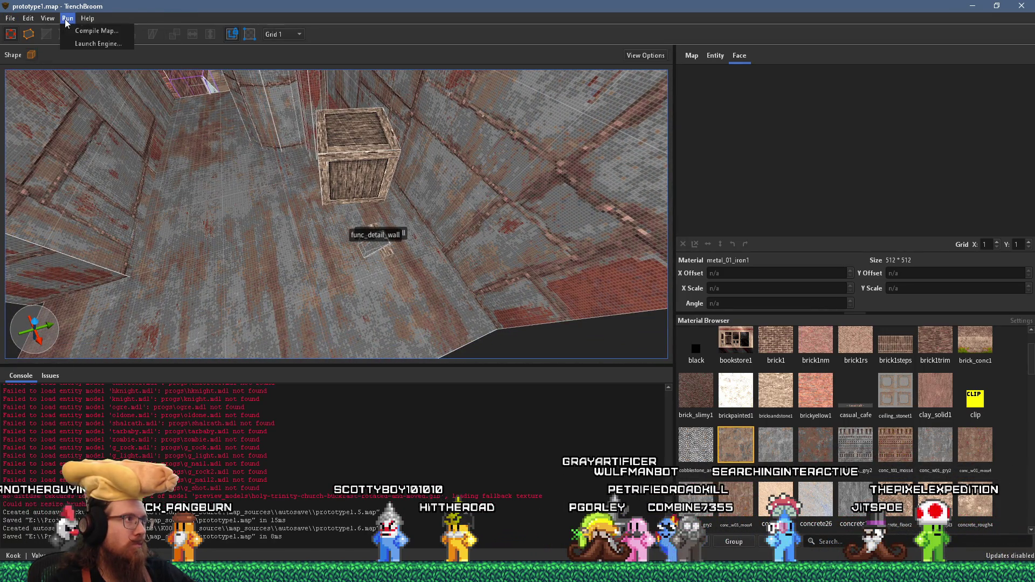
{"action": "left_click", "coordinate": [70, 26]}
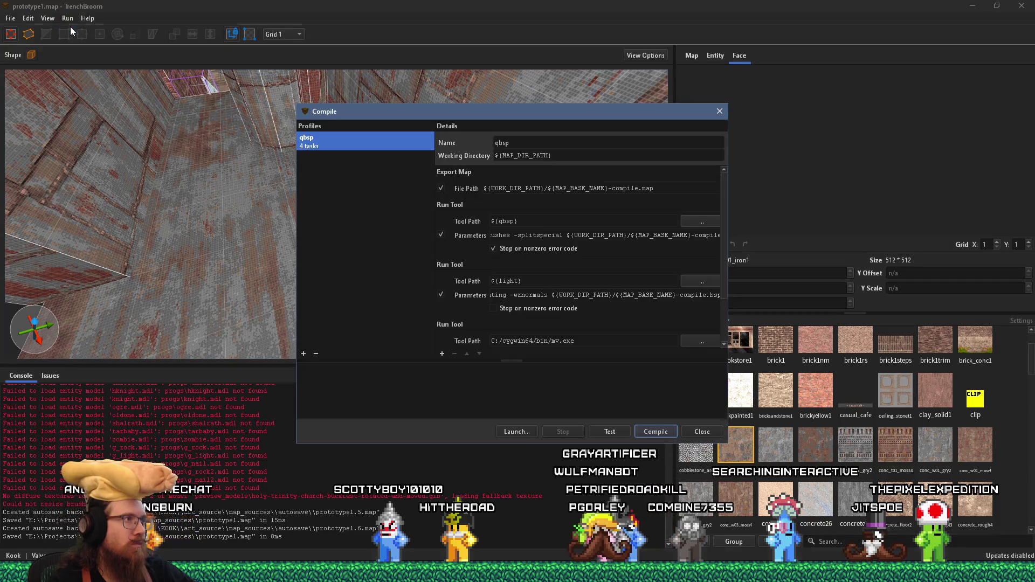
{"action": "left_click", "coordinate": [643, 433]}
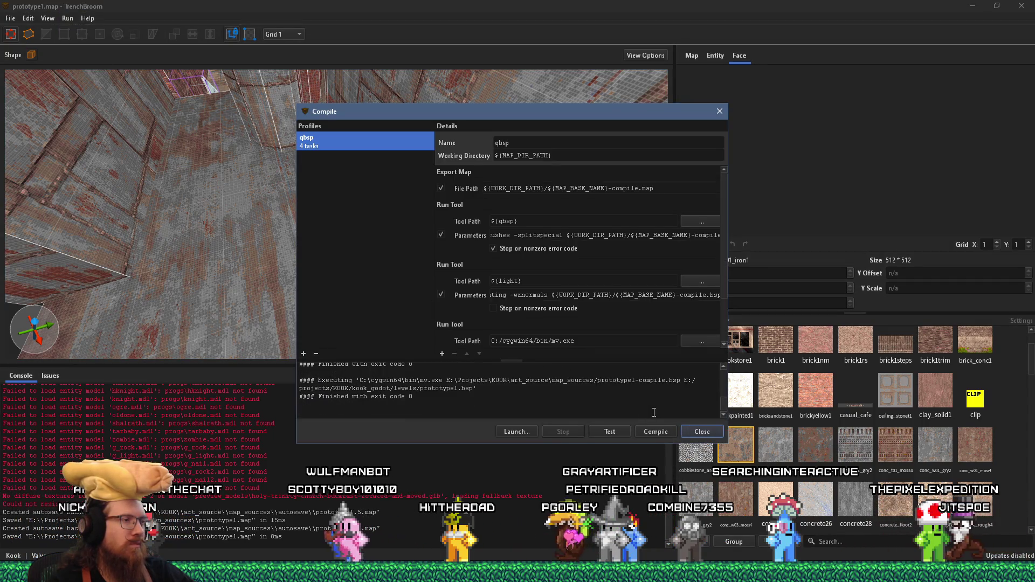
{"action": "left_click", "coordinate": [702, 432]}
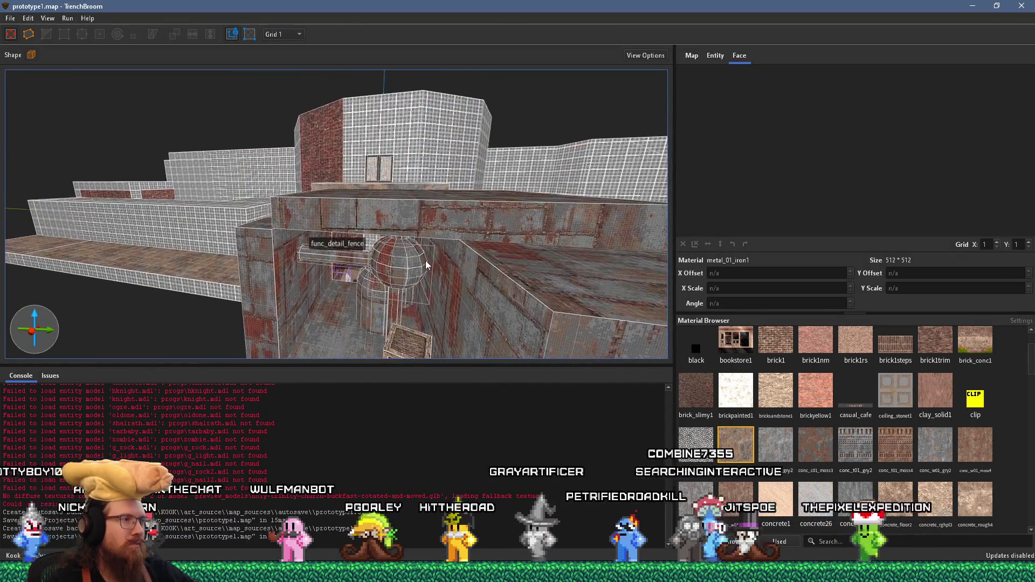
{"action": "scroll", "coordinate": [426, 261], "scroll_direction": "down", "scroll_amount": 5}
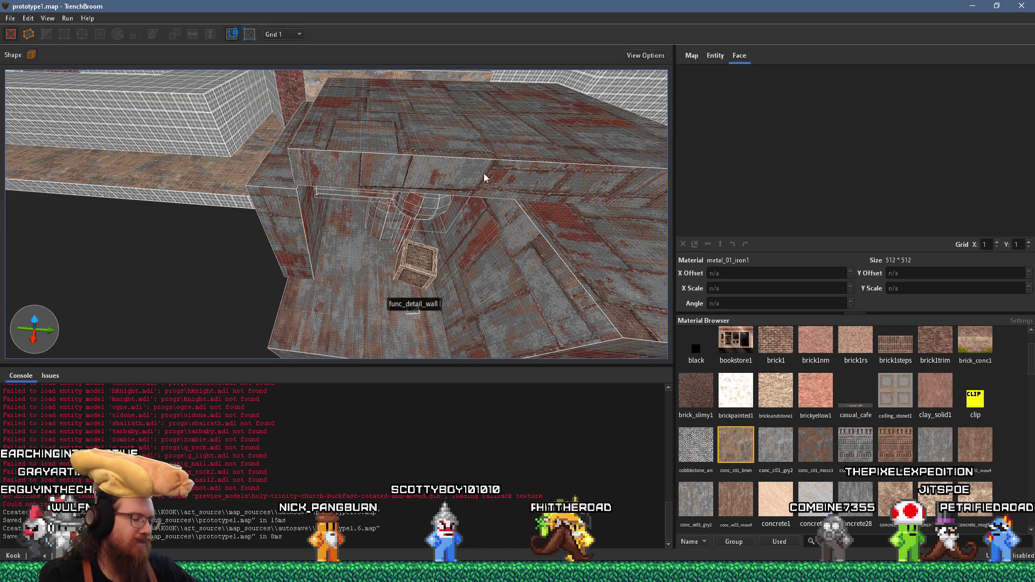
{"action": "mouse_move", "coordinate": [429, 155]}
{"action": "left_mouse_down"}
{"action": "mouse_move", "coordinate": [416, 200]}
{"action": "mouse_move", "coordinate": [374, 217]}
{"action": "mouse_move", "coordinate": [410, 153]}
{"action": "mouse_move", "coordinate": [307, 188]}
{"action": "mouse_move", "coordinate": [317, 169]}
{"action": "mouse_move", "coordinate": [385, 202]}
{"action": "mouse_move", "coordinate": [288, 105]}
{"action": "mouse_move", "coordinate": [300, 116]}
{"action": "mouse_move", "coordinate": [610, 109]}
{"action": "mouse_move", "coordinate": [493, 183]}
{"action": "mouse_move", "coordinate": [451, 178]}
{"action": "mouse_move", "coordinate": [420, 192]}
{"action": "mouse_move", "coordinate": [417, 181]}
{"action": "mouse_move", "coordinate": [429, 173]}
{"action": "mouse_move", "coordinate": [412, 210]}
{"action": "mouse_move", "coordinate": [496, 219]}
{"action": "mouse_move", "coordinate": [436, 197]}
{"action": "mouse_move", "coordinate": [421, 206]}
{"action": "left_mouse_up"}
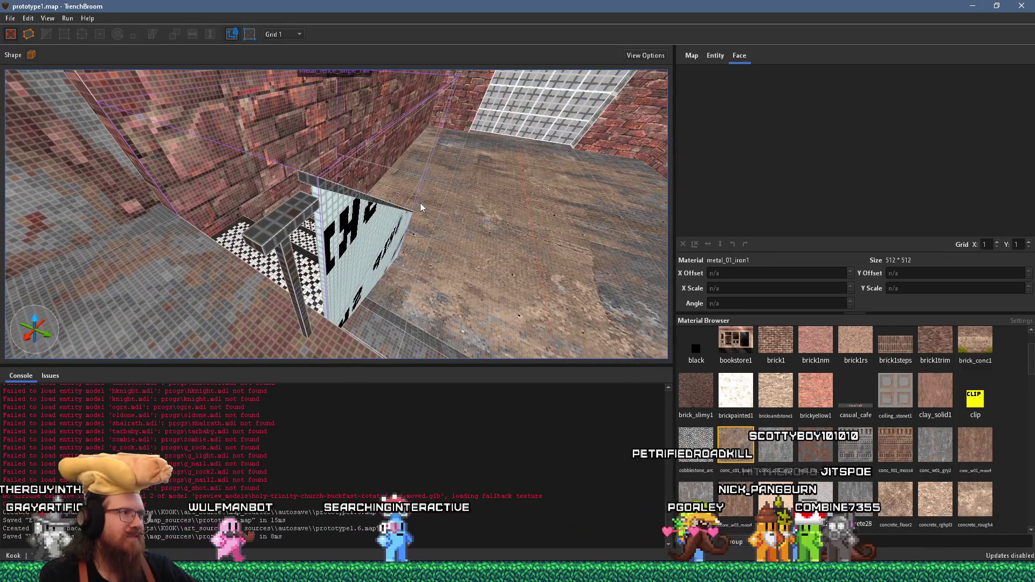
{"action": "left_click", "coordinate": [293, 202]}
Step: Convert the fence rail brush into a func_detail_wall entity
{"action": "mouse_move", "coordinate": [295, 200]}
{"action": "left_mouse_down"}
{"action": "mouse_move", "coordinate": [280, 222]}
{"action": "mouse_move", "coordinate": [257, 164]}
{"action": "mouse_move", "coordinate": [217, 133]}
{"action": "mouse_move", "coordinate": [239, 169]}
{"action": "left_mouse_up"}
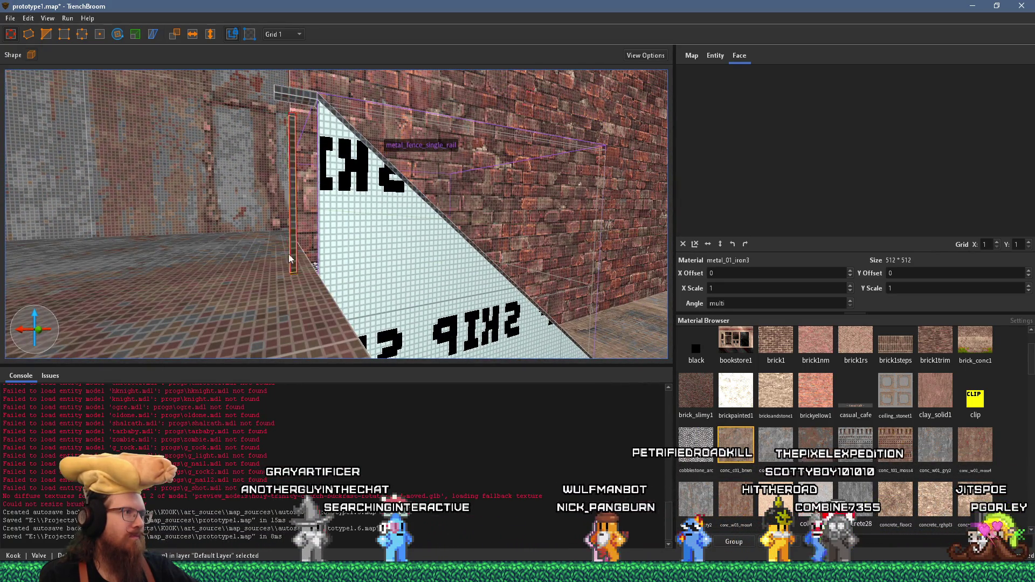
{"action": "right_click", "coordinate": [290, 130]}
{"action": "mouse_move", "coordinate": [370, 335]}
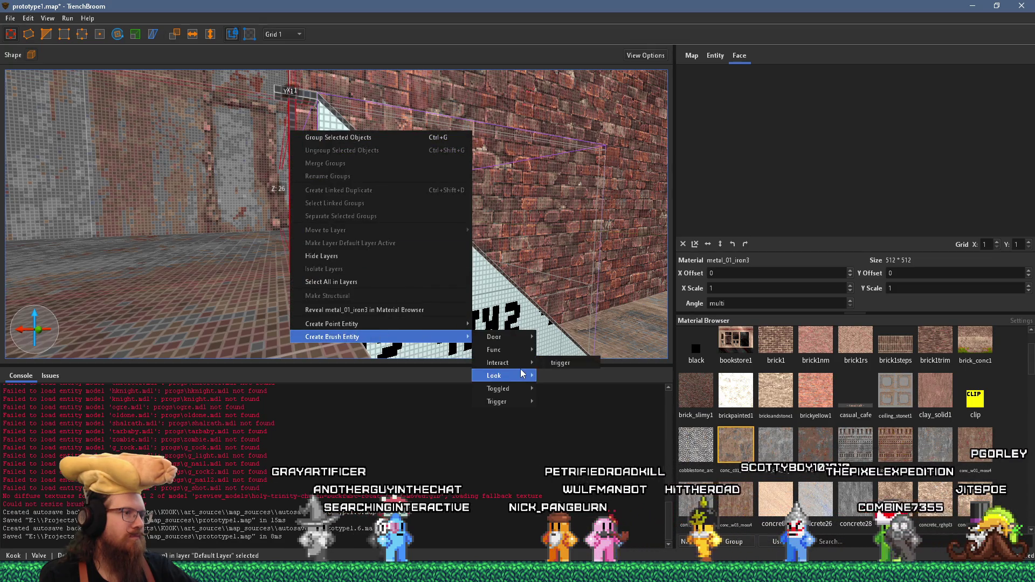
{"action": "mouse_move", "coordinate": [518, 354]}
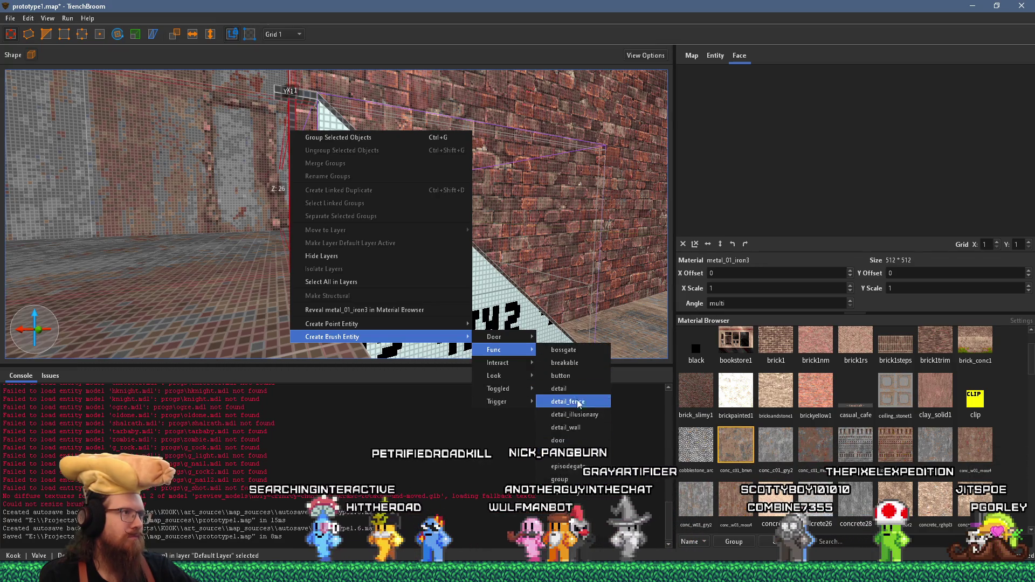
{"action": "left_click", "coordinate": [586, 427]}
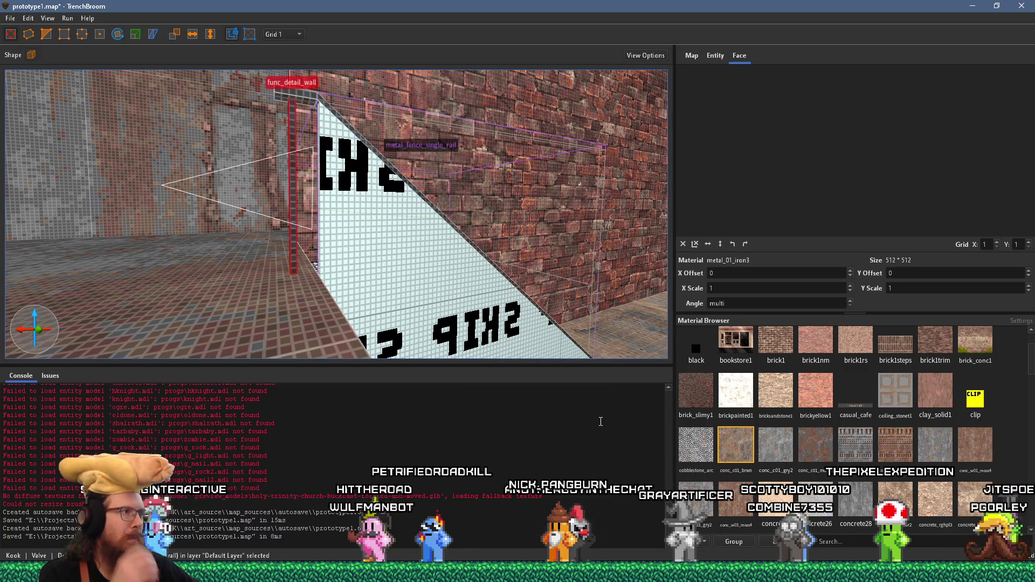
{"action": "scroll", "coordinate": [386, 258], "scroll_direction": "up", "scroll_amount": 10}
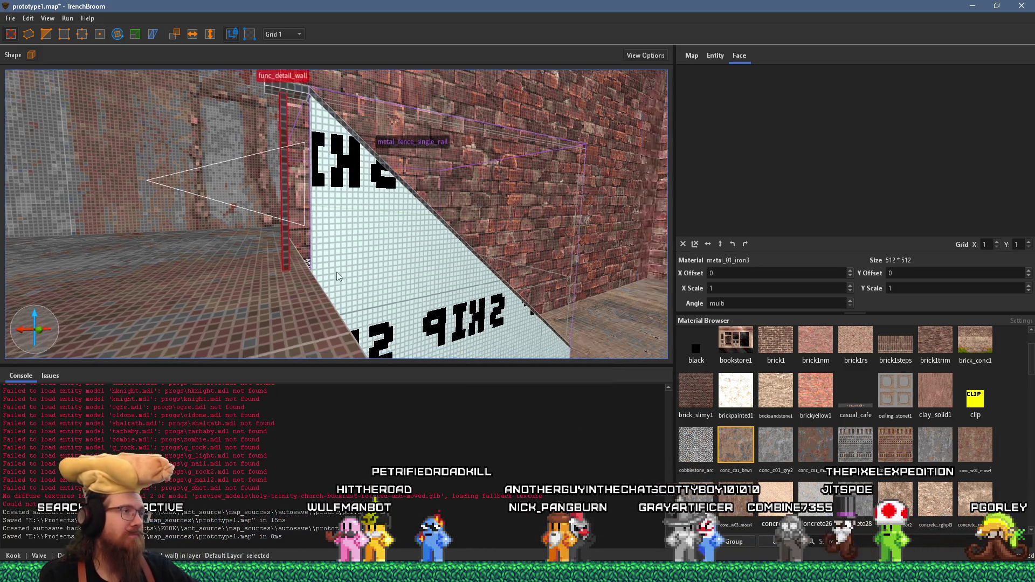
{"action": "scroll", "coordinate": [374, 261], "scroll_direction": "down", "scroll_amount": 10}
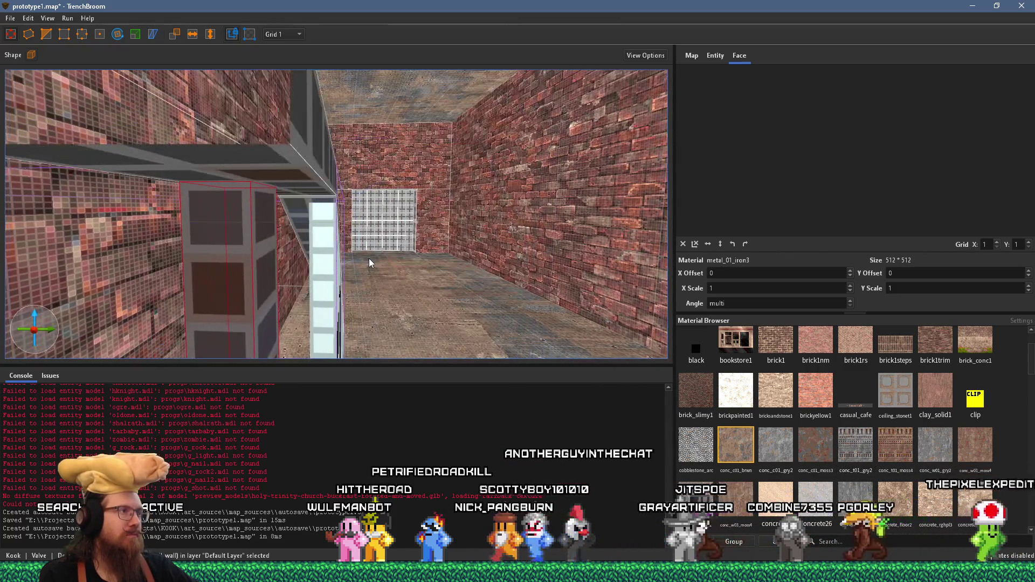
{"action": "scroll", "coordinate": [384, 242], "scroll_direction": "up", "scroll_amount": 5}
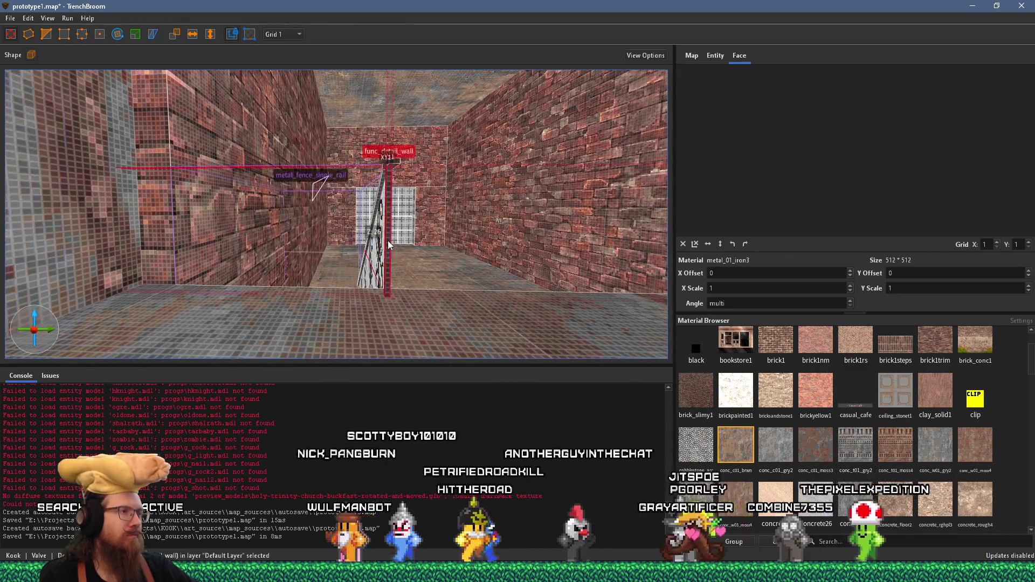
{"action": "scroll", "coordinate": [380, 229], "scroll_direction": "down", "scroll_amount": 5}
Step: Set the grid to 0.5, inspect the fence up close, and deselect the rail
{"action": "key", "text": "d"}
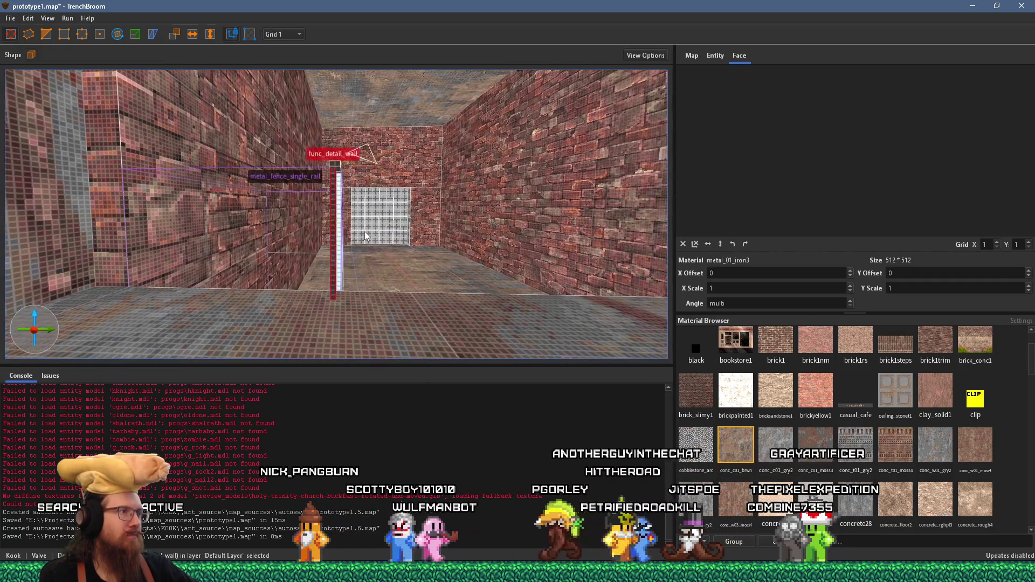
{"action": "left_click_drag", "start_coordinate": [364, 231], "coordinate": [316, 245]}
{"action": "key", "text": "a"}
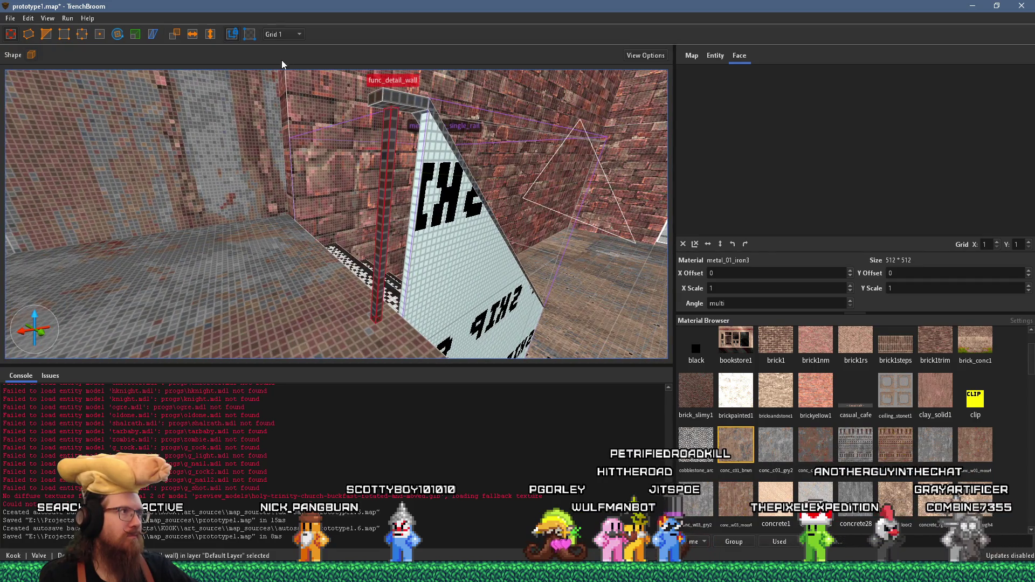
{"action": "left_click", "coordinate": [288, 30]}
{"action": "left_click", "coordinate": [289, 35]}
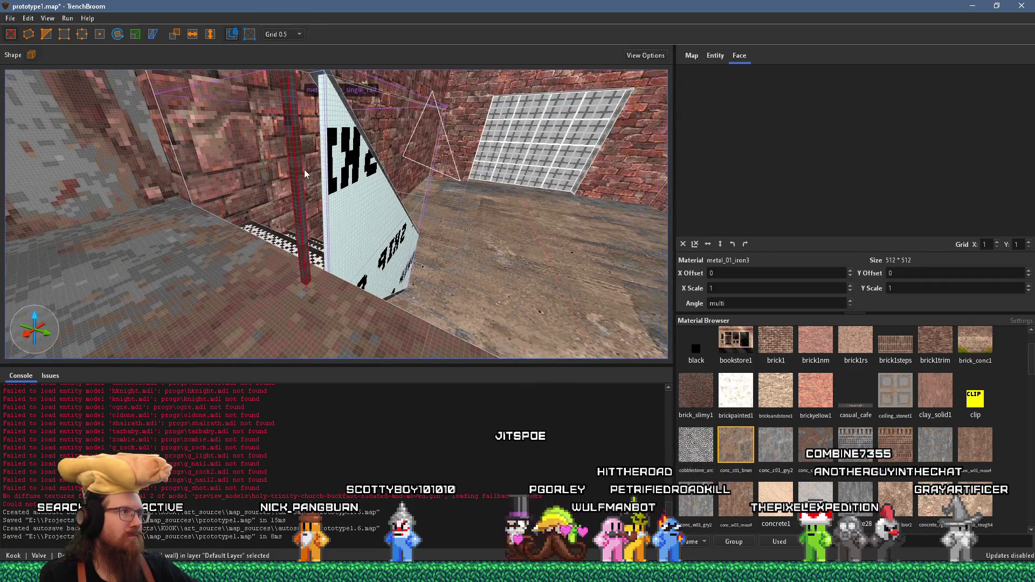
{"action": "key", "text": "a"}
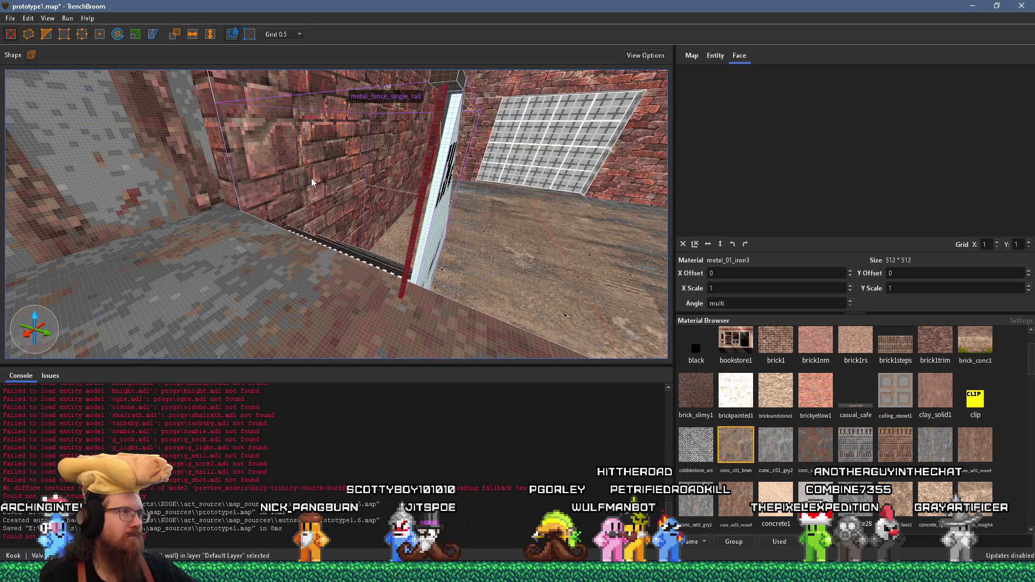
{"action": "key", "text": "a"}
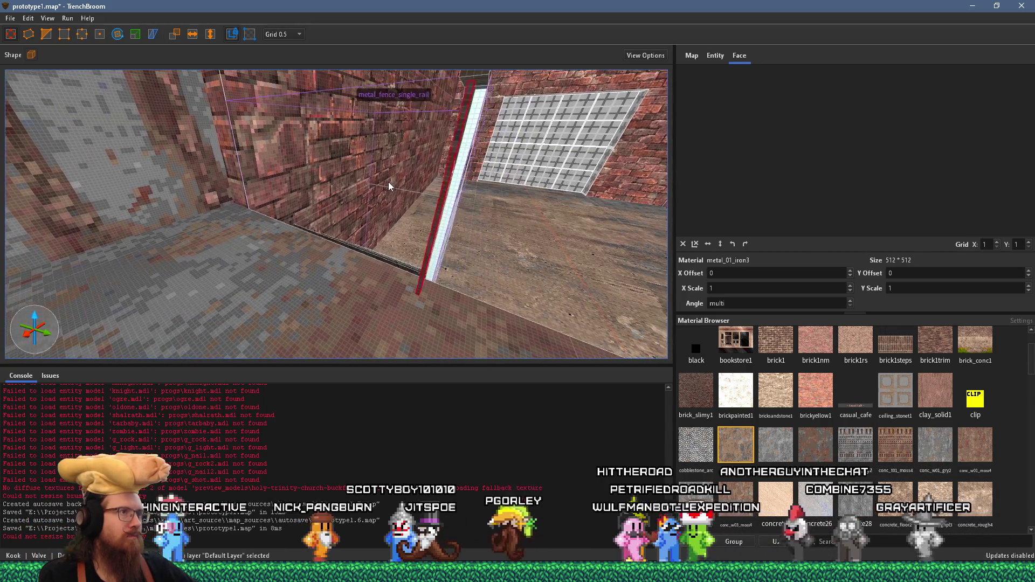
{"action": "key", "text": "d"}
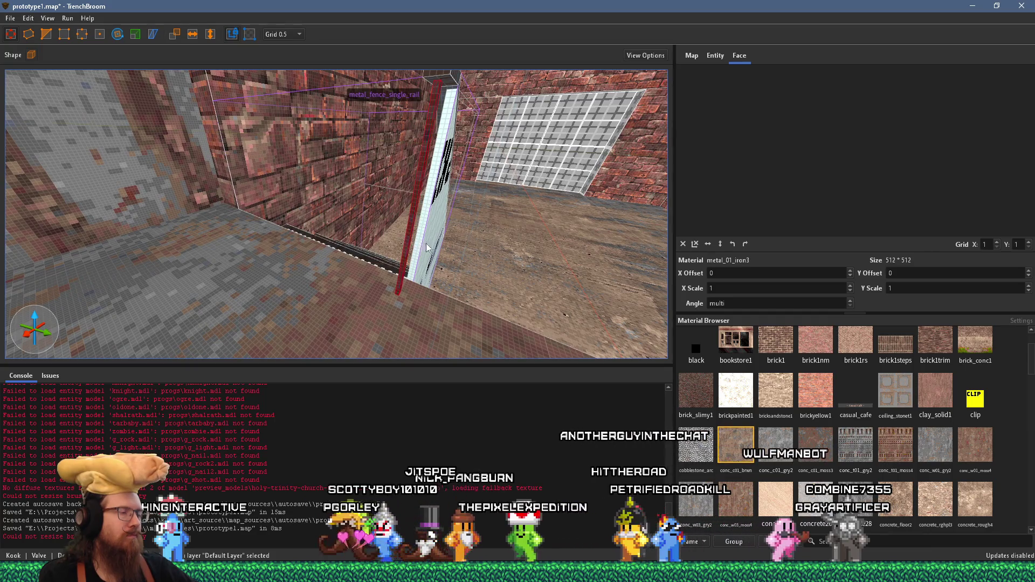
{"action": "key", "text": "a"}
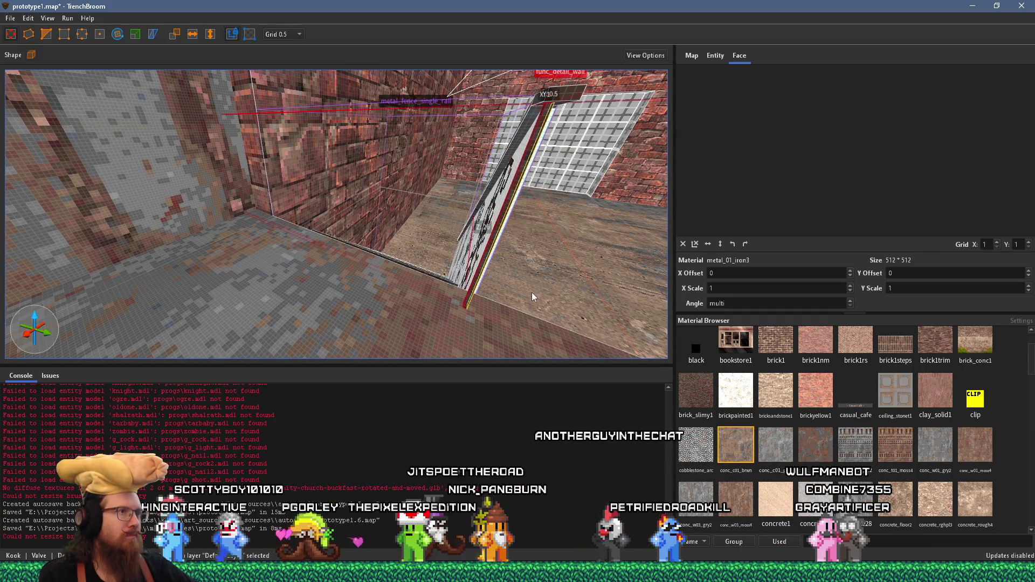
{"action": "key", "text": "Escape"}
{"action": "key", "text": "d"}
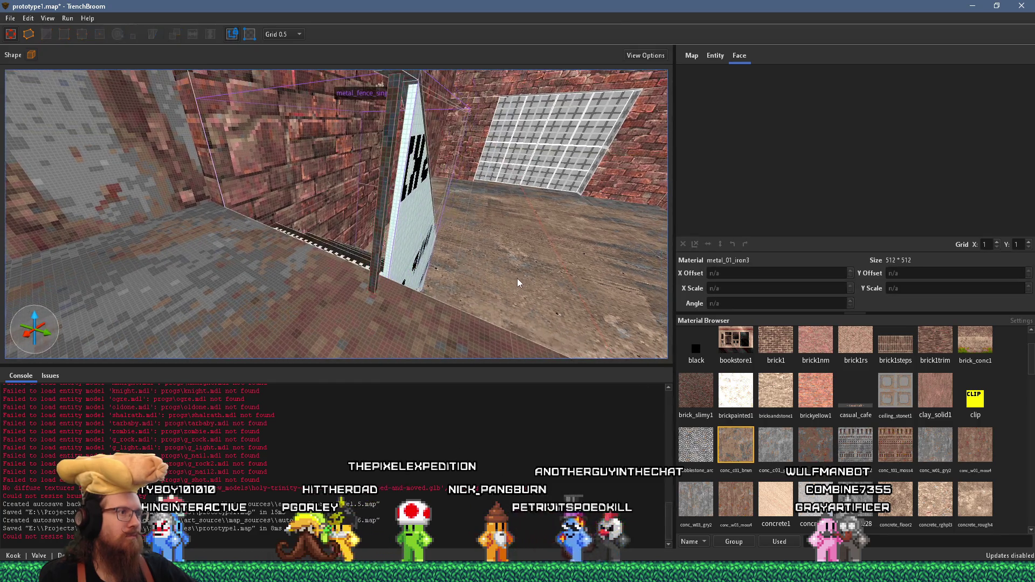
{"action": "key", "text": "w"}
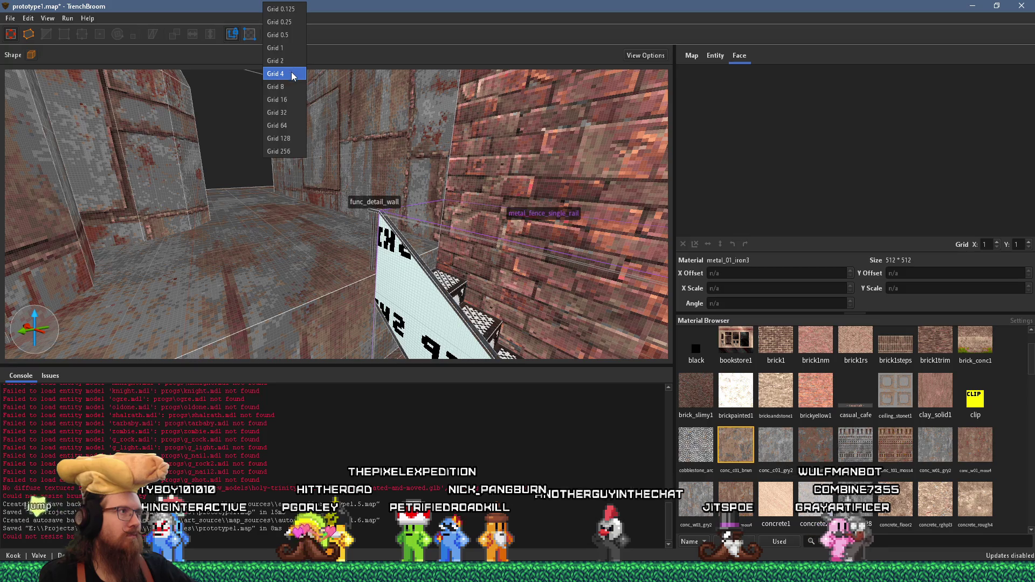
Step: Set the grid size back to 8
{"action": "left_click", "coordinate": [293, 85]}
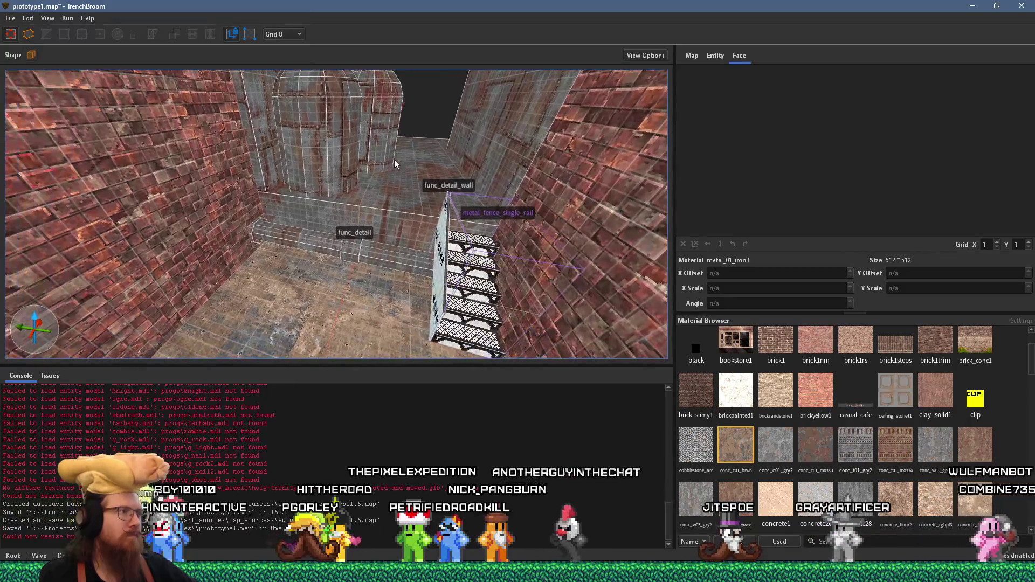
{"action": "scroll", "coordinate": [317, 154], "scroll_direction": "up", "scroll_amount": 4}
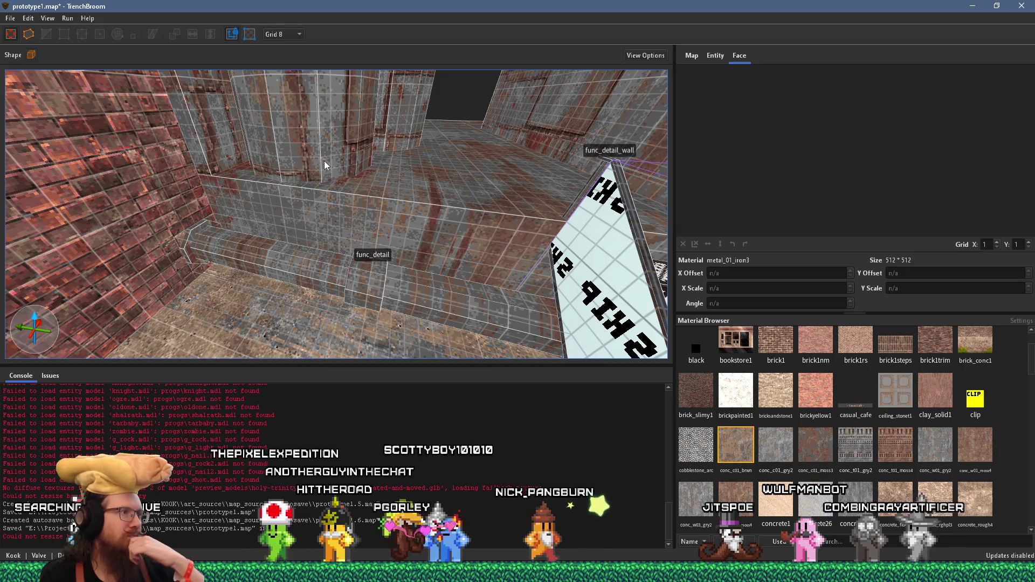
{"action": "left_click", "coordinate": [10, 19]}
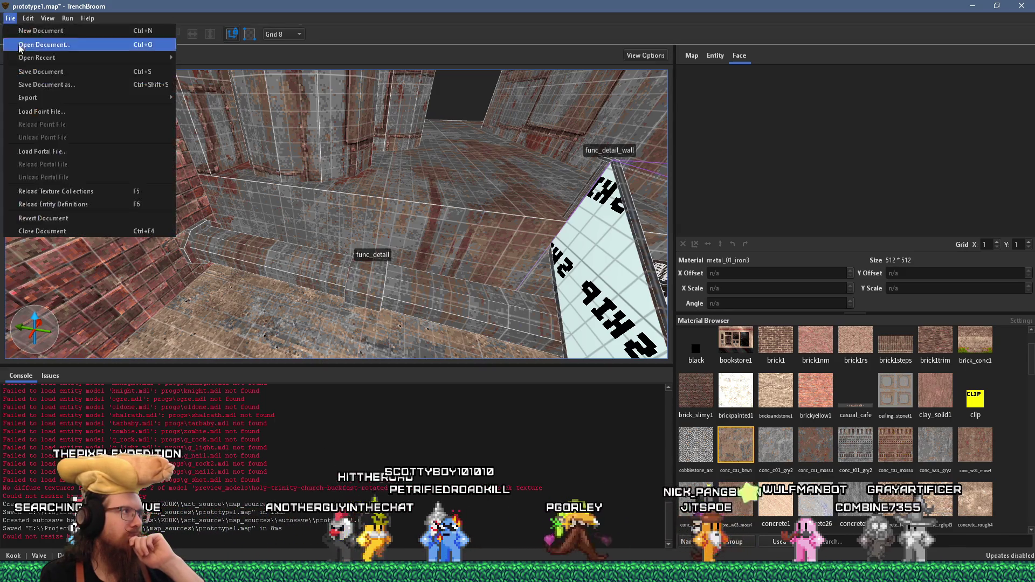
Step: Save the map, then shift the metal texture offsets on the wall face beside the stairs
{"action": "left_click", "coordinate": [33, 70]}
{"action": "mouse_move", "coordinate": [32, 73]}
{"action": "left_mouse_down"}
{"action": "mouse_move", "coordinate": [271, 166]}
{"action": "mouse_move", "coordinate": [377, 139]}
{"action": "mouse_move", "coordinate": [341, 131]}
{"action": "mouse_move", "coordinate": [313, 141]}
{"action": "left_mouse_up"}
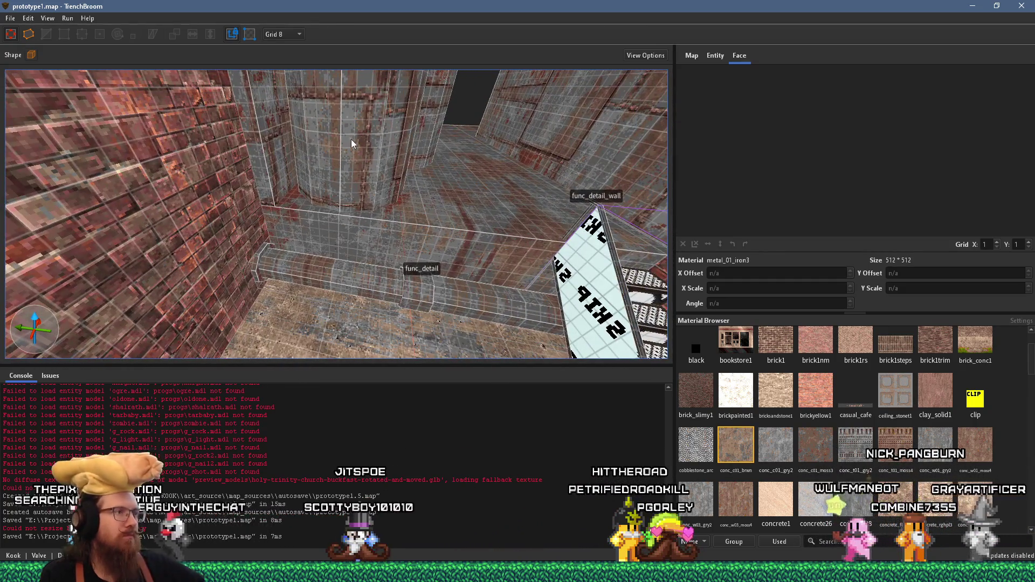
{"action": "left_click", "coordinate": [597, 145], "text": "shift"}
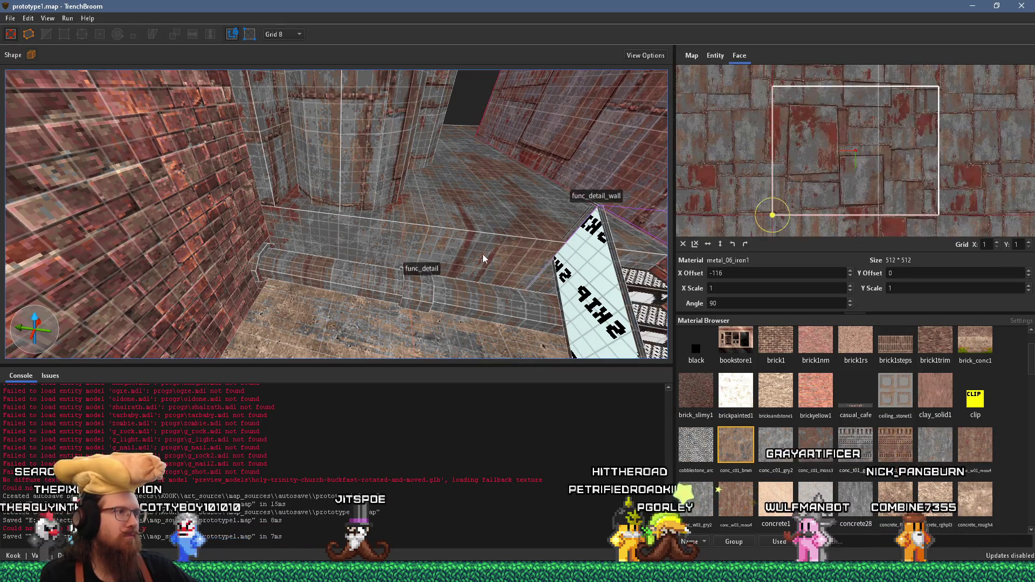
{"action": "left_click_drag", "start_coordinate": [479, 250], "coordinate": [395, 195]}
{"action": "scroll", "coordinate": [394, 194], "scroll_direction": "up", "scroll_amount": 5}
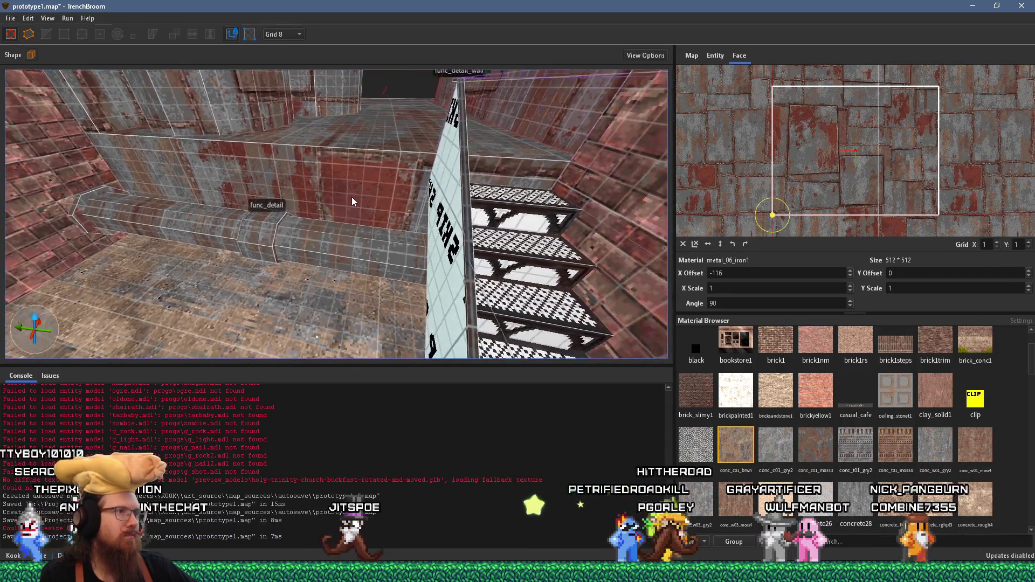
{"action": "left_click", "coordinate": [361, 193], "text": "shift"}
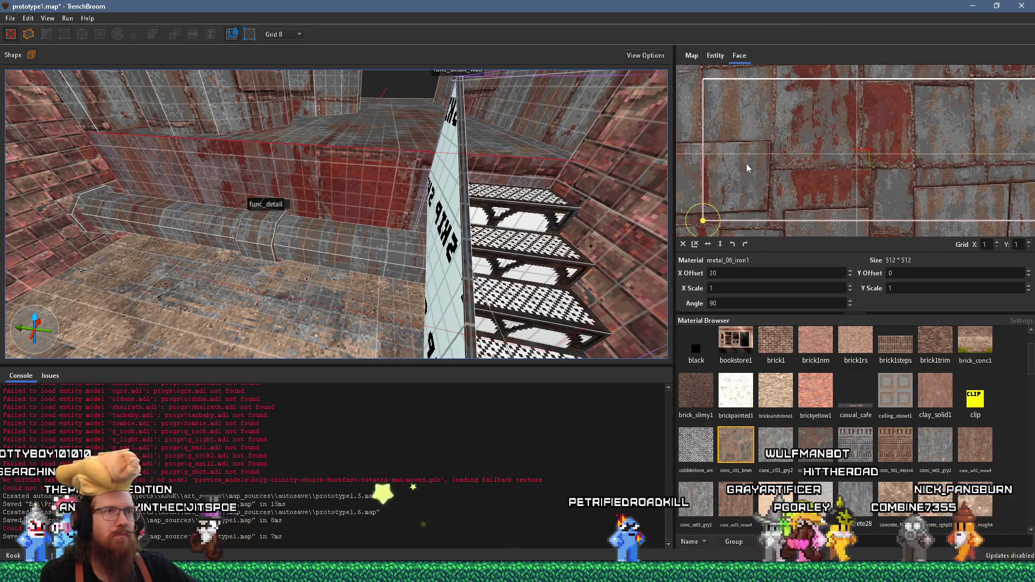
{"action": "mouse_move", "coordinate": [862, 192]}
{"action": "left_mouse_down"}
{"action": "mouse_move", "coordinate": [786, 116]}
{"action": "mouse_move", "coordinate": [767, 140]}
{"action": "left_mouse_up"}
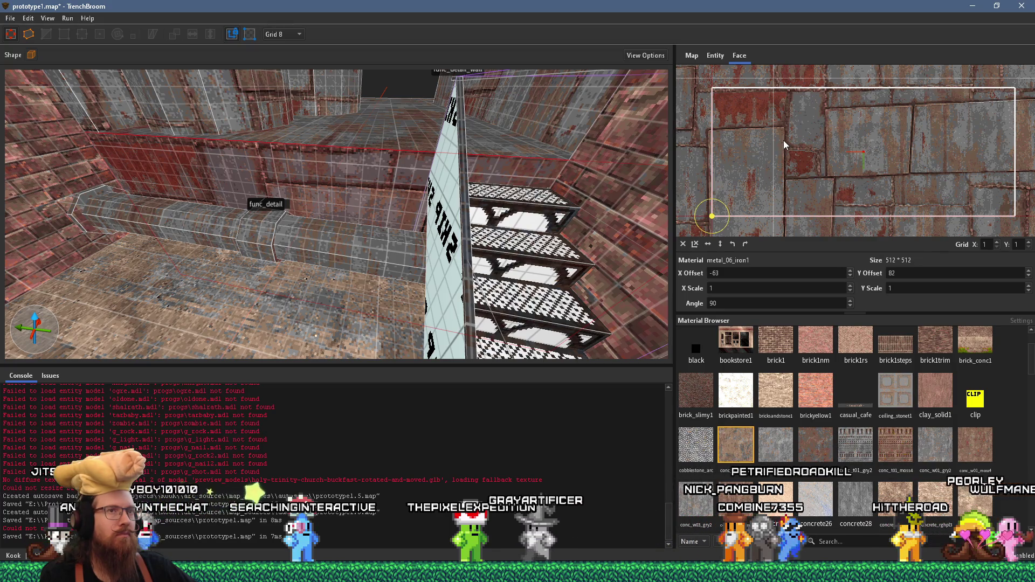
{"action": "left_click_drag", "start_coordinate": [663, 154], "coordinate": [607, 156]}
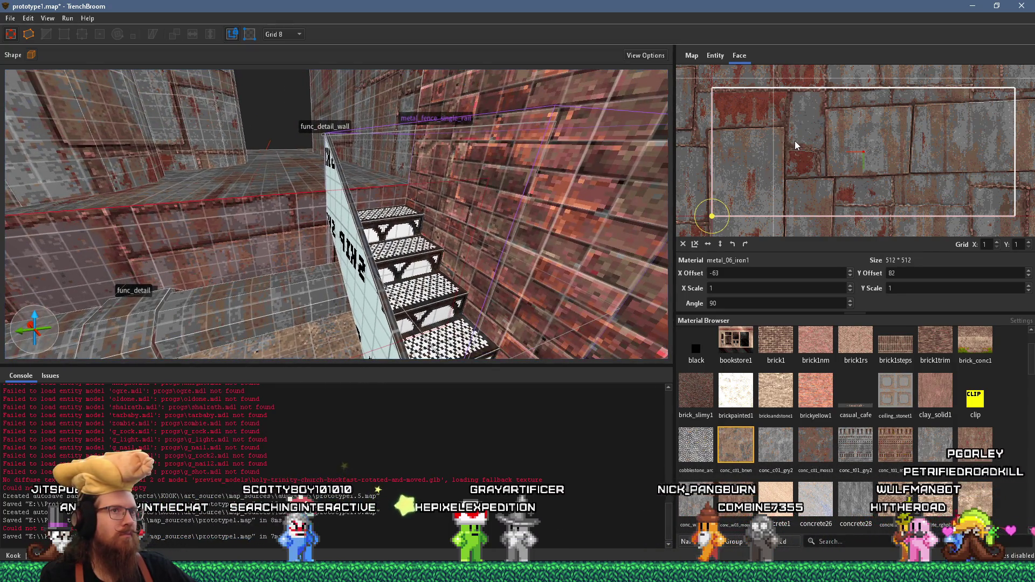
{"action": "left_click_drag", "start_coordinate": [796, 146], "coordinate": [798, 148]}
Step: Line up the texture vertically on the next wall face and clear the selection
{"action": "mouse_move", "coordinate": [500, 193]}
{"action": "left_mouse_down"}
{"action": "mouse_move", "coordinate": [507, 171]}
{"action": "mouse_move", "coordinate": [532, 161]}
{"action": "left_mouse_up"}
{"action": "scroll", "coordinate": [820, 175], "scroll_direction": "down", "scroll_amount": 2}
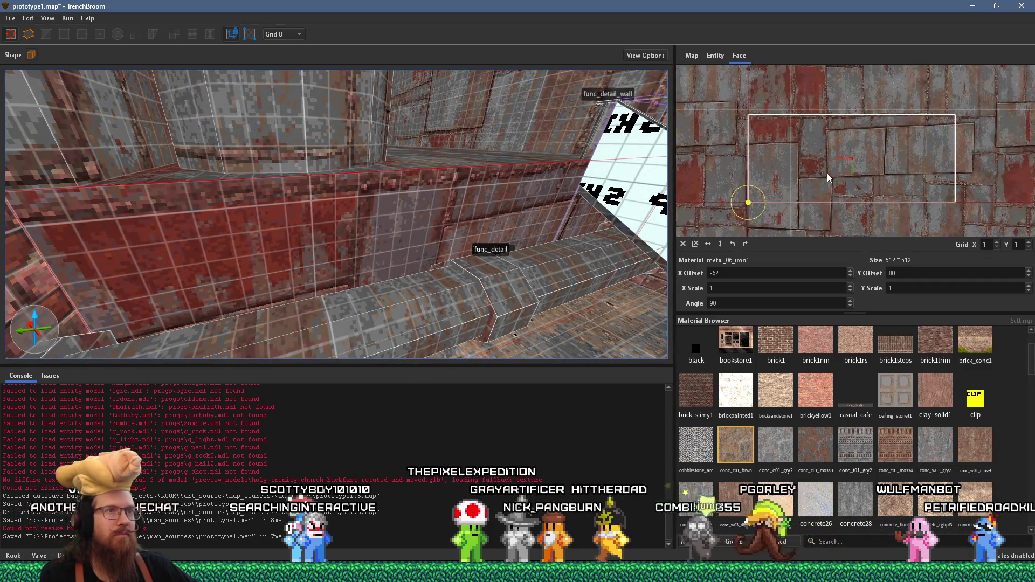
{"action": "scroll", "coordinate": [822, 159], "scroll_direction": "up", "scroll_amount": 3}
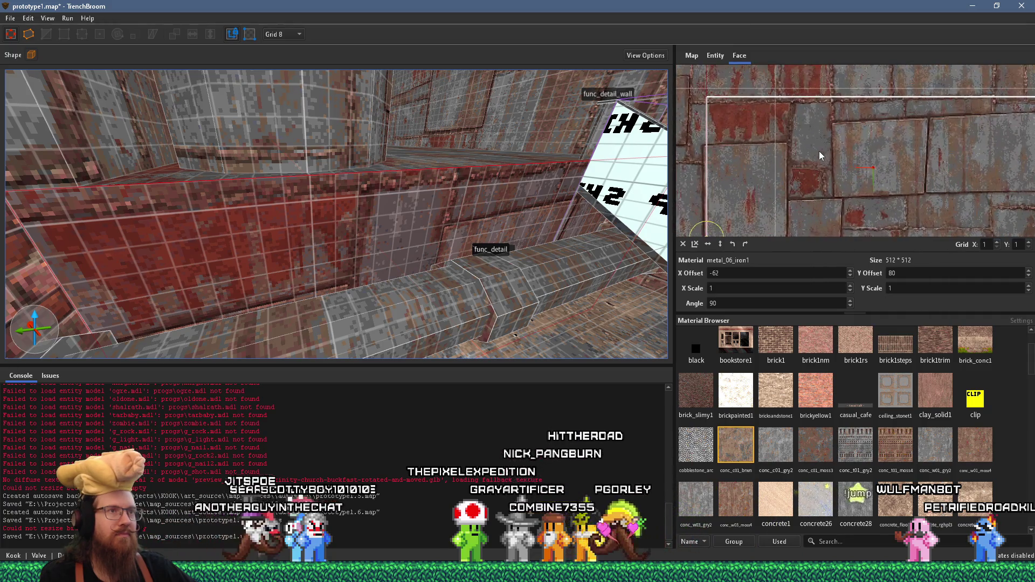
{"action": "left_click_drag", "start_coordinate": [723, 198], "coordinate": [718, 213]}
{"action": "scroll", "coordinate": [492, 207], "scroll_direction": "up", "scroll_amount": 5}
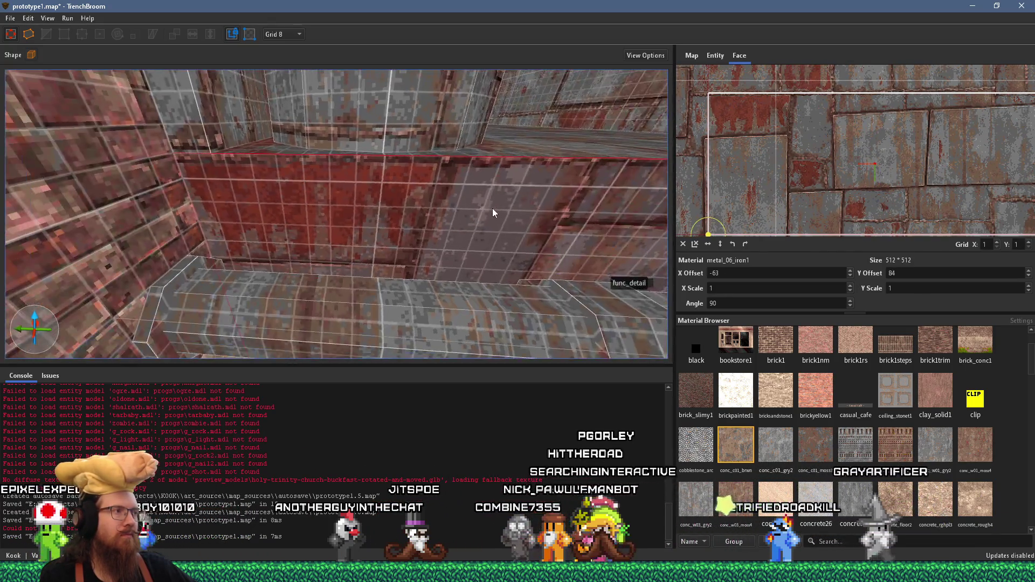
{"action": "scroll", "coordinate": [369, 214], "scroll_direction": "down", "scroll_amount": 5}
{"action": "key", "text": "Escape"}
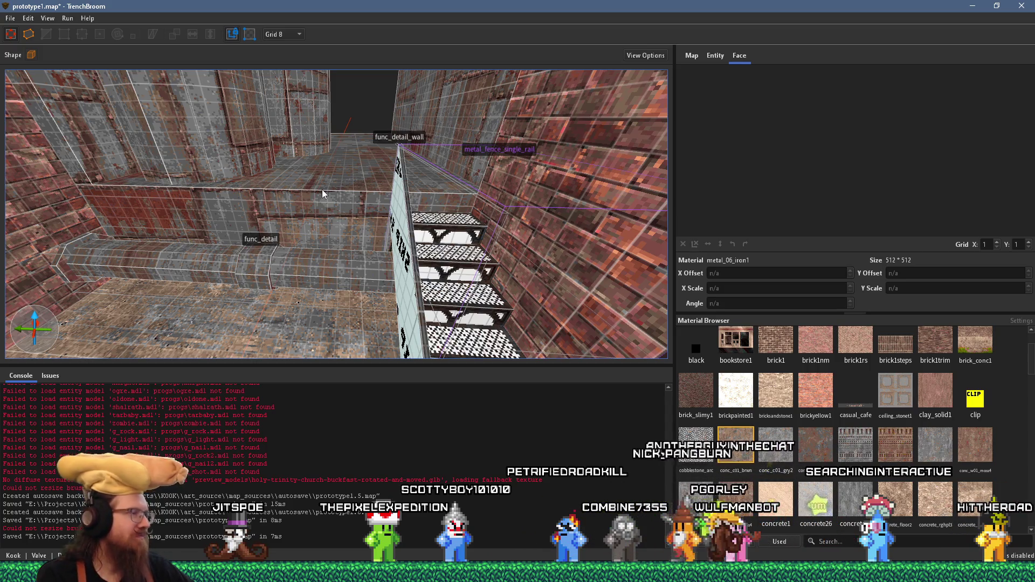
Step: Save prototype1.map again before compiling
{"action": "mouse_move", "coordinate": [347, 174]}
{"action": "left_mouse_down"}
{"action": "mouse_move", "coordinate": [291, 226]}
{"action": "mouse_move", "coordinate": [308, 201]}
{"action": "mouse_move", "coordinate": [347, 235]}
{"action": "mouse_move", "coordinate": [347, 196]}
{"action": "mouse_move", "coordinate": [263, 164]}
{"action": "mouse_move", "coordinate": [323, 185]}
{"action": "mouse_move", "coordinate": [290, 189]}
{"action": "mouse_move", "coordinate": [255, 138]}
{"action": "mouse_move", "coordinate": [285, 85]}
{"action": "mouse_move", "coordinate": [375, 174]}
{"action": "mouse_move", "coordinate": [197, 73]}
{"action": "mouse_move", "coordinate": [248, 60]}
{"action": "mouse_move", "coordinate": [258, 74]}
{"action": "left_mouse_up"}
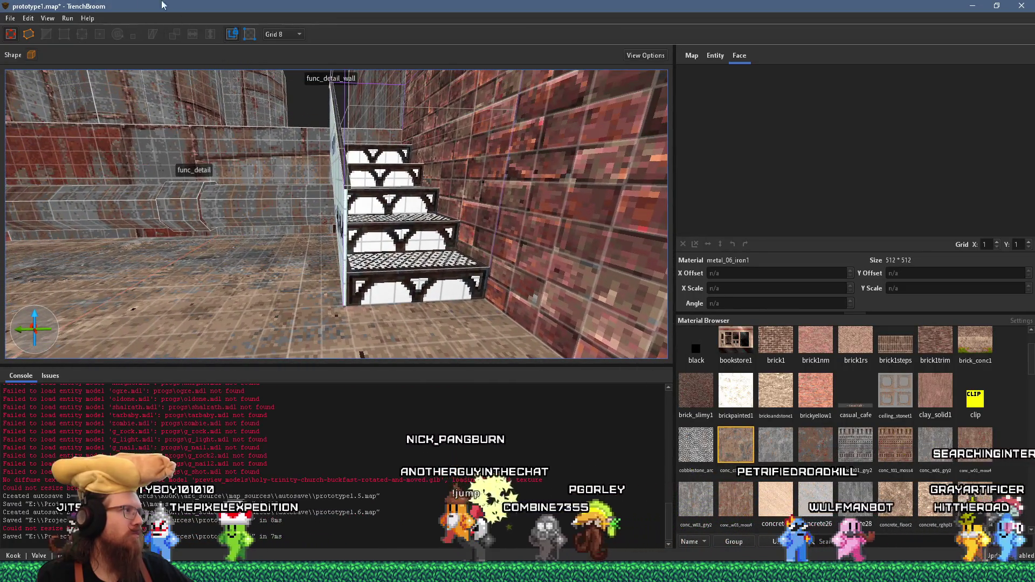
{"action": "left_click", "coordinate": [11, 18]}
{"action": "left_click", "coordinate": [25, 53]}
{"action": "left_click", "coordinate": [67, 18]}
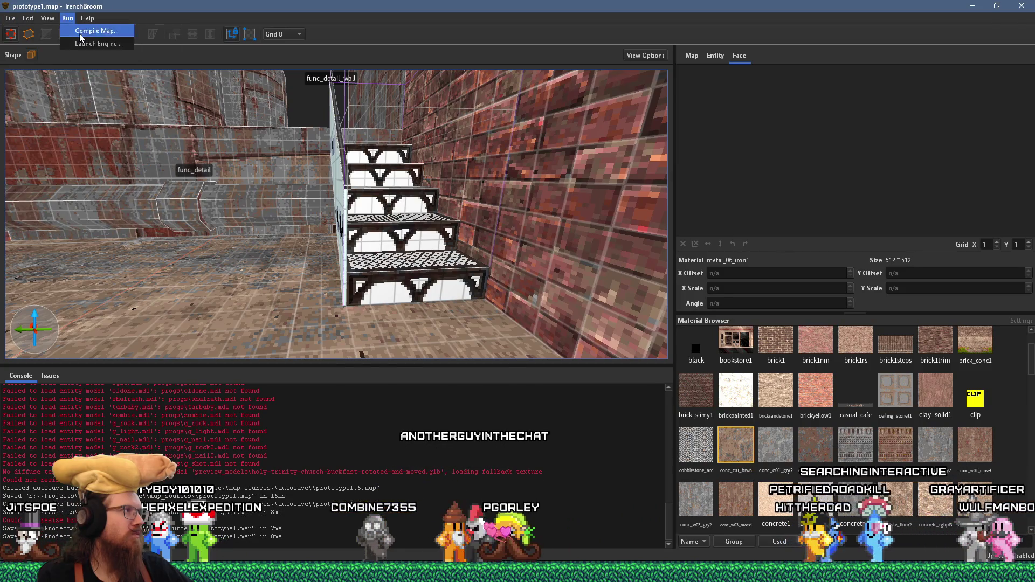
Step: Compile prototype1.map to BSP and close the compile window
{"action": "left_click", "coordinate": [80, 33]}
{"action": "left_click", "coordinate": [656, 431]}
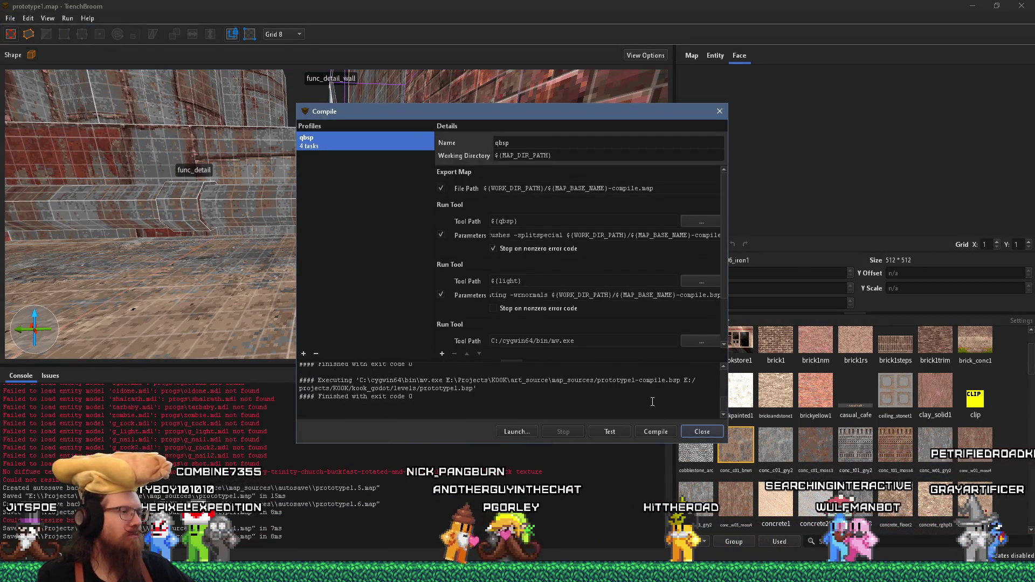
{"action": "left_click", "coordinate": [684, 431]}
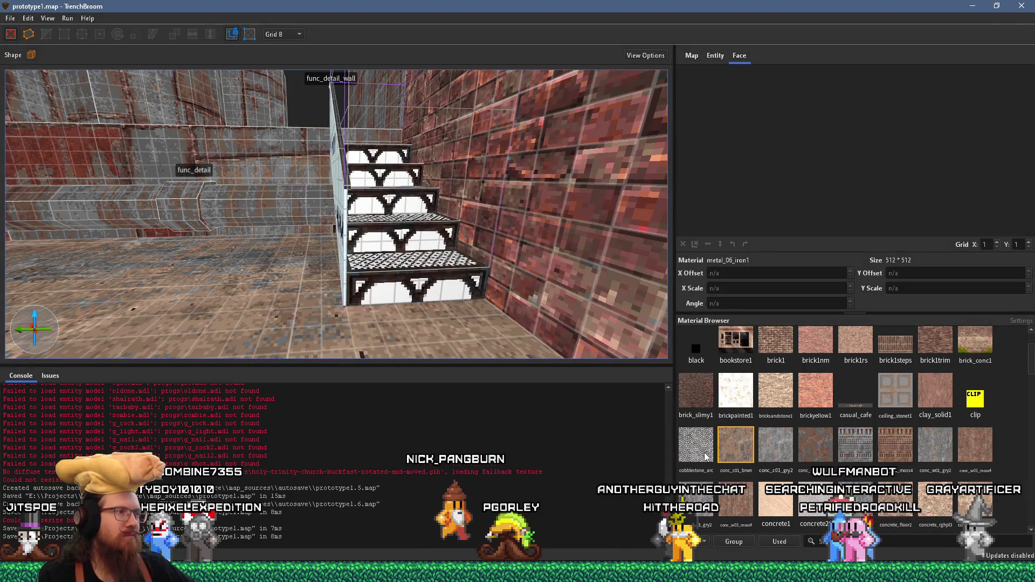
Step: Close the extra london2.map window and move over to the Godot editor
{"action": "key", "text": "alt+Tab"}
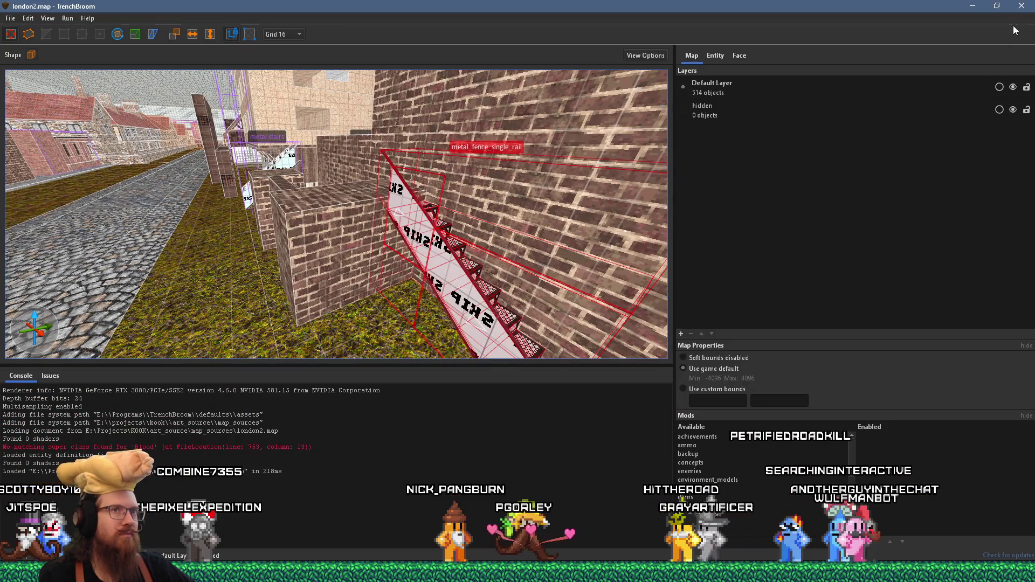
{"action": "left_click", "coordinate": [1021, 6]}
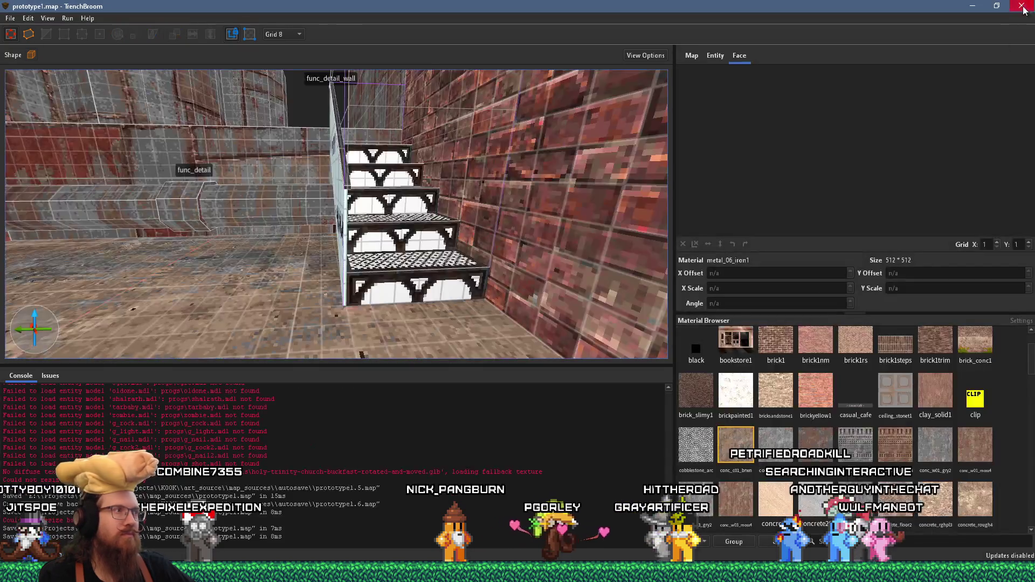
{"action": "scroll", "coordinate": [612, 291], "scroll_direction": "down", "scroll_amount": 5}
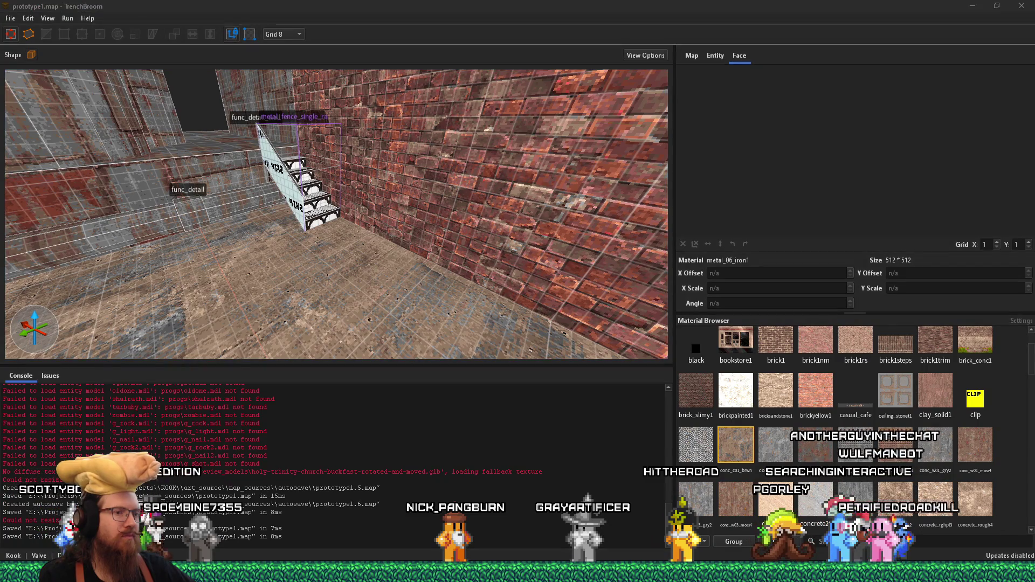
{"action": "scroll", "coordinate": [655, 326], "scroll_direction": "up", "scroll_amount": 5}
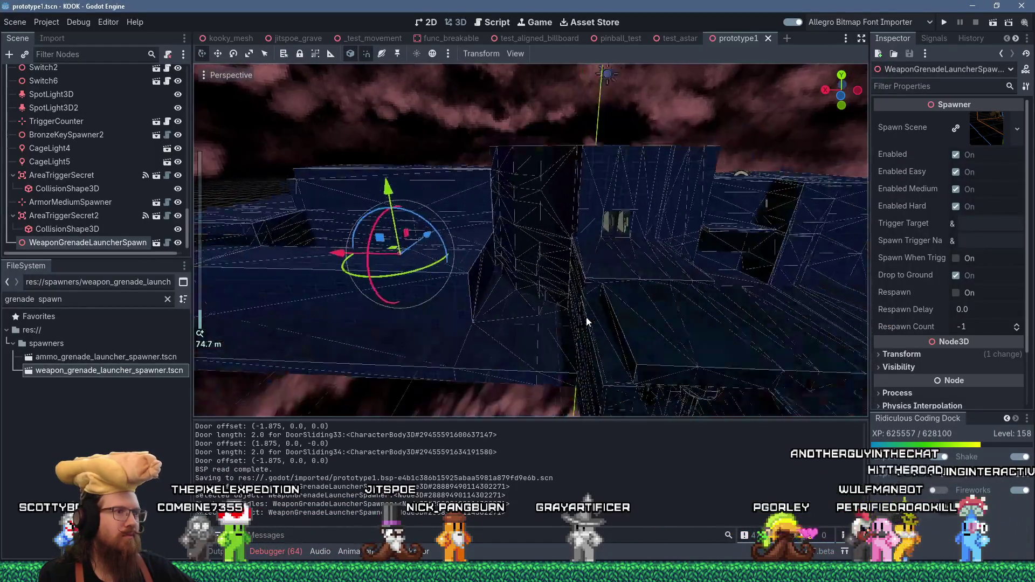
Step: Frame the grenade launcher spawner and orbit to inspect the reimported corridor walls
{"action": "scroll", "coordinate": [592, 318], "scroll_direction": "up", "scroll_amount": 5}
{"action": "key", "text": "f"}
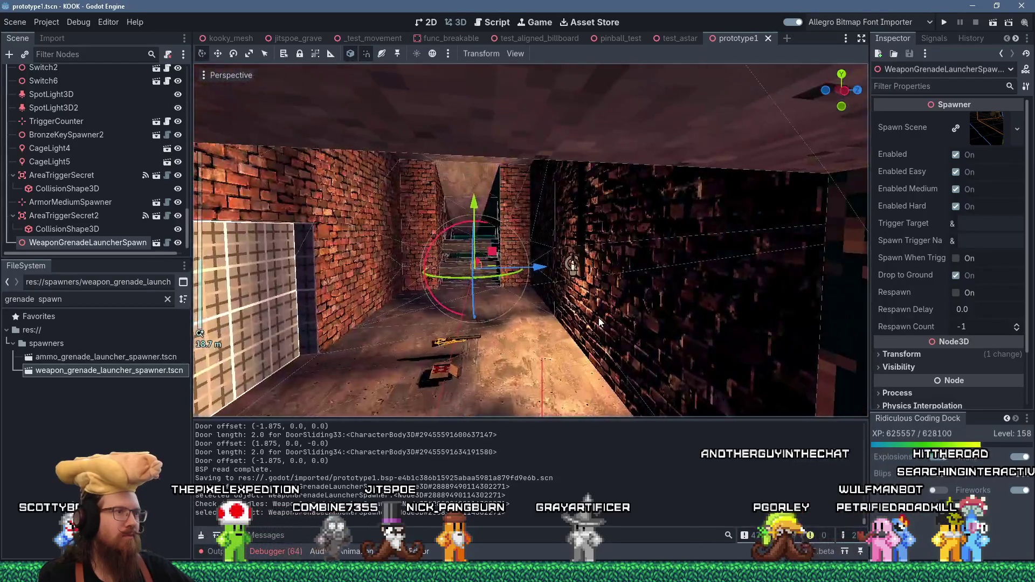
{"action": "scroll", "coordinate": [584, 320], "scroll_direction": "up", "scroll_amount": 4}
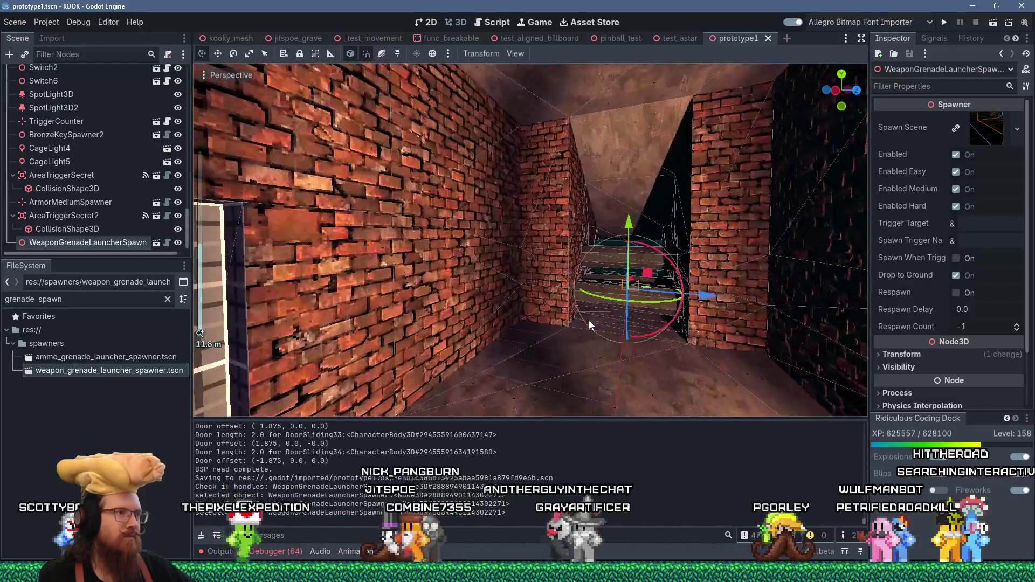
{"action": "mouse_move", "coordinate": [590, 324]}
{"action": "left_mouse_down"}
{"action": "mouse_move", "coordinate": [601, 322]}
{"action": "mouse_move", "coordinate": [566, 308]}
{"action": "mouse_move", "coordinate": [671, 295]}
{"action": "mouse_move", "coordinate": [609, 322]}
{"action": "mouse_move", "coordinate": [642, 332]}
{"action": "mouse_move", "coordinate": [664, 306]}
{"action": "mouse_move", "coordinate": [601, 289]}
{"action": "mouse_move", "coordinate": [619, 287]}
{"action": "mouse_move", "coordinate": [618, 320]}
{"action": "mouse_move", "coordinate": [614, 236]}
{"action": "mouse_move", "coordinate": [605, 264]}
{"action": "left_mouse_up"}
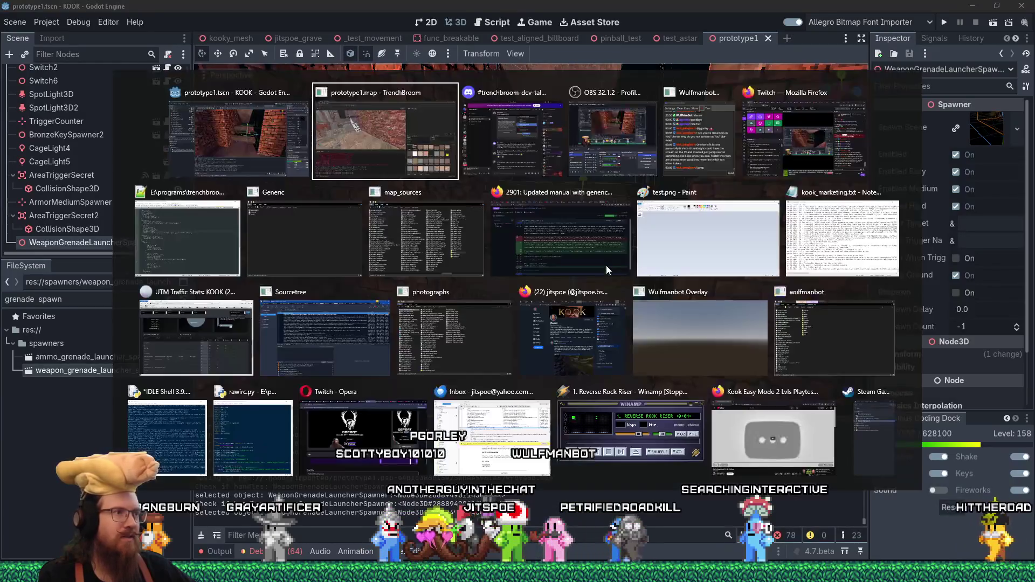
{"action": "key", "text": "alt+Tab"}
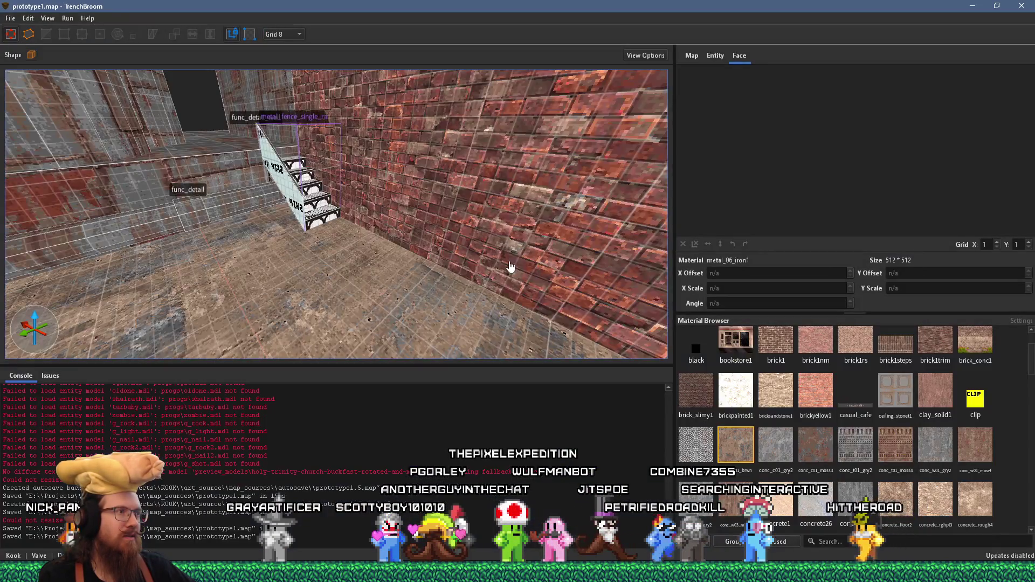
{"action": "mouse_move", "coordinate": [272, 244]}
{"action": "left_mouse_down"}
{"action": "mouse_move", "coordinate": [323, 273]}
{"action": "mouse_move", "coordinate": [378, 242]}
{"action": "mouse_move", "coordinate": [278, 269]}
{"action": "mouse_move", "coordinate": [391, 214]}
{"action": "mouse_move", "coordinate": [363, 340]}
{"action": "mouse_move", "coordinate": [358, 300]}
{"action": "left_mouse_up"}
Step: Make the three pipe brushes a func_detail_wall entity and show its entity properties
{"action": "right_click", "coordinate": [360, 307]}
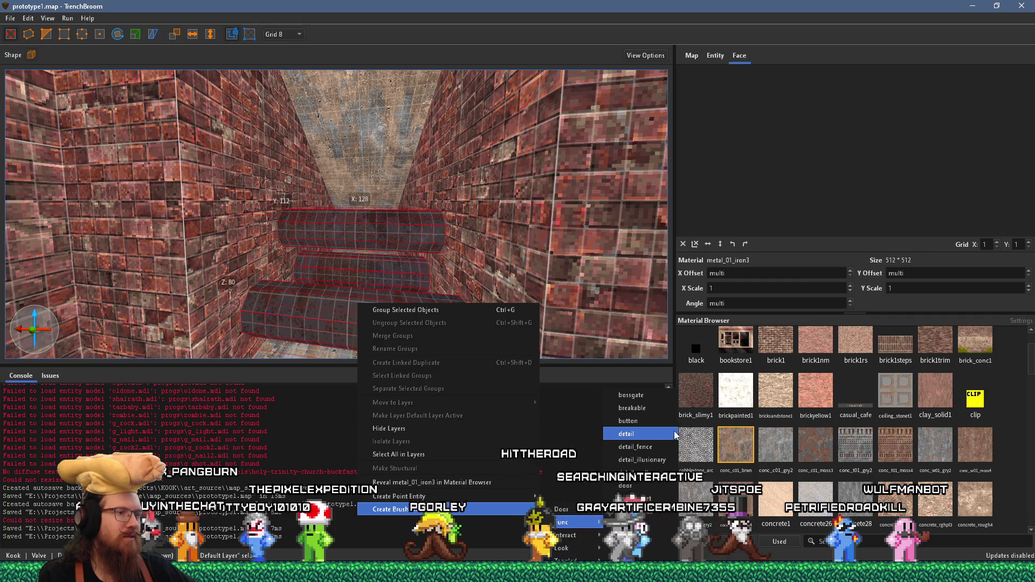
{"action": "left_click", "coordinate": [659, 473]}
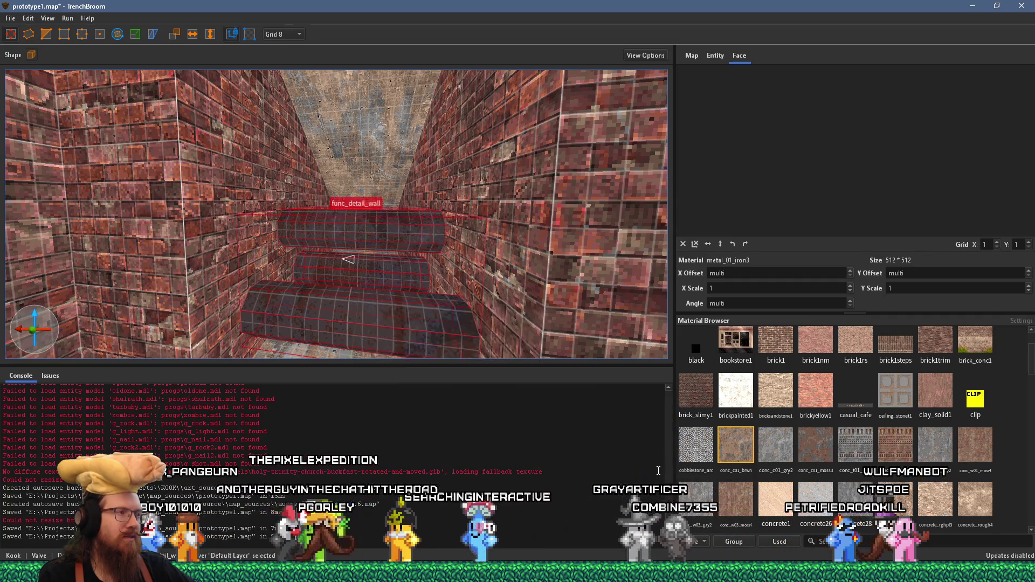
{"action": "left_click", "coordinate": [718, 56]}
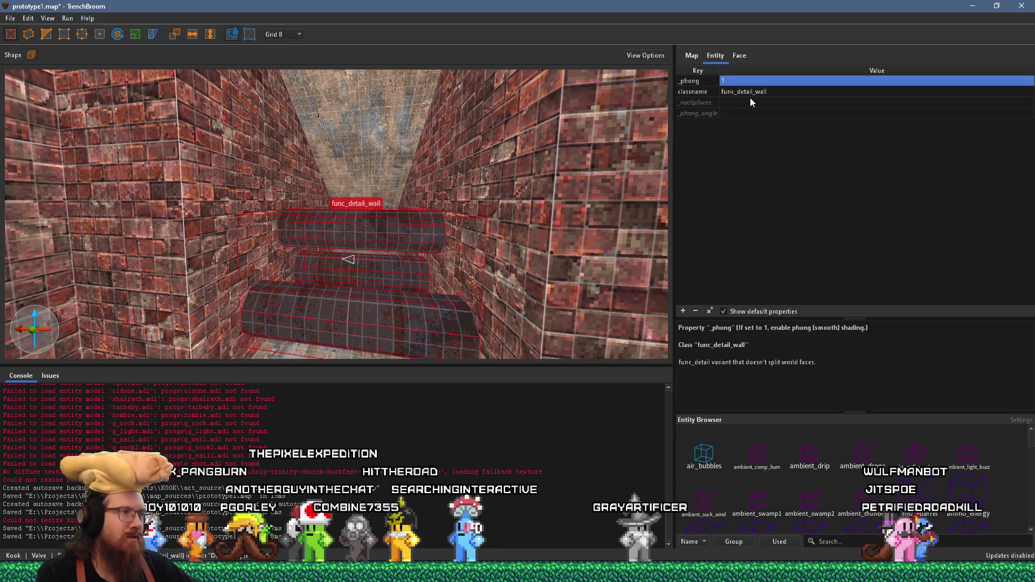
{"action": "key", "text": "Escape"}
{"action": "left_click", "coordinate": [399, 236]}
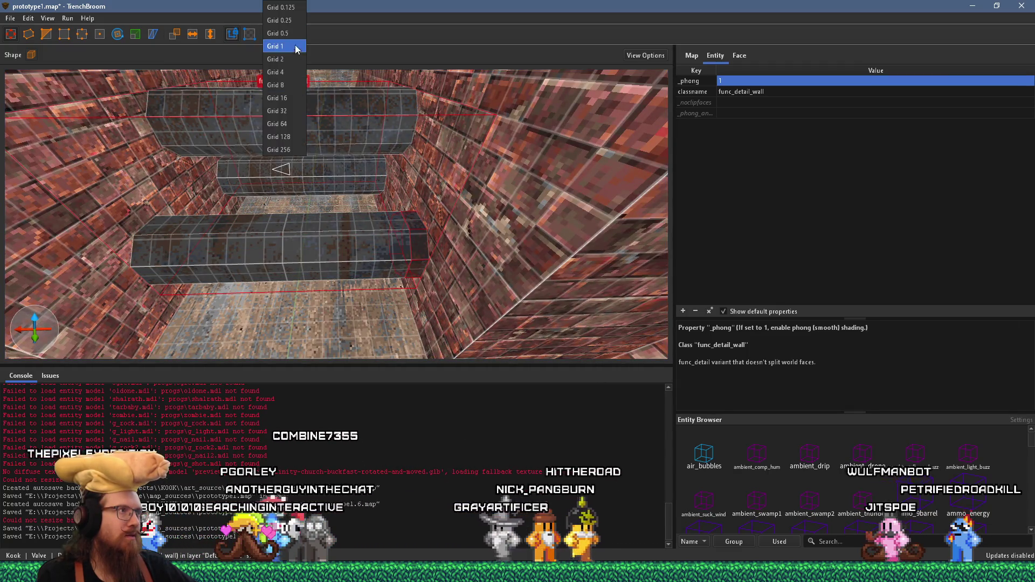
Step: Set the grid to 4 units and deselect the corridor pillar
{"action": "left_click", "coordinate": [300, 76]}
{"action": "left_click", "coordinate": [136, 34]}
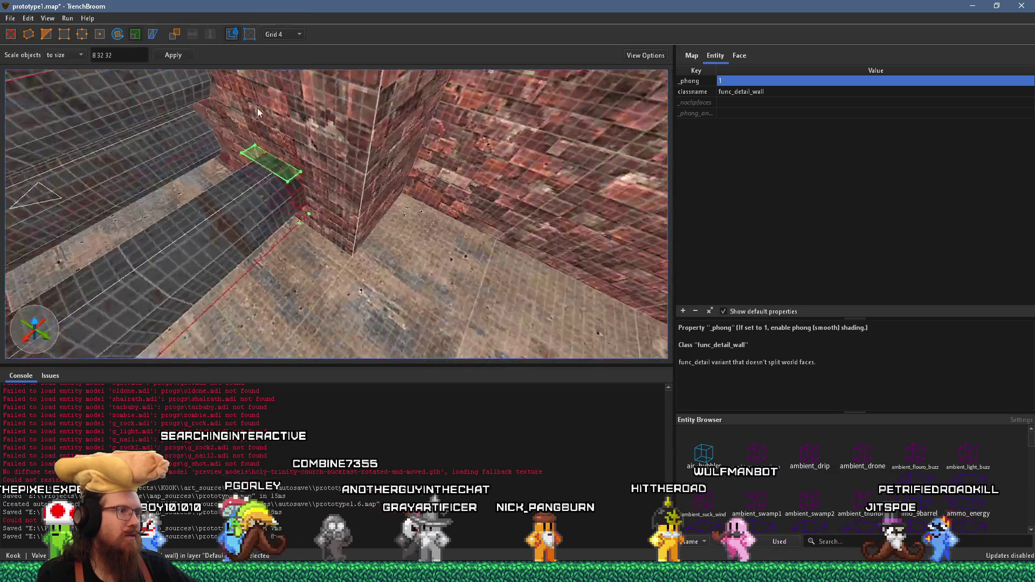
{"action": "scroll", "coordinate": [291, 156], "scroll_direction": "up", "scroll_amount": 3}
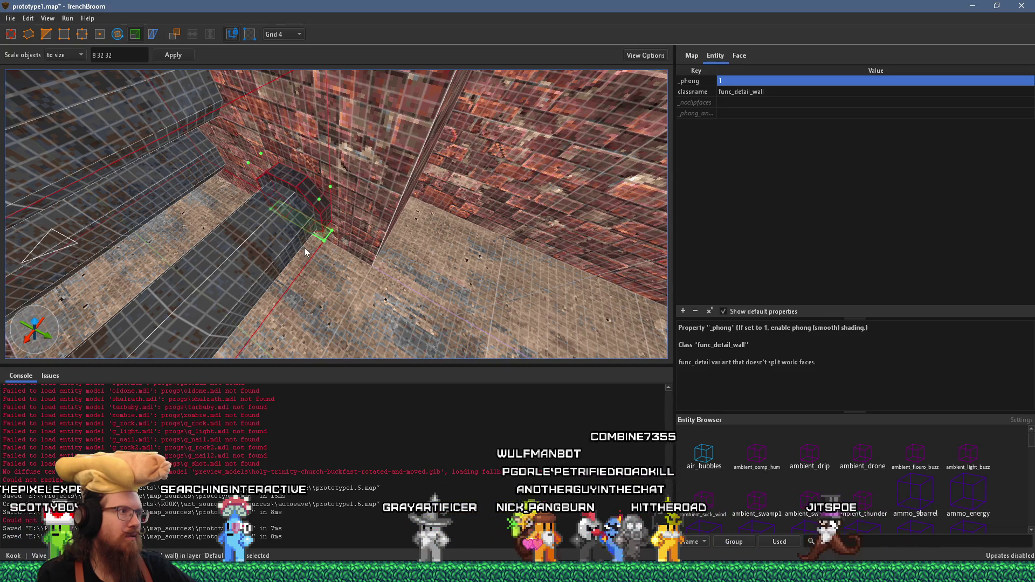
{"action": "key", "text": "Escape"}
{"action": "mouse_move", "coordinate": [231, 239]}
{"action": "left_mouse_down"}
{"action": "mouse_move", "coordinate": [182, 233]}
{"action": "mouse_move", "coordinate": [215, 220]}
{"action": "left_mouse_up"}
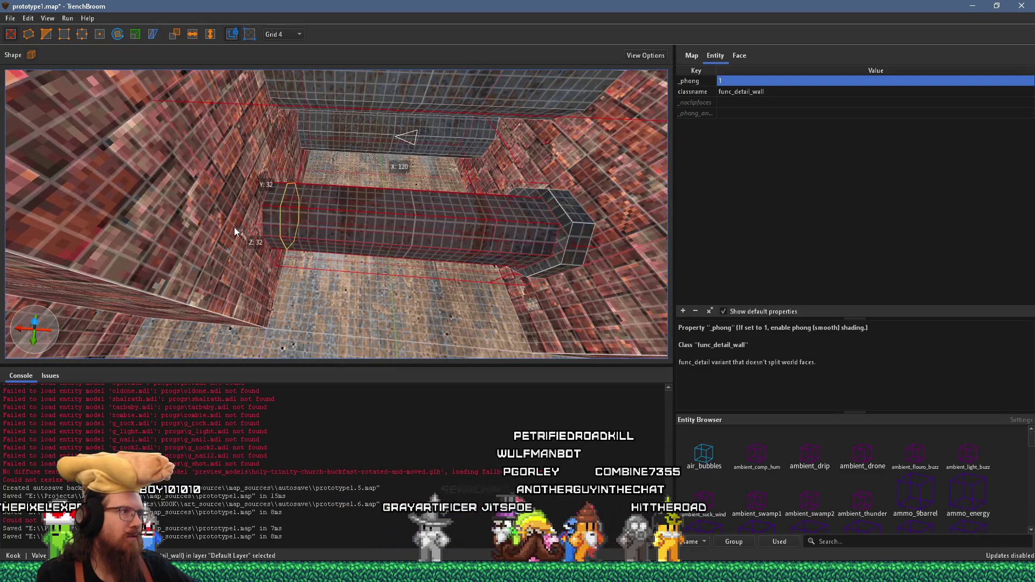
{"action": "left_click", "coordinate": [275, 219], "text": "ctrl"}
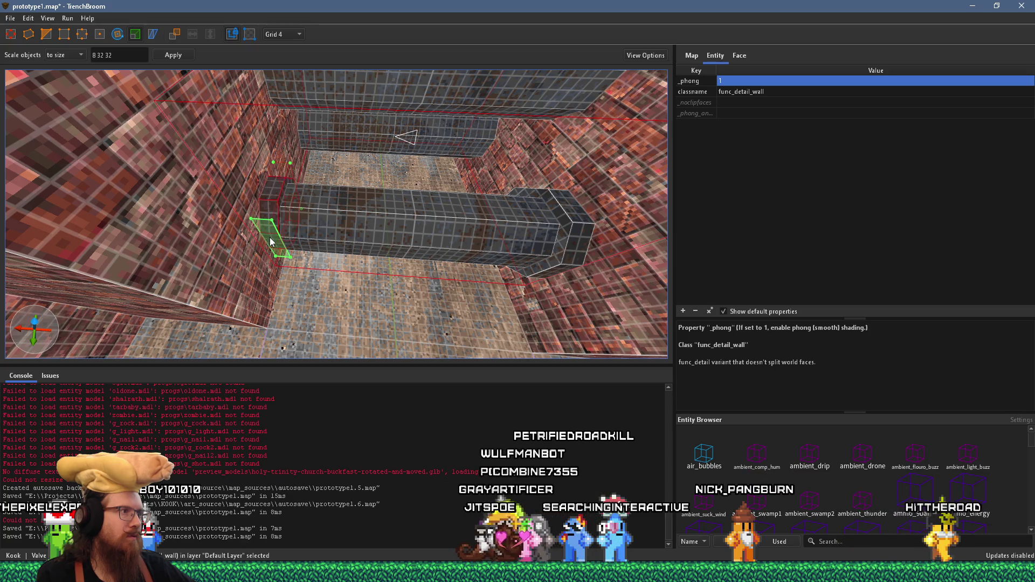
Step: Select the long upper pipe and orbit around it
{"action": "mouse_move", "coordinate": [322, 235]}
{"action": "left_mouse_down"}
{"action": "mouse_move", "coordinate": [291, 145]}
{"action": "mouse_move", "coordinate": [314, 263]}
{"action": "left_mouse_up"}
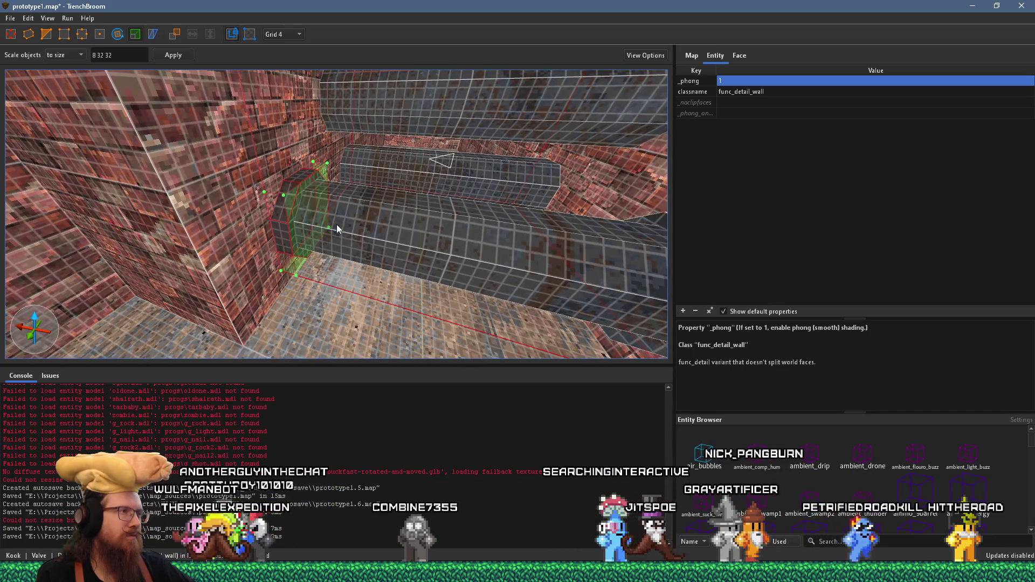
{"action": "left_click_drag", "start_coordinate": [337, 224], "coordinate": [319, 249]}
{"action": "key", "text": "Escape"}
{"action": "left_click", "coordinate": [369, 188]}
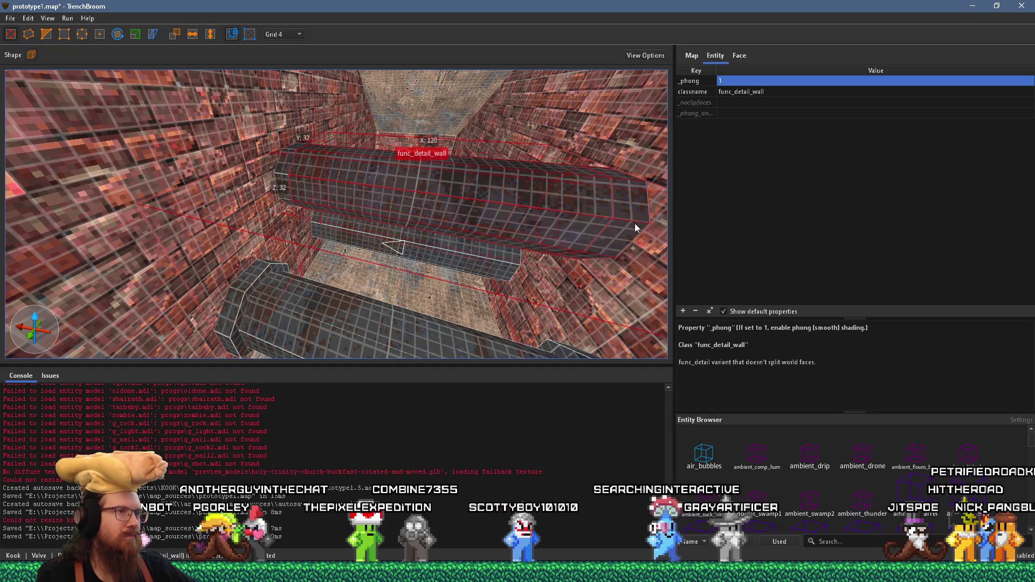
{"action": "mouse_move", "coordinate": [583, 219]}
{"action": "left_mouse_down"}
{"action": "mouse_move", "coordinate": [500, 180]}
{"action": "mouse_move", "coordinate": [522, 171]}
{"action": "mouse_move", "coordinate": [577, 213]}
{"action": "mouse_move", "coordinate": [440, 250]}
{"action": "mouse_move", "coordinate": [456, 174]}
{"action": "left_mouse_up"}
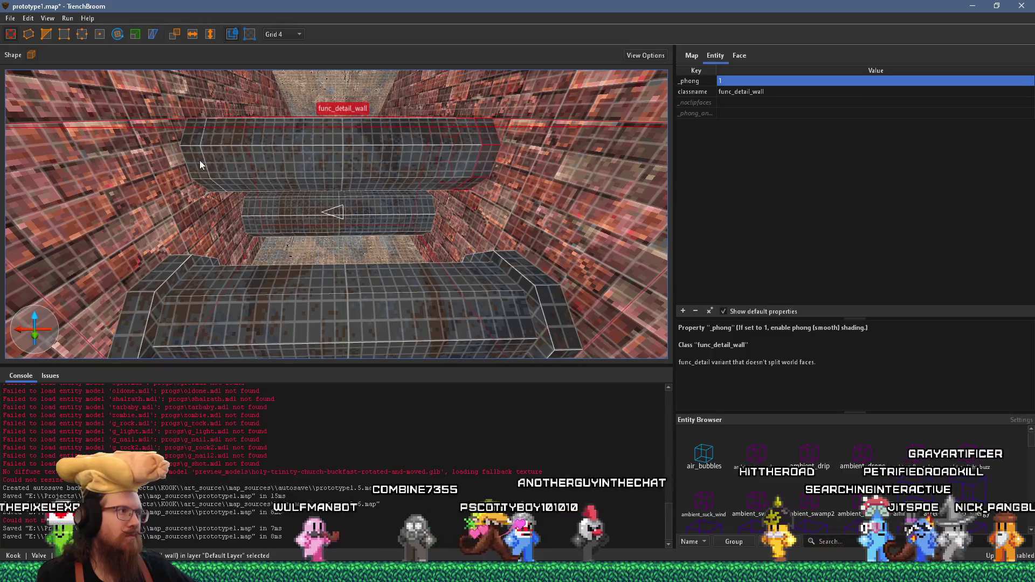
Step: Trim the long pipe's left end from 128 to 120 units
{"action": "left_click", "coordinate": [134, 34]}
{"action": "mouse_move", "coordinate": [184, 134]}
{"action": "left_mouse_down"}
{"action": "mouse_move", "coordinate": [209, 157]}
{"action": "mouse_move", "coordinate": [223, 117]}
{"action": "mouse_move", "coordinate": [229, 158]}
{"action": "mouse_move", "coordinate": [295, 81]}
{"action": "left_mouse_up"}
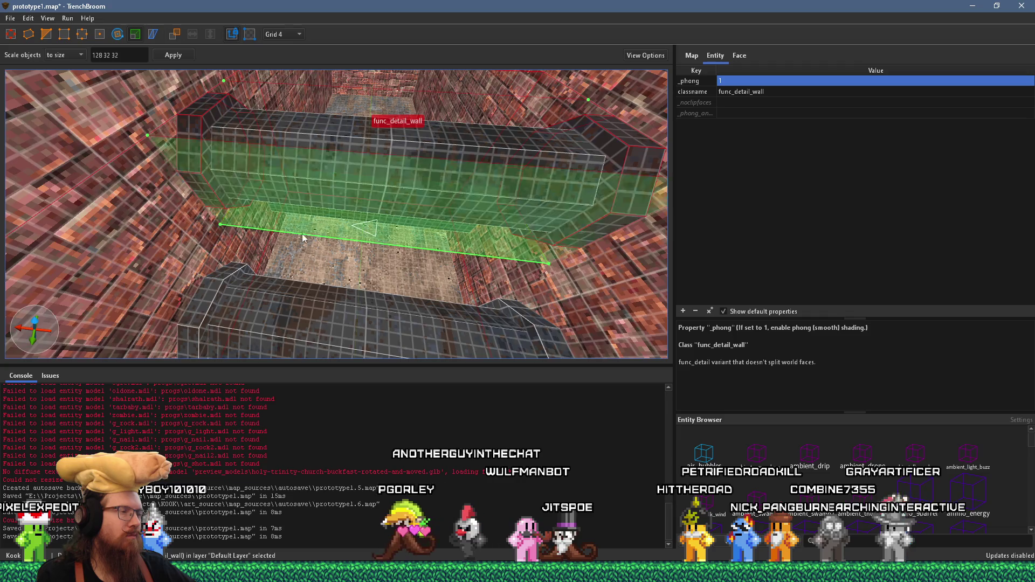
{"action": "scroll", "coordinate": [285, 128], "scroll_direction": "up", "scroll_amount": 5}
{"action": "scroll", "coordinate": [309, 125], "scroll_direction": "down", "scroll_amount": 6}
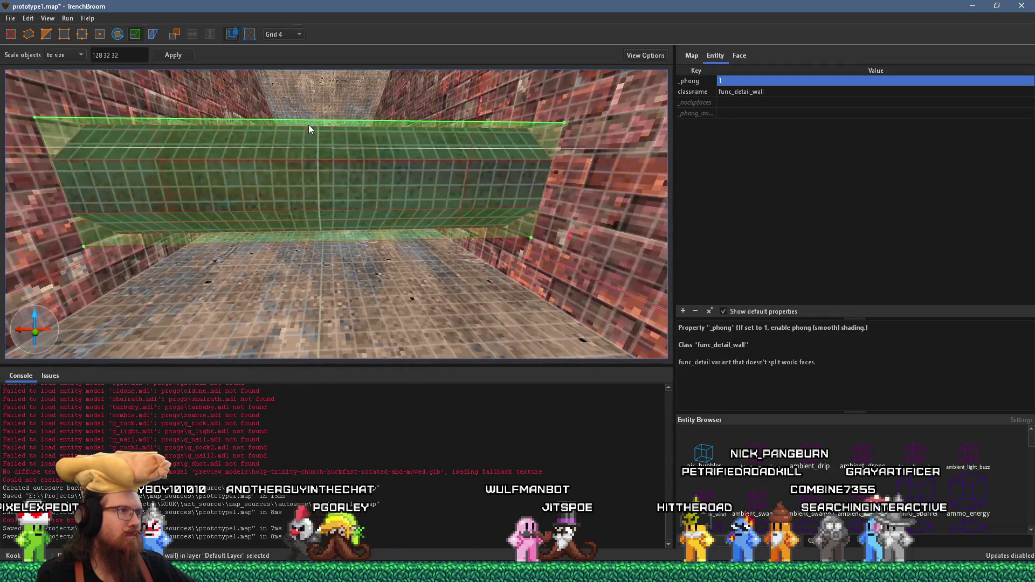
{"action": "key", "text": "Escape"}
{"action": "left_click_drag", "start_coordinate": [35, 187], "coordinate": [68, 196]}
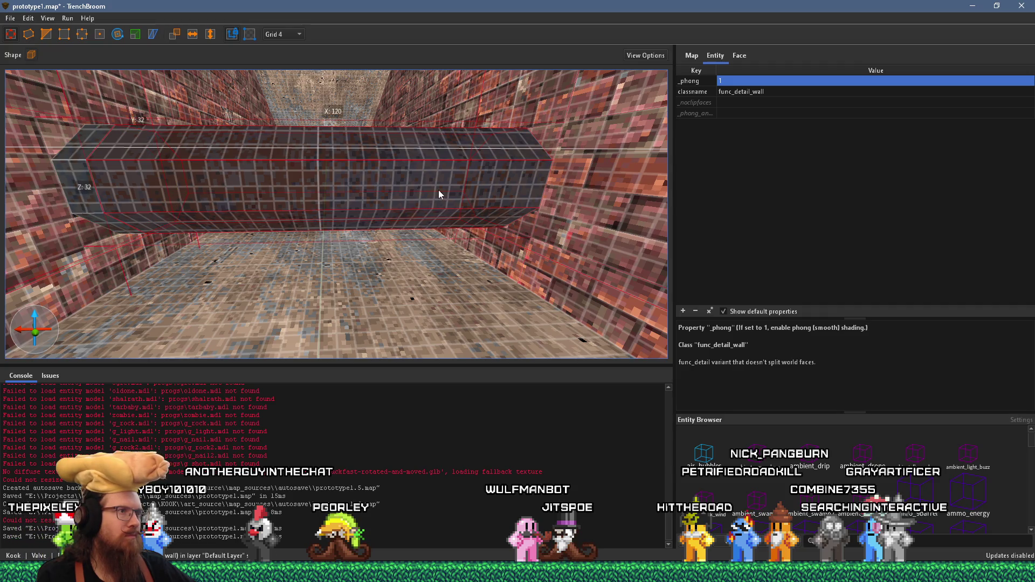
Step: Scale the pipe's small end cap outward to a larger size
{"action": "left_click", "coordinate": [532, 184]}
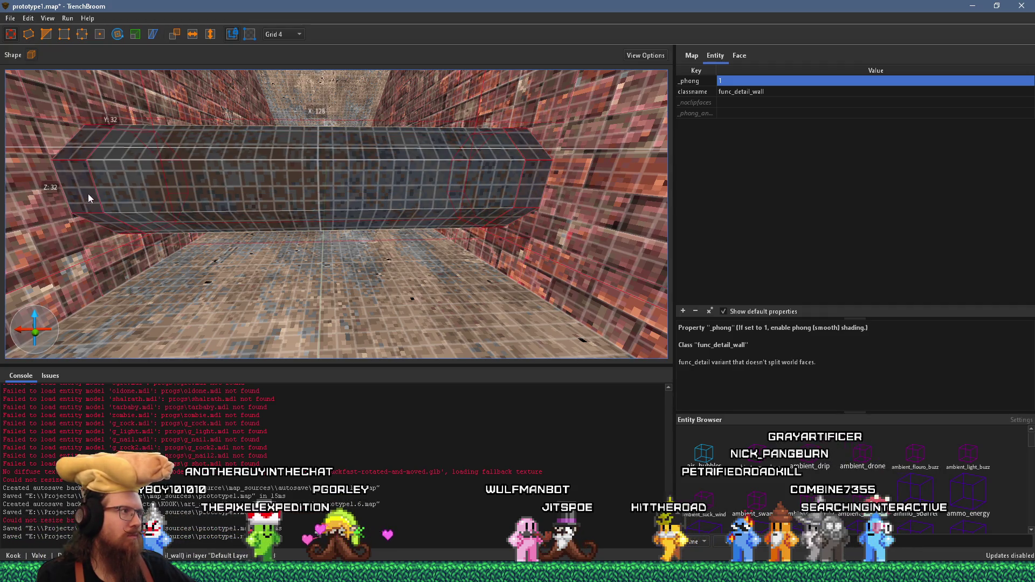
{"action": "scroll", "coordinate": [159, 209], "scroll_direction": "down", "scroll_amount": 2}
{"action": "left_click", "coordinate": [135, 35]}
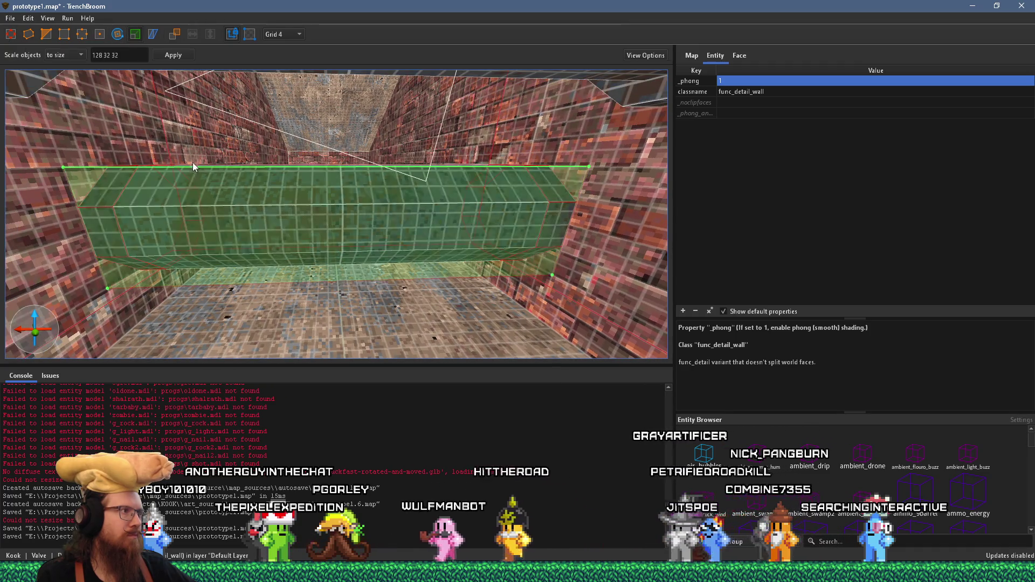
{"action": "mouse_move", "coordinate": [195, 153]}
{"action": "left_mouse_down"}
{"action": "mouse_move", "coordinate": [185, 197]}
{"action": "mouse_move", "coordinate": [241, 314]}
{"action": "mouse_move", "coordinate": [249, 312]}
{"action": "mouse_move", "coordinate": [202, 285]}
{"action": "mouse_move", "coordinate": [423, 253]}
{"action": "mouse_move", "coordinate": [375, 239]}
{"action": "mouse_move", "coordinate": [424, 227]}
{"action": "mouse_move", "coordinate": [385, 221]}
{"action": "mouse_move", "coordinate": [359, 175]}
{"action": "mouse_move", "coordinate": [207, 83]}
{"action": "left_mouse_up"}
{"action": "key", "text": "Escape"}
Step: Save the map
{"action": "left_click", "coordinate": [11, 19]}
{"action": "left_click", "coordinate": [32, 72]}
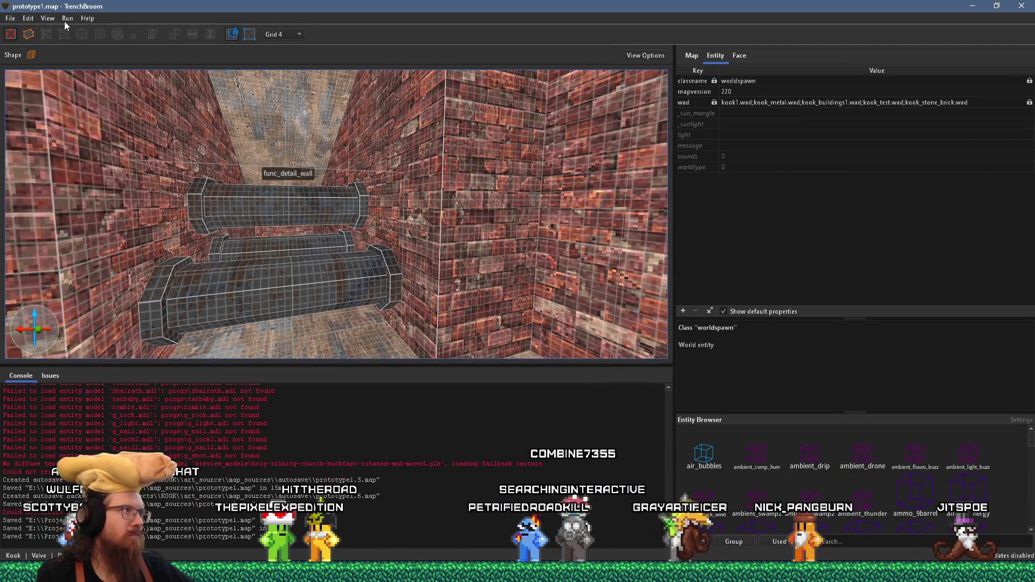
{"action": "left_click", "coordinate": [76, 43]}
{"action": "left_click", "coordinate": [645, 174]}
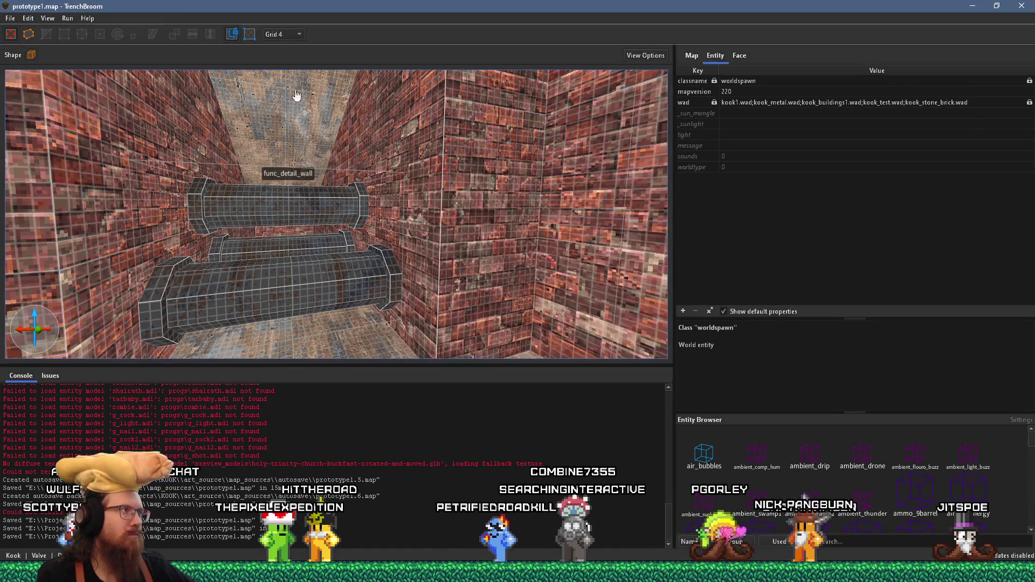
Step: Compile the map to BSP with the qbsp profile, finishing with exit code 0
{"action": "left_click", "coordinate": [67, 19]}
{"action": "left_click", "coordinate": [77, 30]}
{"action": "left_click", "coordinate": [673, 431]}
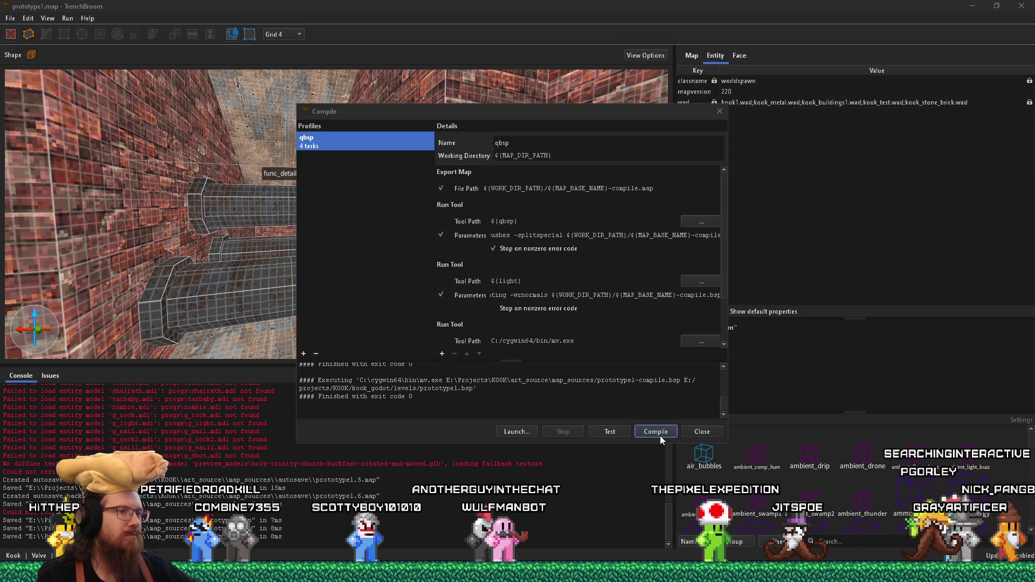
{"action": "left_click", "coordinate": [702, 431]}
{"action": "key", "text": "alt+Tab"}
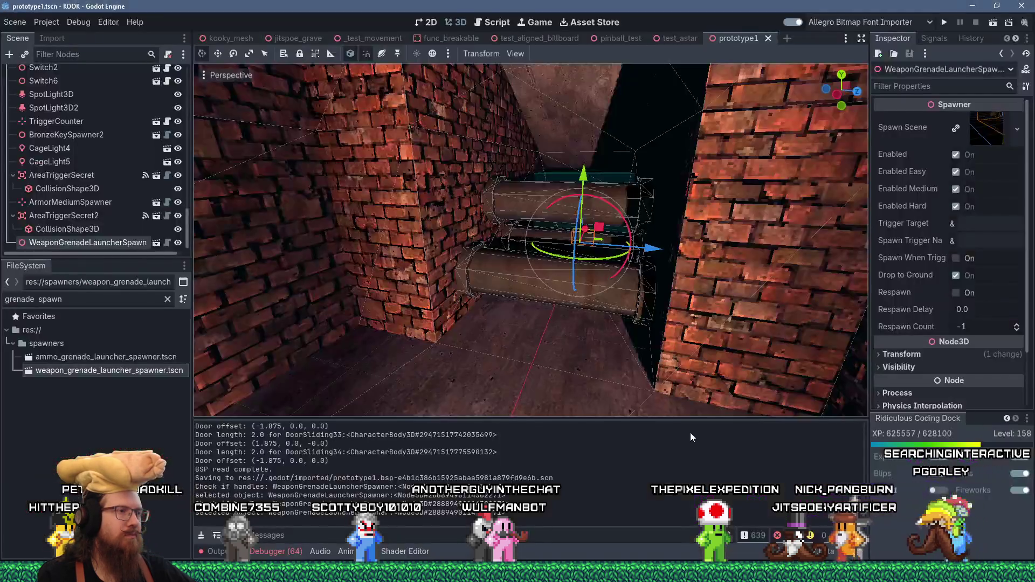
Step: Deselect the grenade launcher spawner in prototype1 and run the KOOK project
{"action": "scroll", "coordinate": [580, 333], "scroll_direction": "down", "scroll_amount": 3}
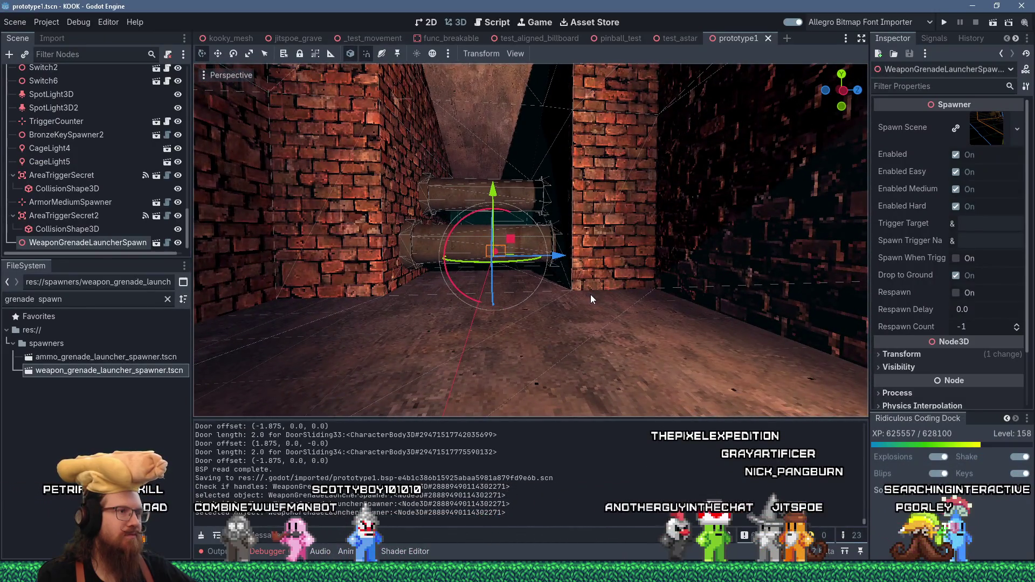
{"action": "left_click", "coordinate": [552, 287]}
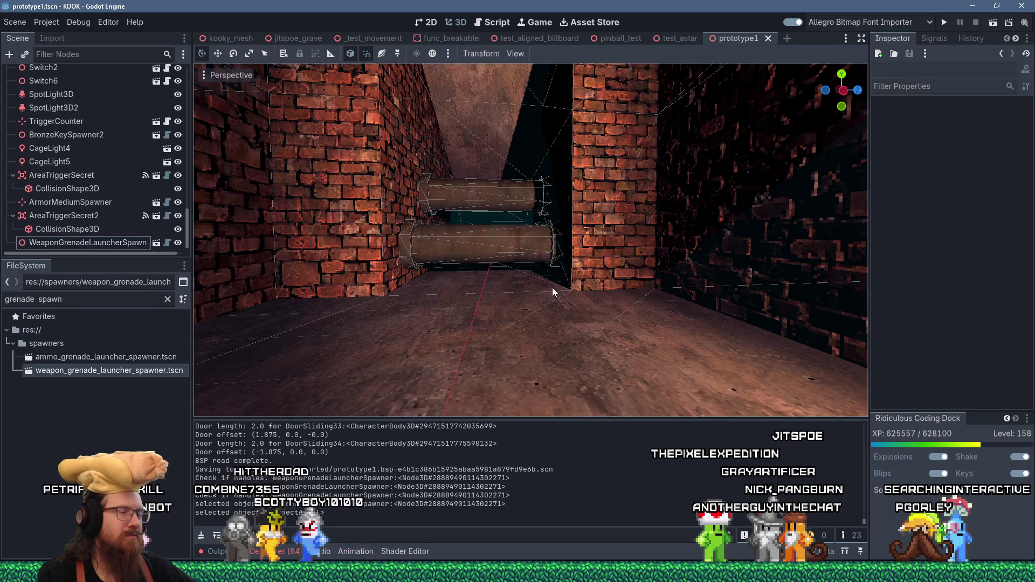
{"action": "left_click", "coordinate": [942, 23]}
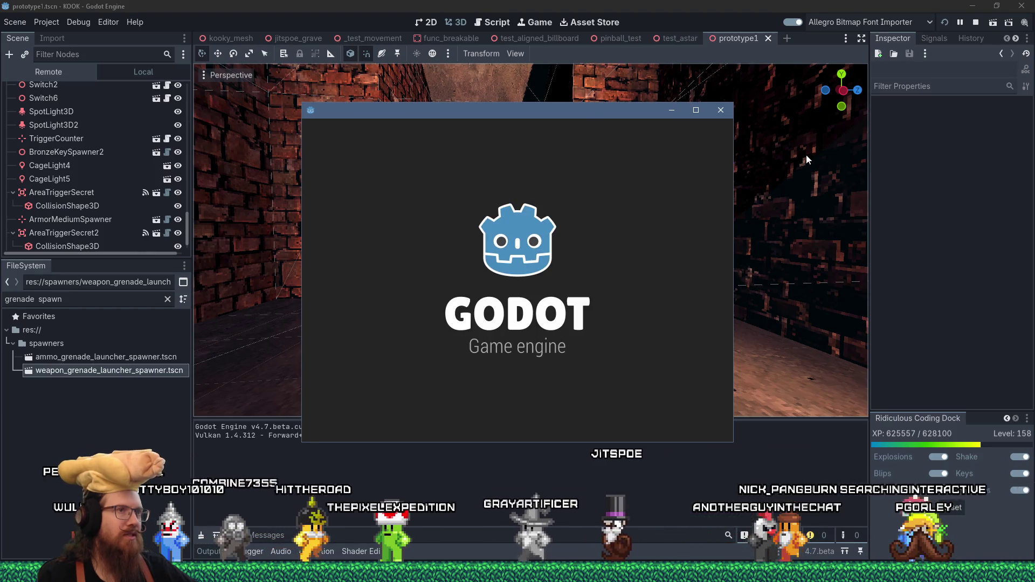
Step: Orbit the Godot editor view over the map while the game loads
{"action": "left_click", "coordinate": [806, 155]}
{"action": "scroll", "coordinate": [97, 162], "scroll_direction": "down", "scroll_amount": 3}
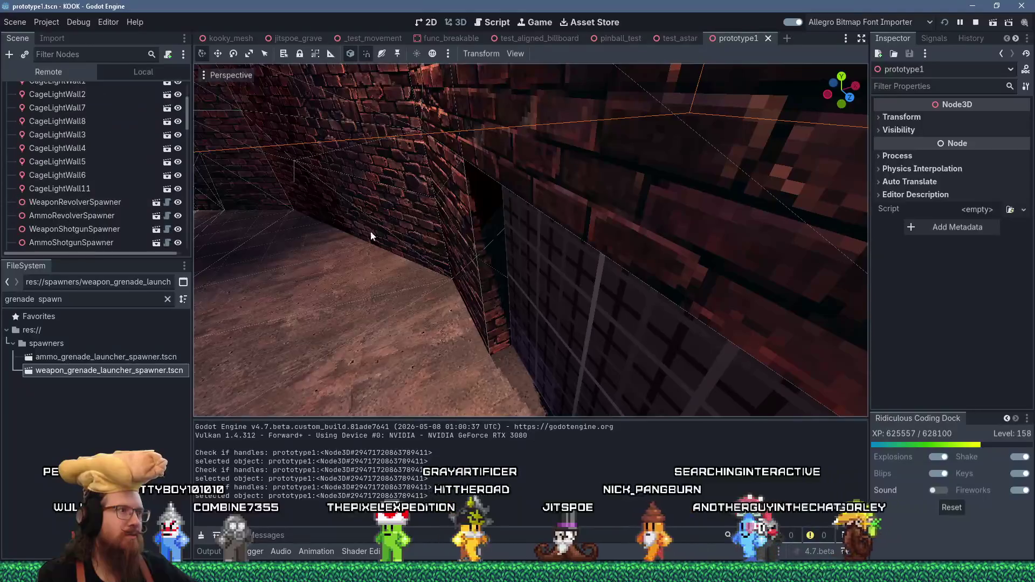
{"action": "scroll", "coordinate": [518, 223], "scroll_direction": "up", "scroll_amount": 3}
{"action": "mouse_move", "coordinate": [518, 223]}
{"action": "left_mouse_down"}
{"action": "mouse_move", "coordinate": [538, 196]}
{"action": "mouse_move", "coordinate": [668, 234]}
{"action": "mouse_move", "coordinate": [558, 228]}
{"action": "mouse_move", "coordinate": [567, 248]}
{"action": "mouse_move", "coordinate": [648, 193]}
{"action": "mouse_move", "coordinate": [742, 194]}
{"action": "mouse_move", "coordinate": [623, 214]}
{"action": "mouse_move", "coordinate": [678, 177]}
{"action": "mouse_move", "coordinate": [739, 174]}
{"action": "mouse_move", "coordinate": [746, 191]}
{"action": "mouse_move", "coordinate": [617, 181]}
{"action": "mouse_move", "coordinate": [663, 175]}
{"action": "left_mouse_up"}
{"action": "key", "text": "F5"}
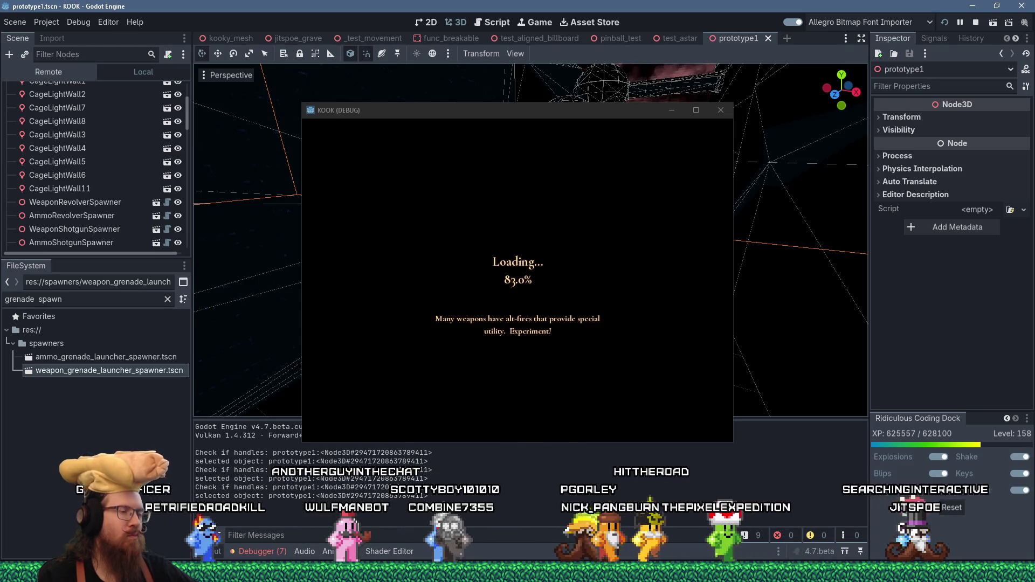
Step: Maximize the game window, close the dev console, and walk in to grab the revolver
{"action": "key", "text": "grave"}
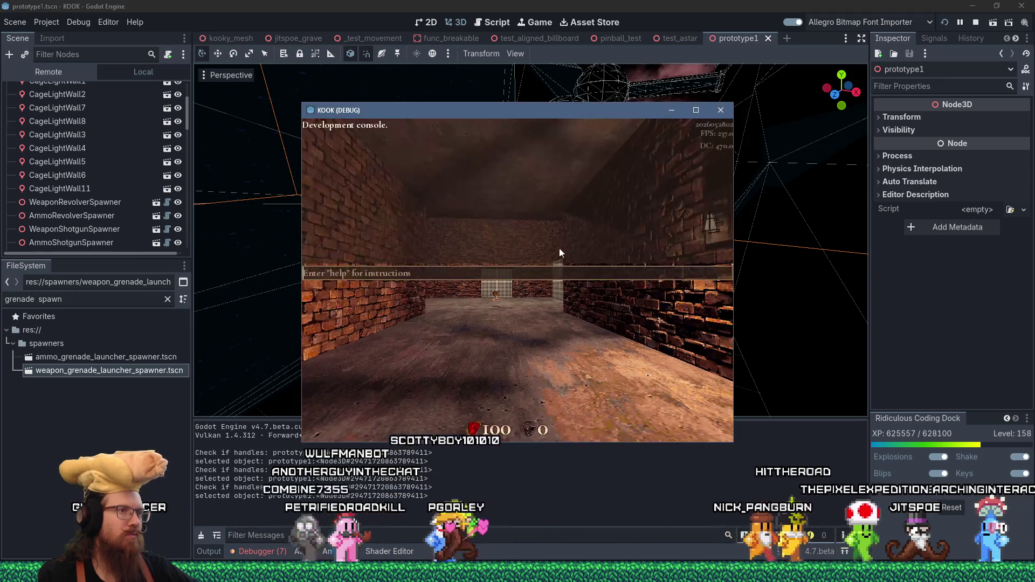
{"action": "left_click", "coordinate": [696, 110]}
{"action": "key", "text": "grave"}
{"action": "key", "text": "w"}
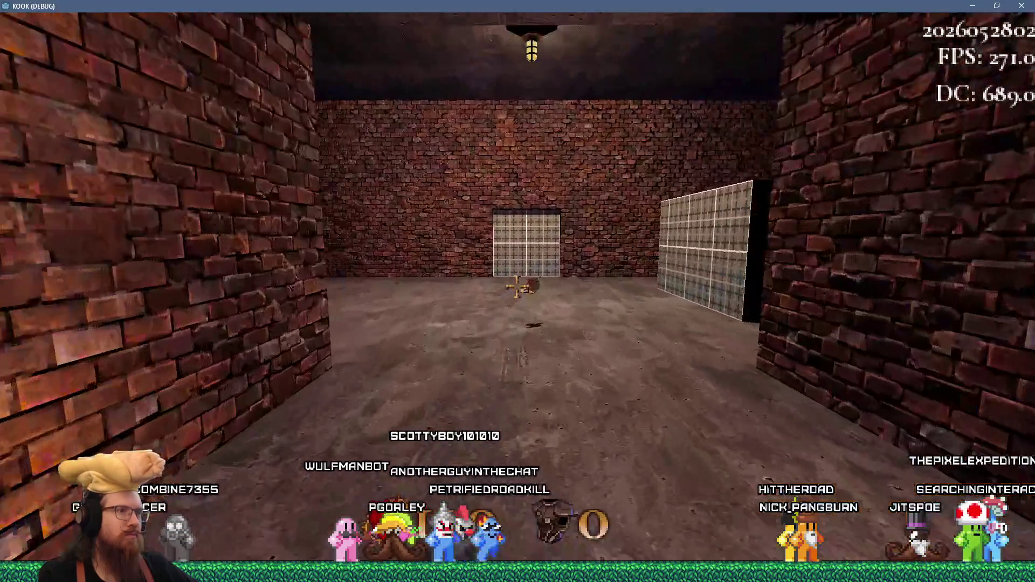
{"action": "key", "text": "w"}
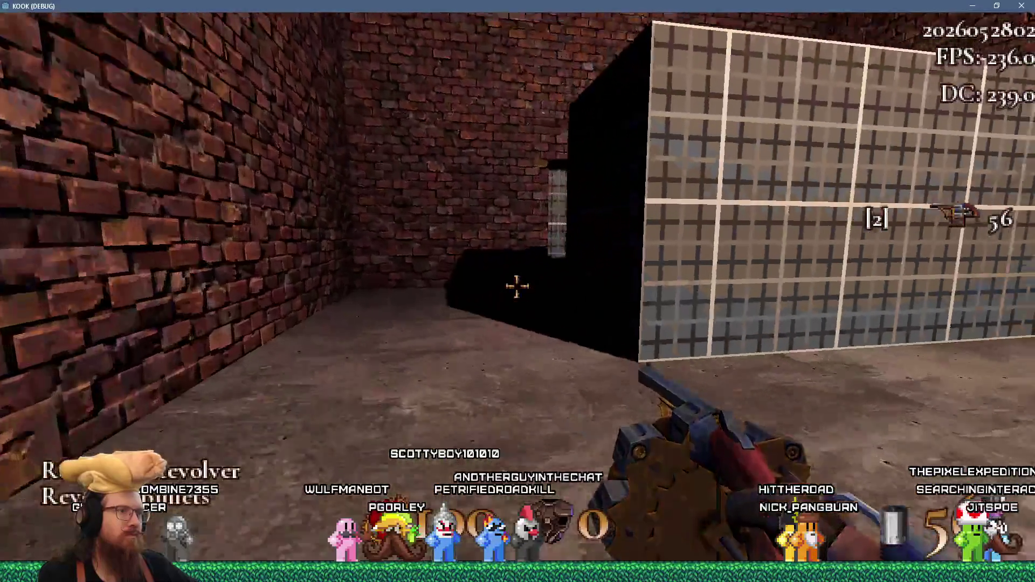
Step: Walk the brick corridor to the Super Shotgun and into the shaft behind the pipes
{"action": "key", "text": "w"}
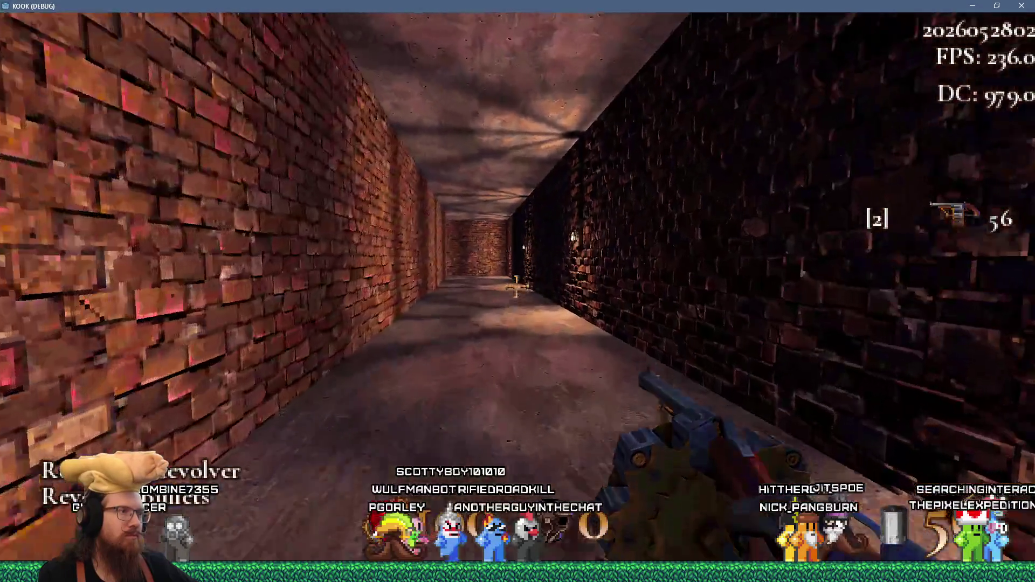
{"action": "key", "text": "w"}
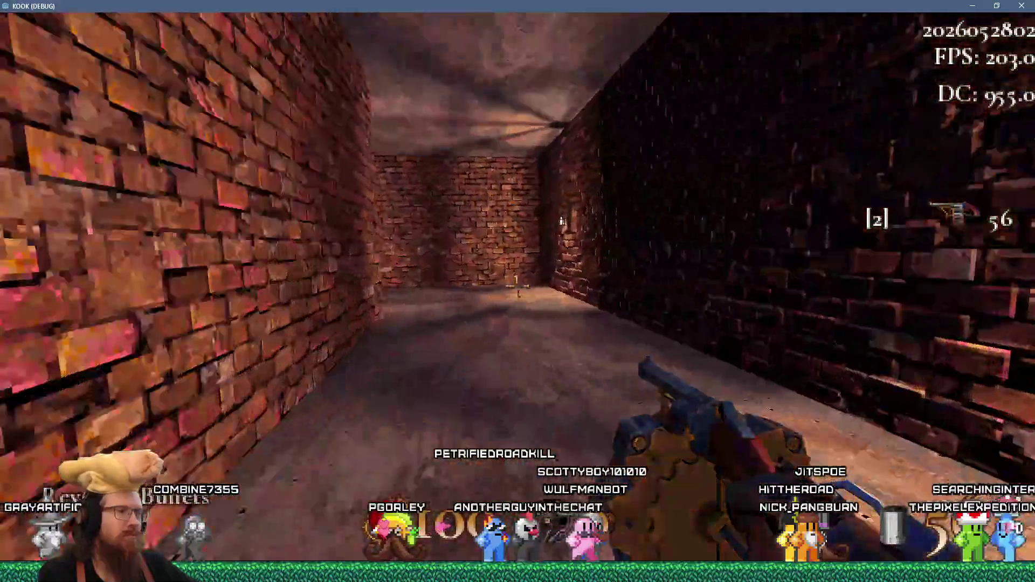
{"action": "key", "text": "w"}
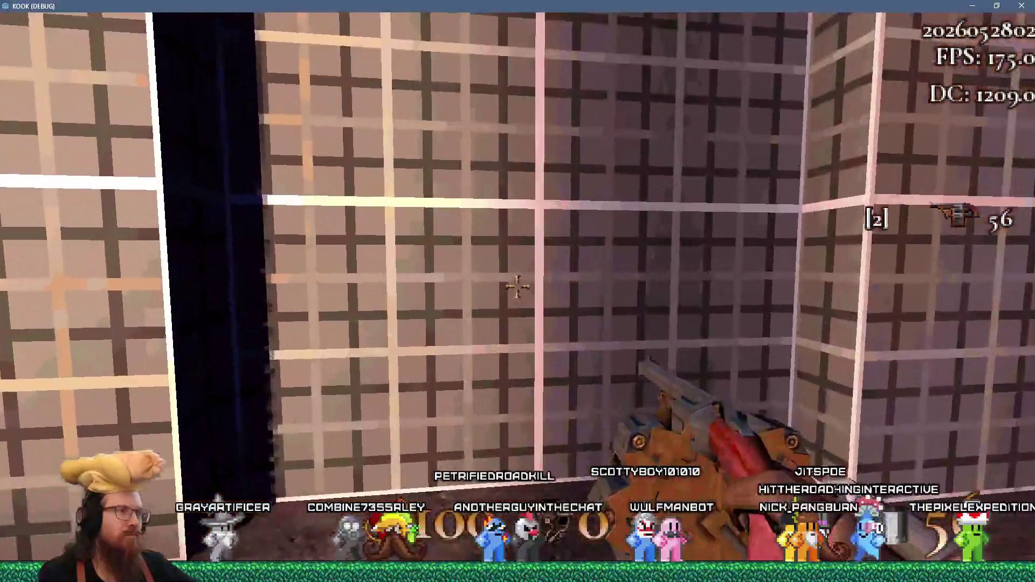
{"action": "key", "text": "w"}
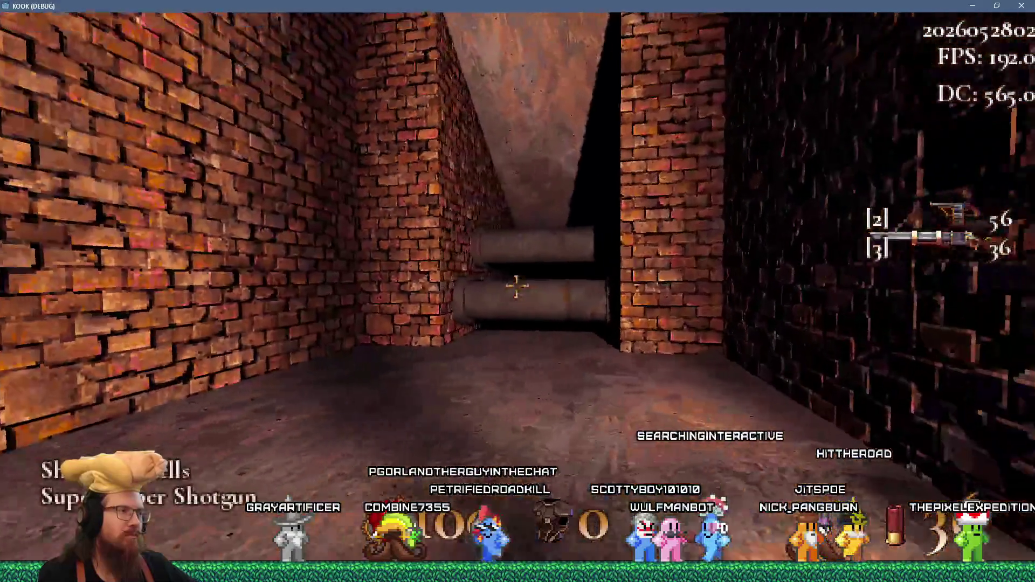
{"action": "key", "text": "w"}
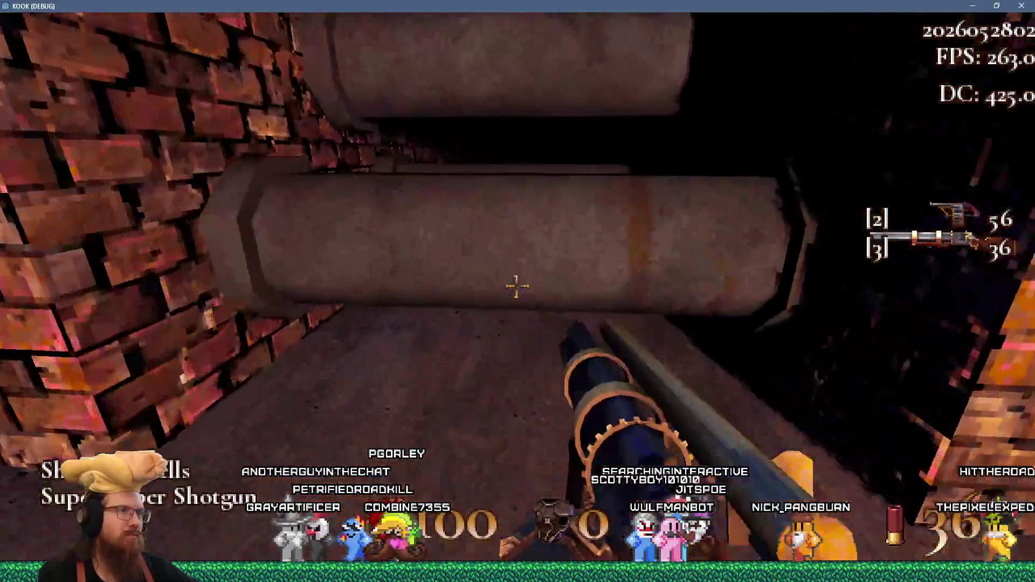
{"action": "key", "text": "w"}
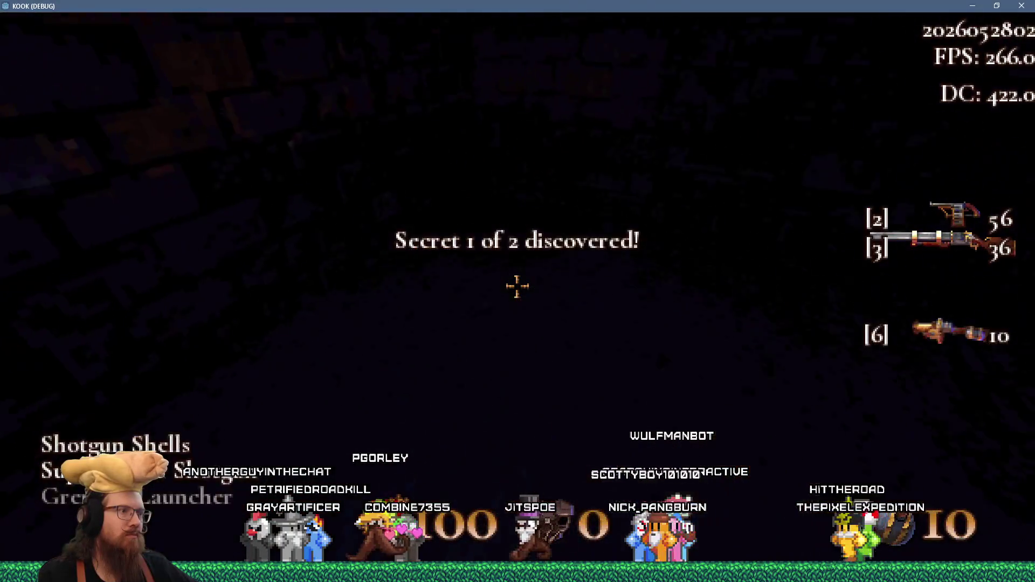
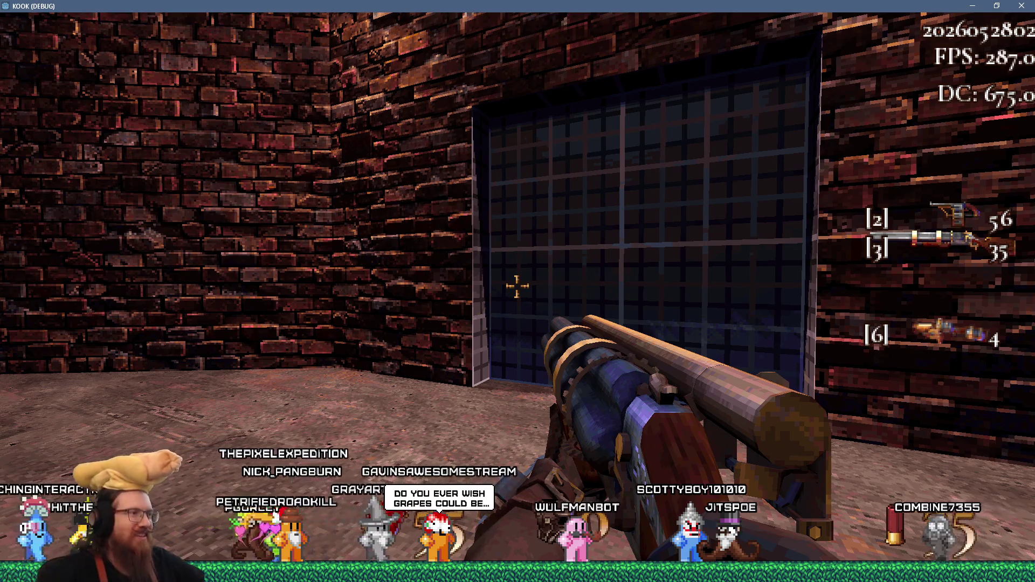
Step: Walk through the raised gate and courtyard, then down the brick alley to the dark doorway
{"action": "key", "text": "w"}
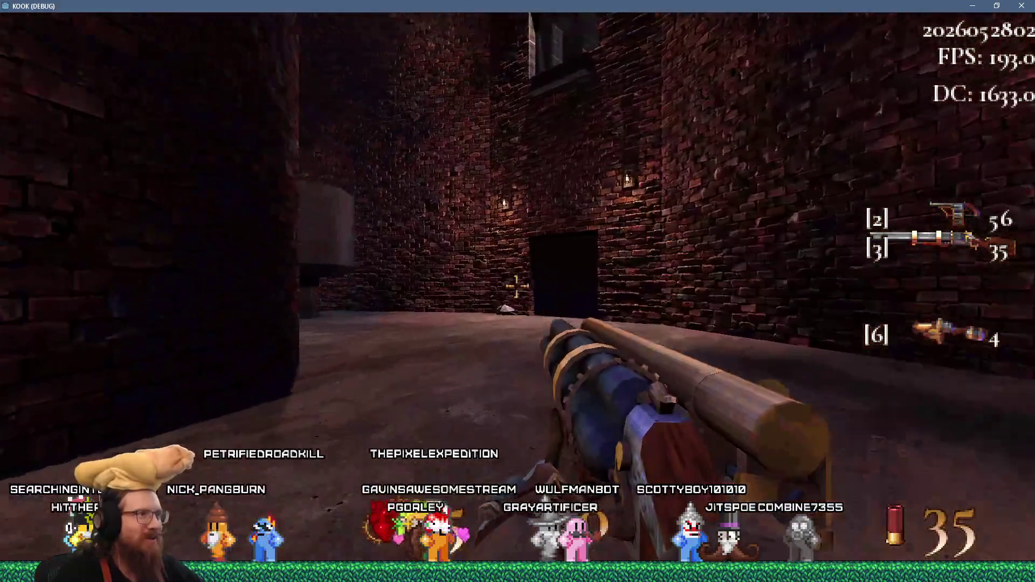
{"action": "key", "text": "w"}
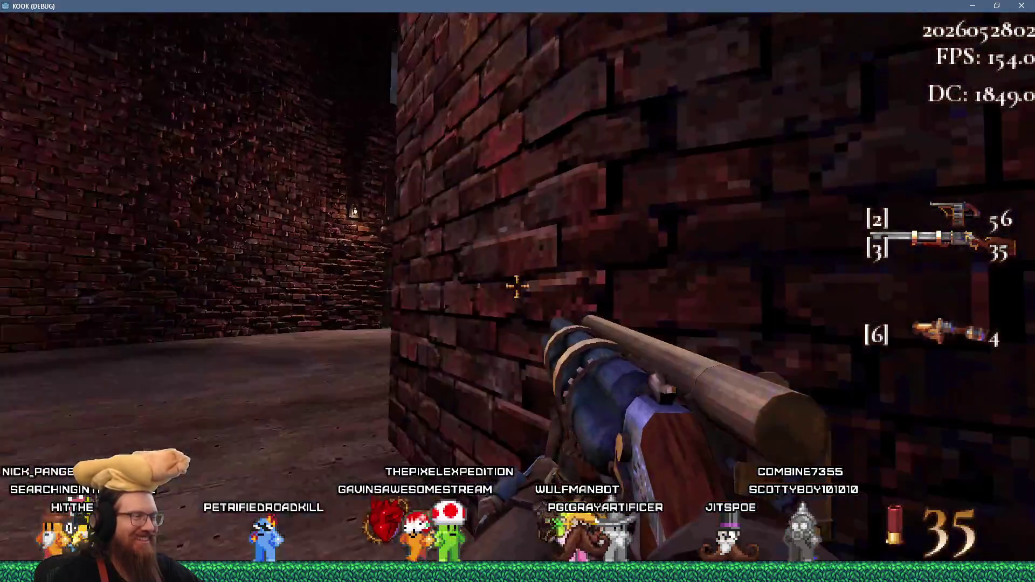
{"action": "key", "text": "w"}
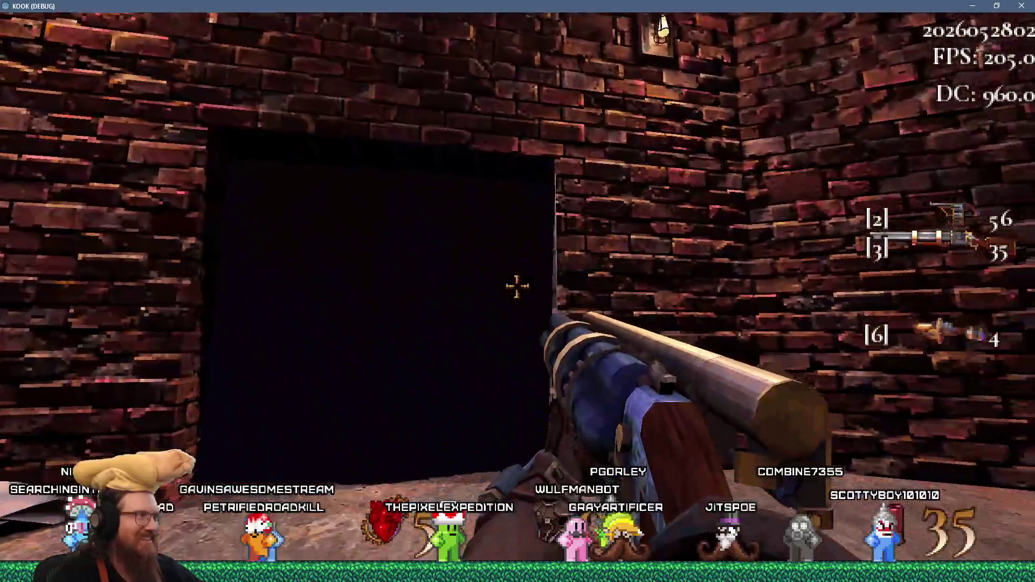
Step: Enter quit in KOOK's development console to close the game
{"action": "key", "text": "grave"}
{"action": "type", "text": "qui"}
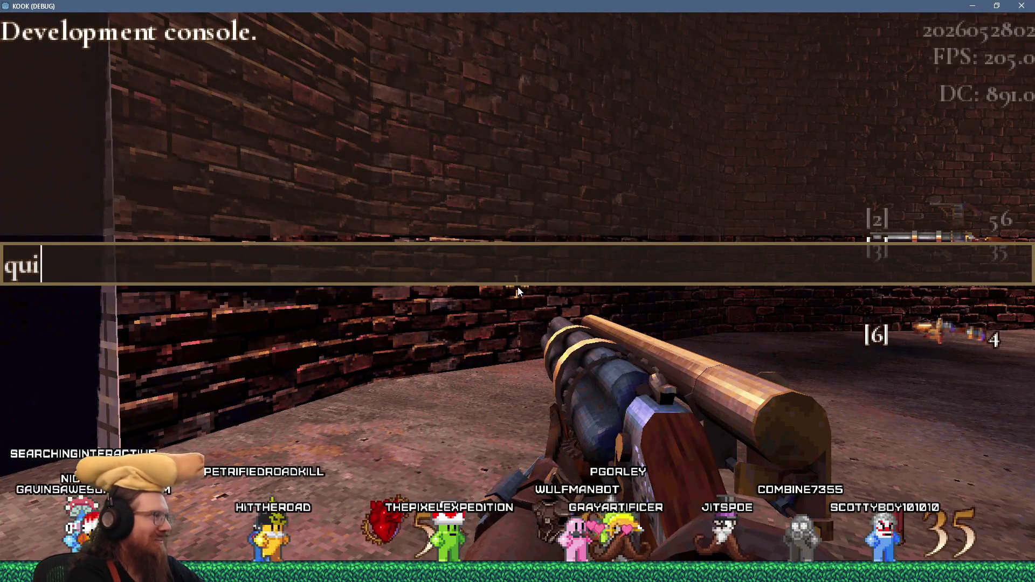
{"action": "type", "text": "t"}
{"action": "key", "text": "Return"}
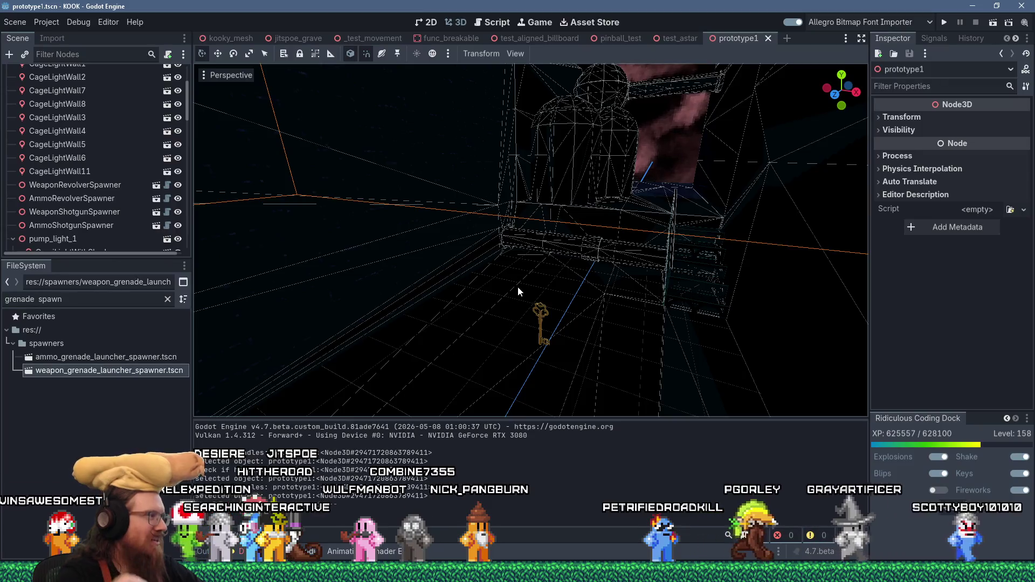
Step: Filter the FileSystem for 'cage li' and drop cage_light_1.tscn into the level as CageLight6
{"action": "mouse_move", "coordinate": [565, 233]}
{"action": "left_mouse_down"}
{"action": "mouse_move", "coordinate": [507, 278]}
{"action": "mouse_move", "coordinate": [399, 308]}
{"action": "left_mouse_up"}
{"action": "scroll", "coordinate": [507, 282], "scroll_direction": "up", "scroll_amount": 5}
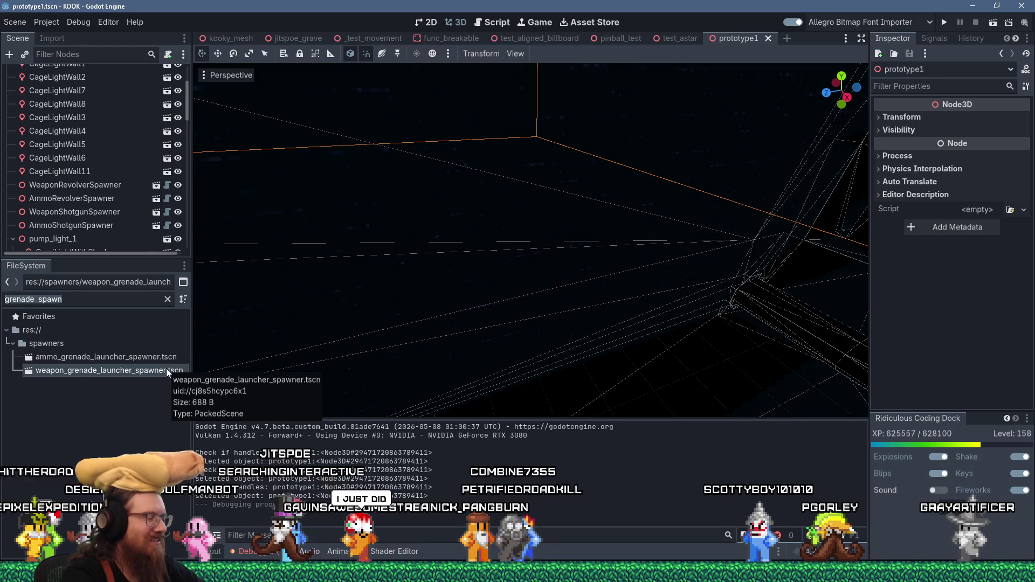
{"action": "type", "text": "cage li"}
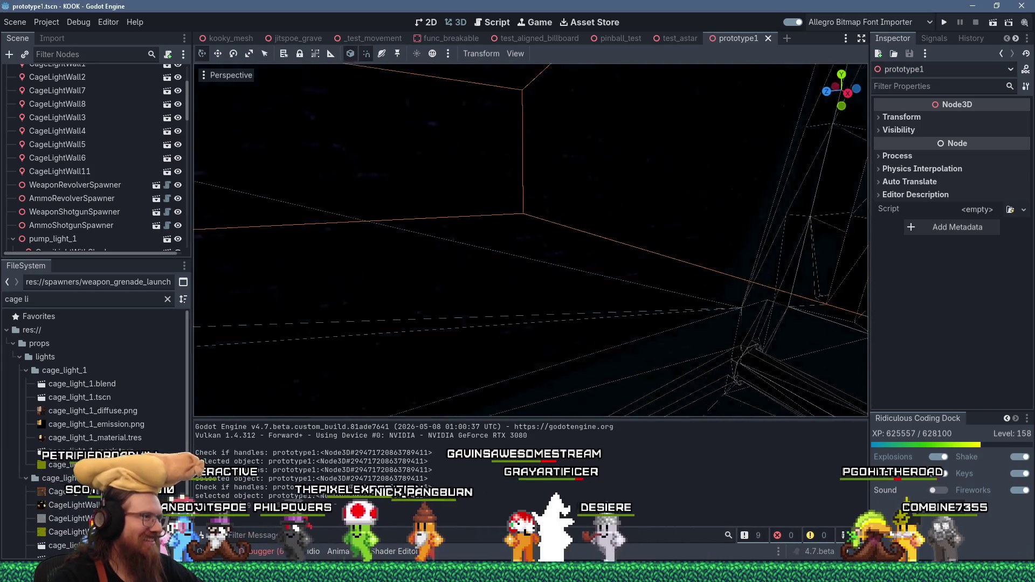
{"action": "scroll", "coordinate": [521, 282], "scroll_direction": "up", "scroll_amount": 5}
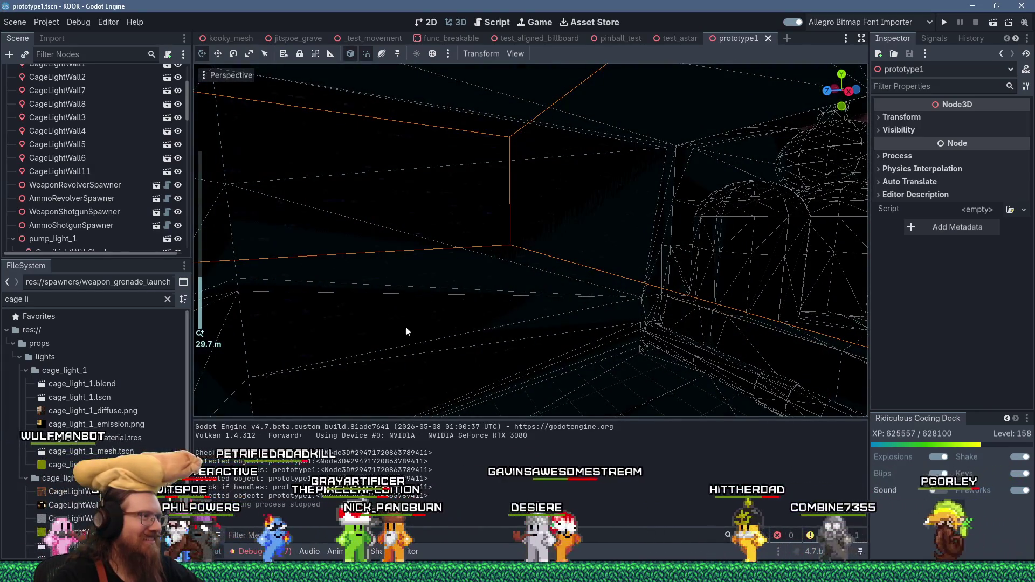
{"action": "left_click", "coordinate": [307, 372]}
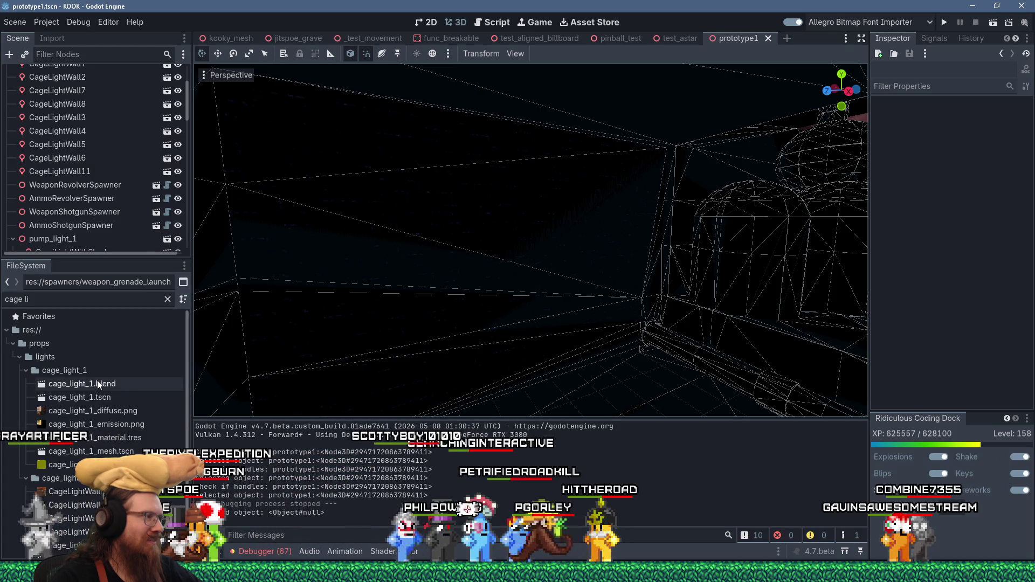
{"action": "mouse_move", "coordinate": [101, 398]}
{"action": "left_mouse_down"}
{"action": "mouse_move", "coordinate": [513, 301]}
{"action": "mouse_move", "coordinate": [479, 307]}
{"action": "left_mouse_up"}
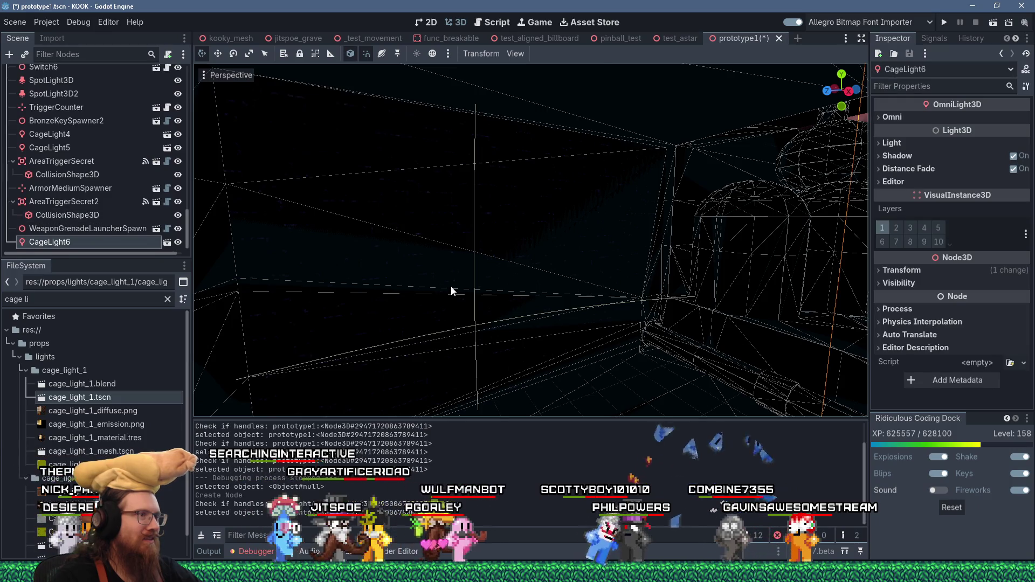
Step: Frame CageLight6 and drag it up the shaft toward the ceiling
{"action": "right_click", "coordinate": [454, 292]}
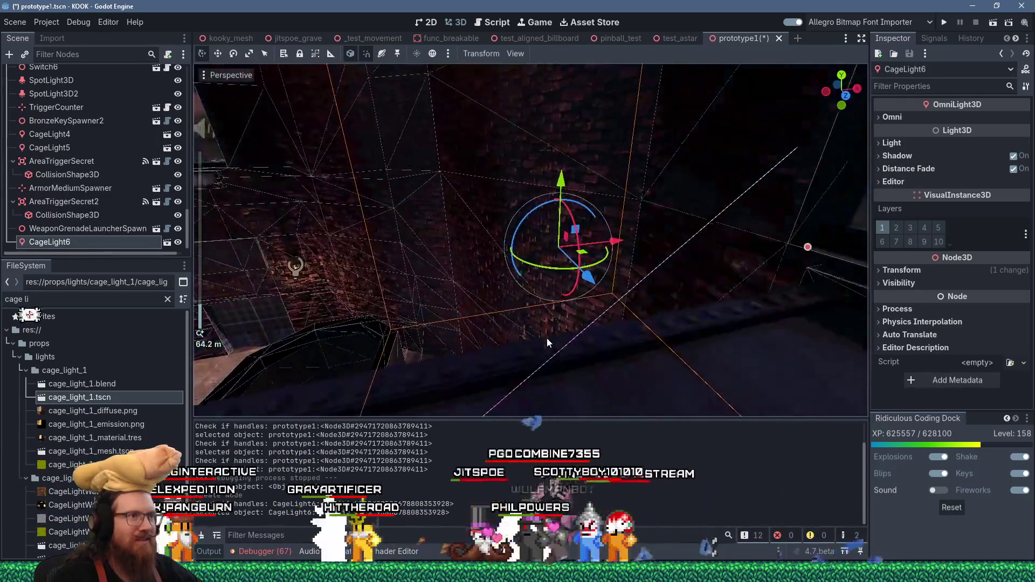
{"action": "scroll", "coordinate": [638, 317], "scroll_direction": "down", "scroll_amount": 3}
{"action": "mouse_move", "coordinate": [638, 316]}
{"action": "left_mouse_down"}
{"action": "mouse_move", "coordinate": [421, 353]}
{"action": "mouse_move", "coordinate": [331, 348]}
{"action": "left_mouse_up"}
{"action": "scroll", "coordinate": [330, 348], "scroll_direction": "up", "scroll_amount": 3}
{"action": "key", "text": "f"}
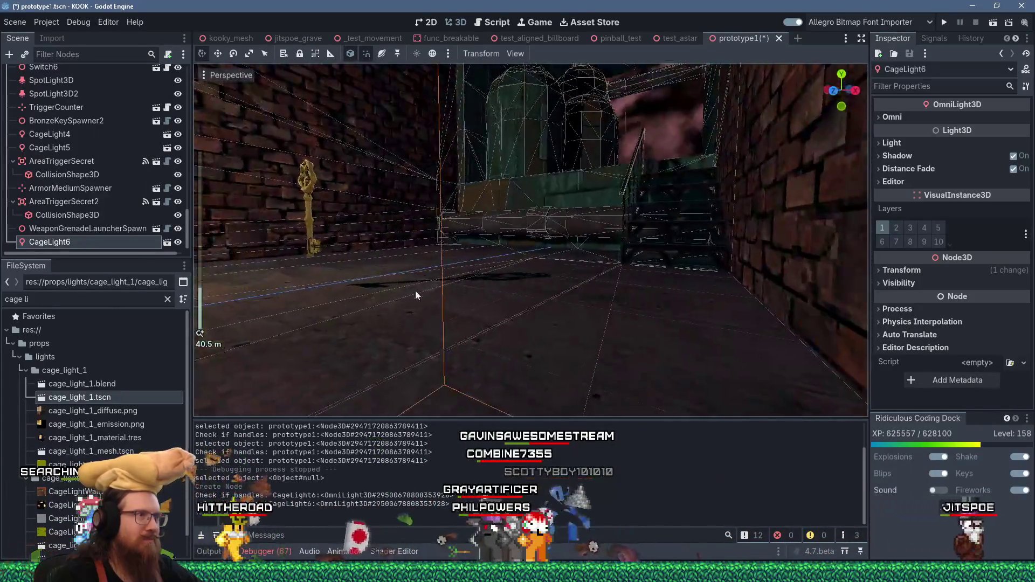
{"action": "right_click", "coordinate": [472, 313]}
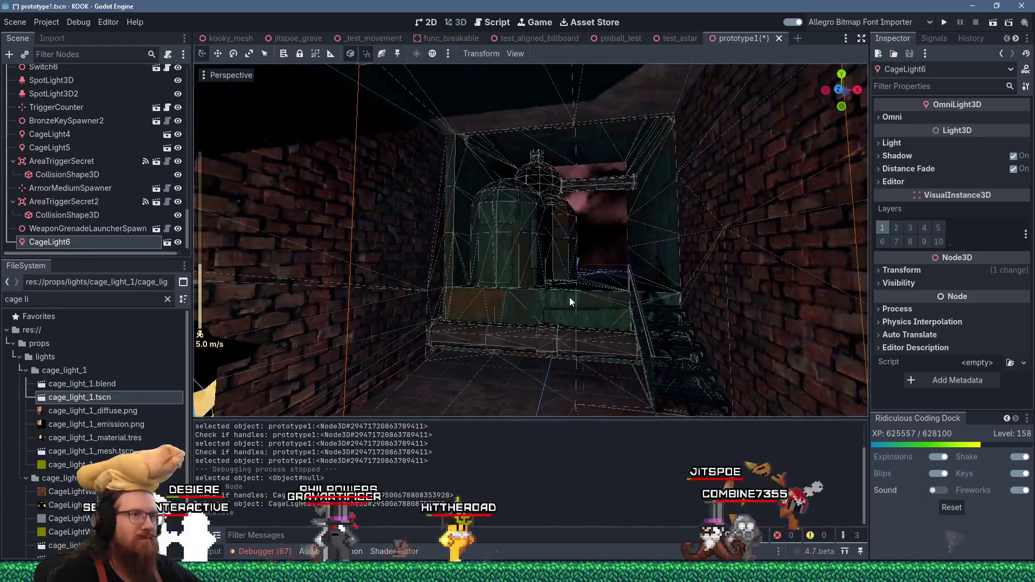
{"action": "scroll", "coordinate": [536, 322], "scroll_direction": "down", "scroll_amount": 2}
{"action": "scroll", "coordinate": [535, 321], "scroll_direction": "down", "scroll_amount": 3}
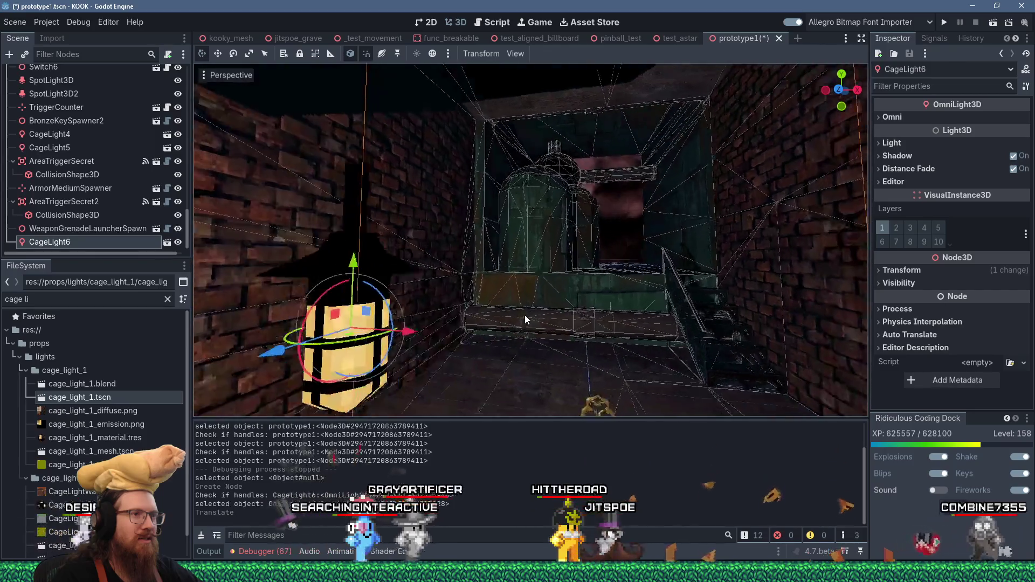
{"action": "left_click_drag", "start_coordinate": [519, 312], "coordinate": [529, 318]}
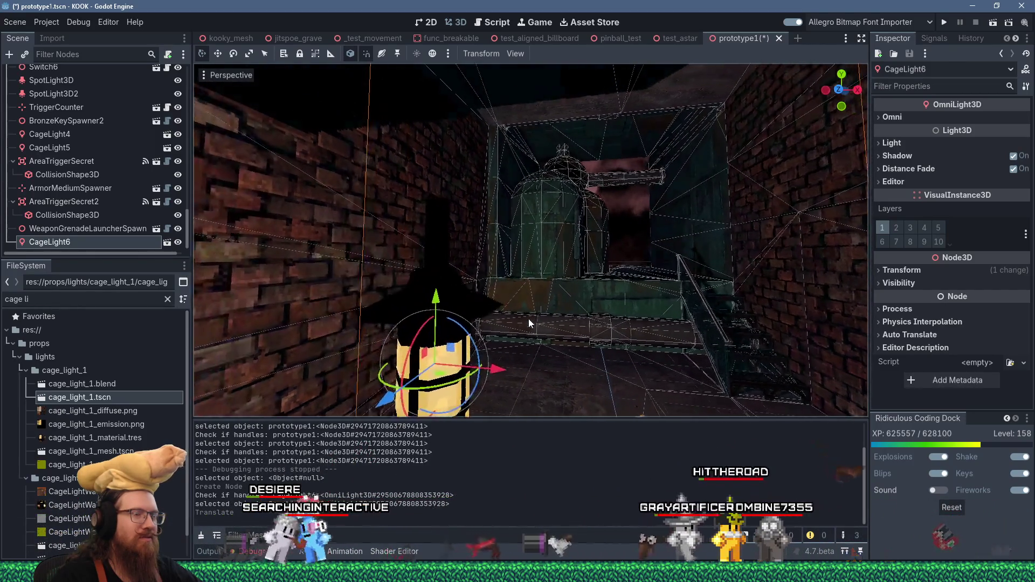
{"action": "mouse_move", "coordinate": [436, 297]}
{"action": "left_mouse_down"}
{"action": "mouse_move", "coordinate": [473, 81]}
{"action": "mouse_move", "coordinate": [520, 153]}
{"action": "left_mouse_up"}
{"action": "key", "text": "f"}
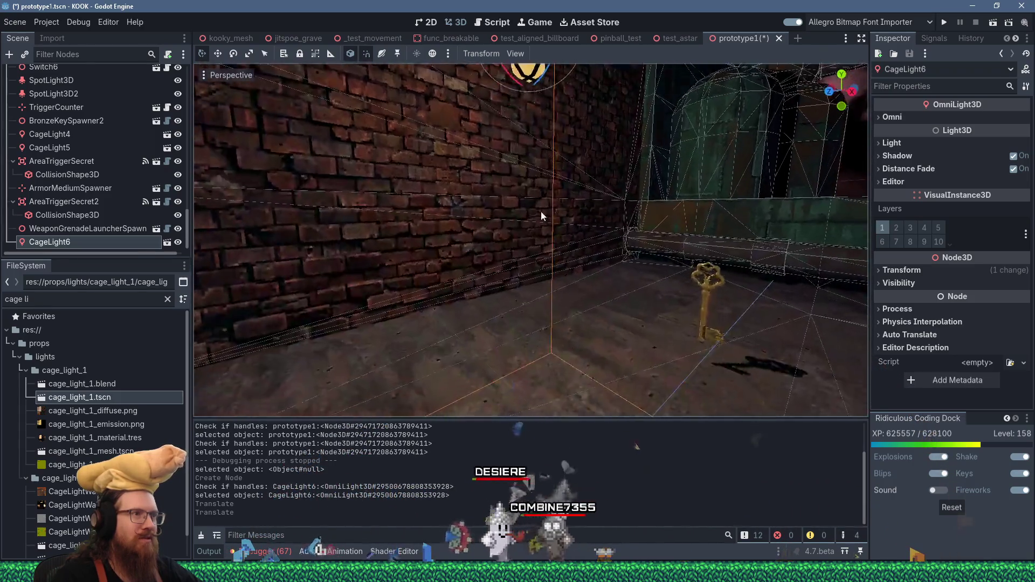
{"action": "mouse_move", "coordinate": [541, 214]}
{"action": "left_mouse_down"}
{"action": "mouse_move", "coordinate": [507, 304]}
{"action": "mouse_move", "coordinate": [467, 300]}
{"action": "mouse_move", "coordinate": [482, 204]}
{"action": "mouse_move", "coordinate": [574, 272]}
{"action": "mouse_move", "coordinate": [586, 258]}
{"action": "left_mouse_up"}
{"action": "scroll", "coordinate": [488, 226], "scroll_direction": "up", "scroll_amount": 5}
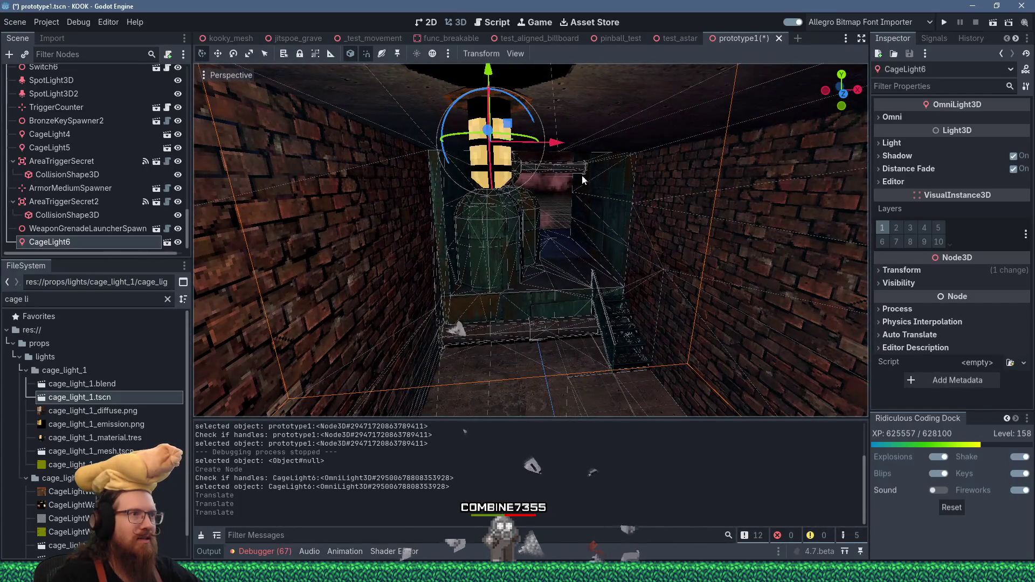
Step: Slide CageLight6 along the X axis and check it hangs just below the ceiling
{"action": "key", "text": "g"}
{"action": "key", "text": "x"}
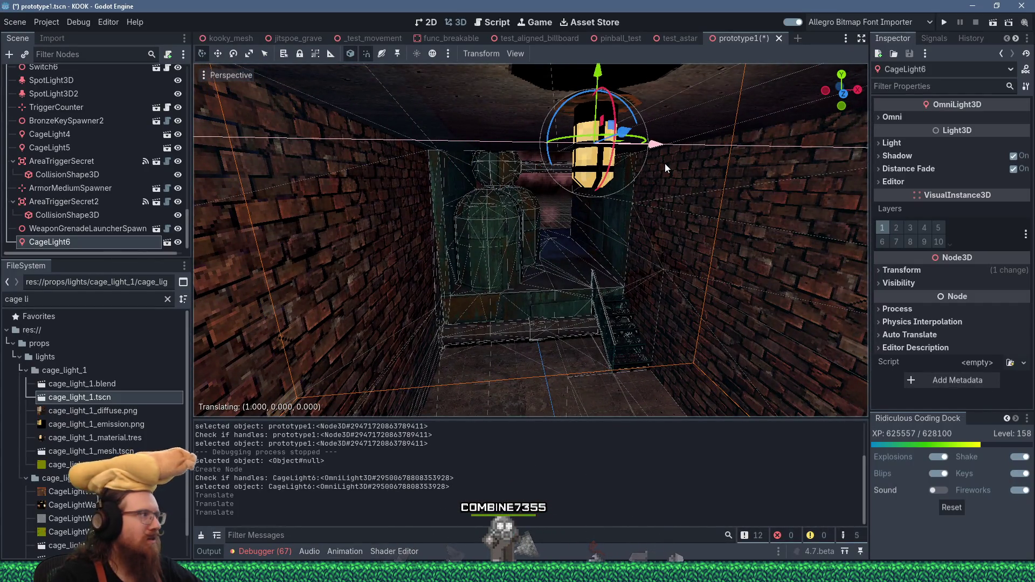
{"action": "left_click", "coordinate": [665, 164]}
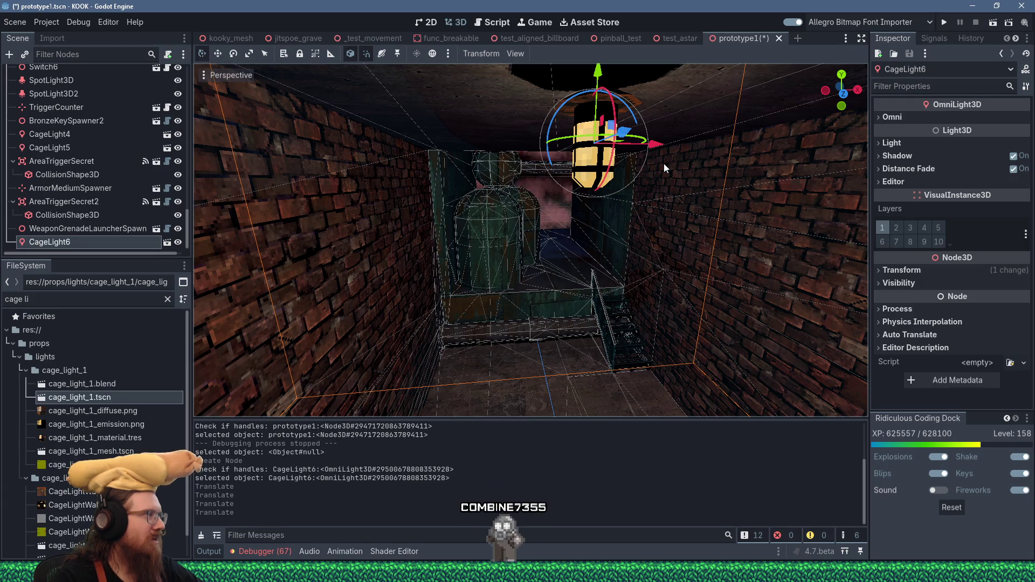
{"action": "key", "text": "f"}
{"action": "mouse_move", "coordinate": [662, 163]}
{"action": "left_mouse_down"}
{"action": "mouse_move", "coordinate": [620, 230]}
{"action": "mouse_move", "coordinate": [634, 253]}
{"action": "left_mouse_up"}
{"action": "scroll", "coordinate": [633, 258], "scroll_direction": "down", "scroll_amount": 1}
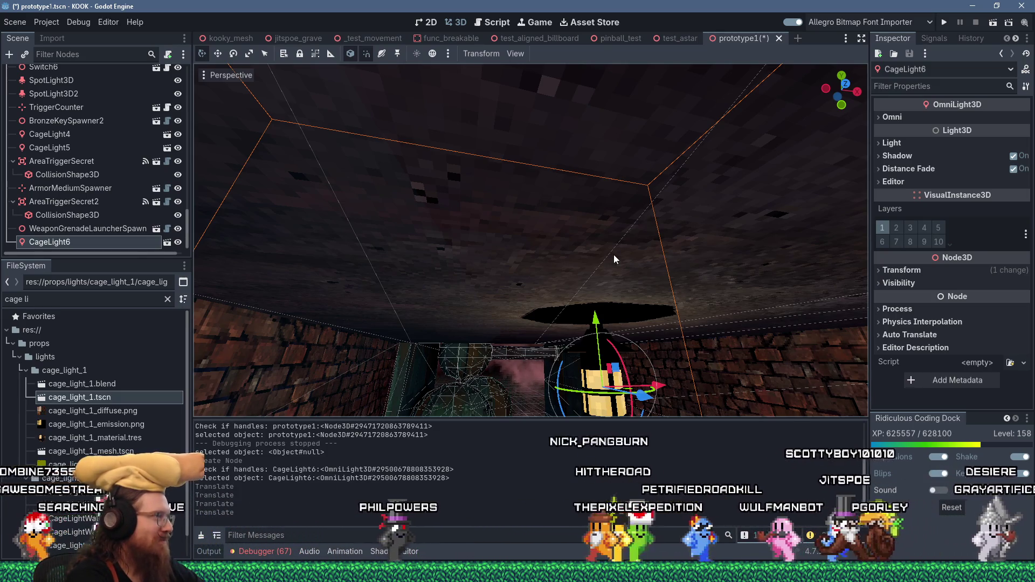
{"action": "key", "text": "f"}
{"action": "scroll", "coordinate": [659, 194], "scroll_direction": "up", "scroll_amount": 3}
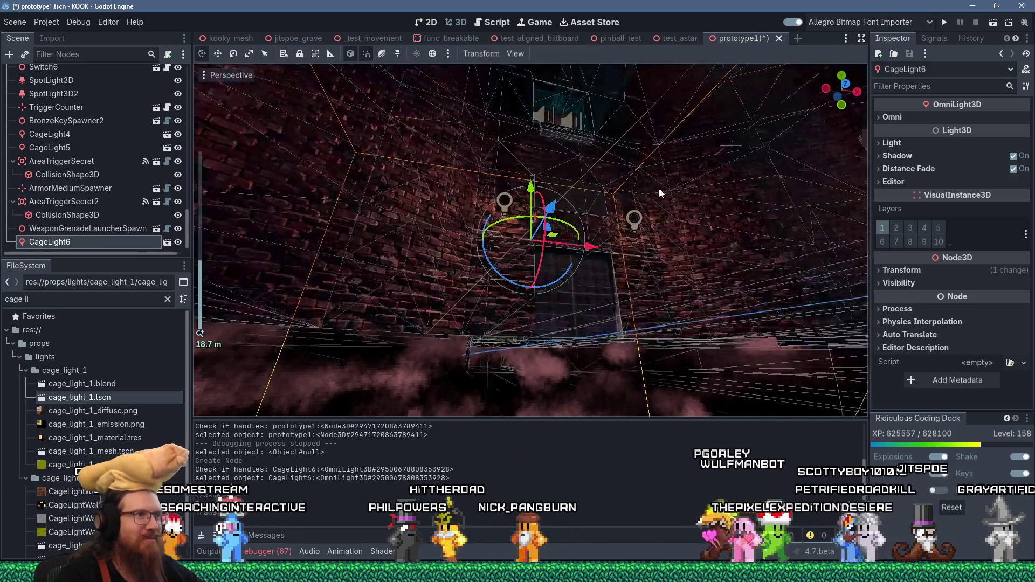
{"action": "key", "text": "shift+f"}
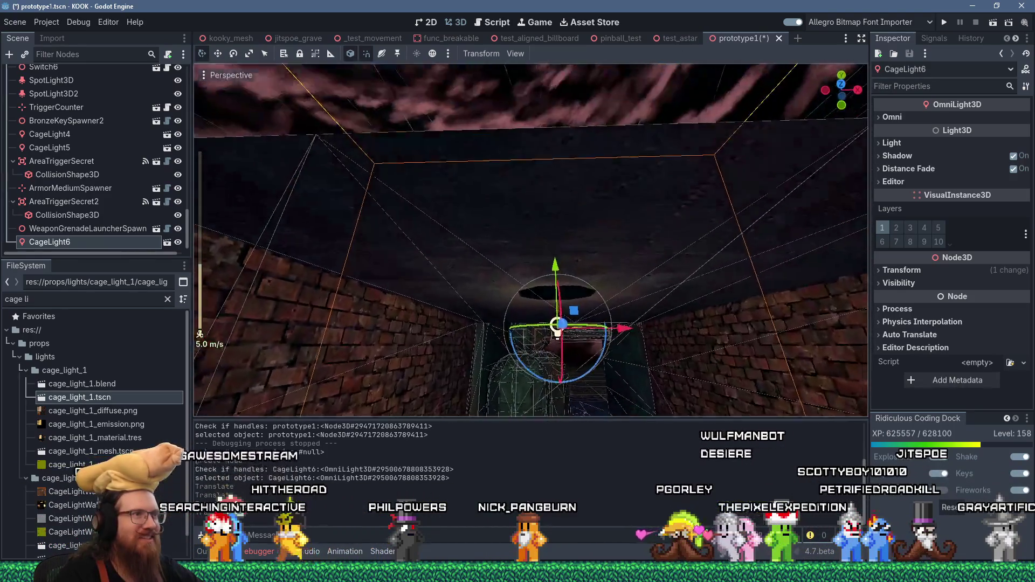
{"action": "key", "text": "shift+f"}
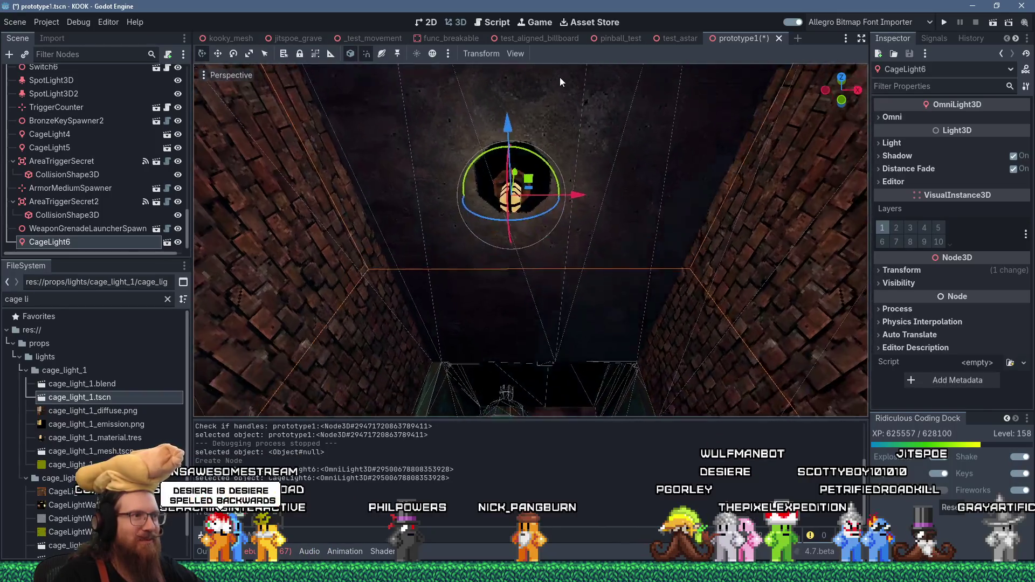
Step: Nudge CageLight6 further along X, then fly back down the shaft to floor level
{"action": "mouse_move", "coordinate": [581, 154]}
{"action": "left_mouse_down"}
{"action": "mouse_move", "coordinate": [519, 268]}
{"action": "mouse_move", "coordinate": [522, 164]}
{"action": "mouse_move", "coordinate": [516, 297]}
{"action": "left_mouse_up"}
{"action": "scroll", "coordinate": [522, 164], "scroll_direction": "down", "scroll_amount": 2}
{"action": "mouse_move", "coordinate": [532, 237]}
{"action": "left_mouse_down"}
{"action": "mouse_move", "coordinate": [574, 249]}
{"action": "mouse_move", "coordinate": [574, 270]}
{"action": "mouse_move", "coordinate": [554, 241]}
{"action": "mouse_move", "coordinate": [568, 213]}
{"action": "mouse_move", "coordinate": [563, 165]}
{"action": "mouse_move", "coordinate": [643, 157]}
{"action": "mouse_move", "coordinate": [439, 244]}
{"action": "mouse_move", "coordinate": [459, 232]}
{"action": "mouse_move", "coordinate": [631, 282]}
{"action": "mouse_move", "coordinate": [547, 285]}
{"action": "mouse_move", "coordinate": [578, 180]}
{"action": "left_mouse_up"}
{"action": "scroll", "coordinate": [554, 242], "scroll_direction": "down", "scroll_amount": 2}
{"action": "key", "text": "w"}
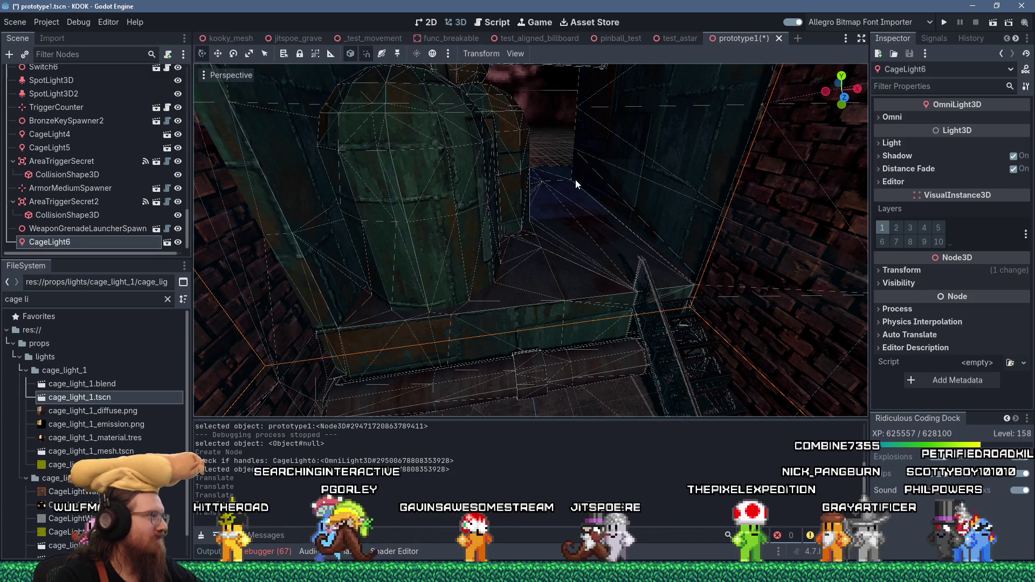
{"action": "key", "text": "f"}
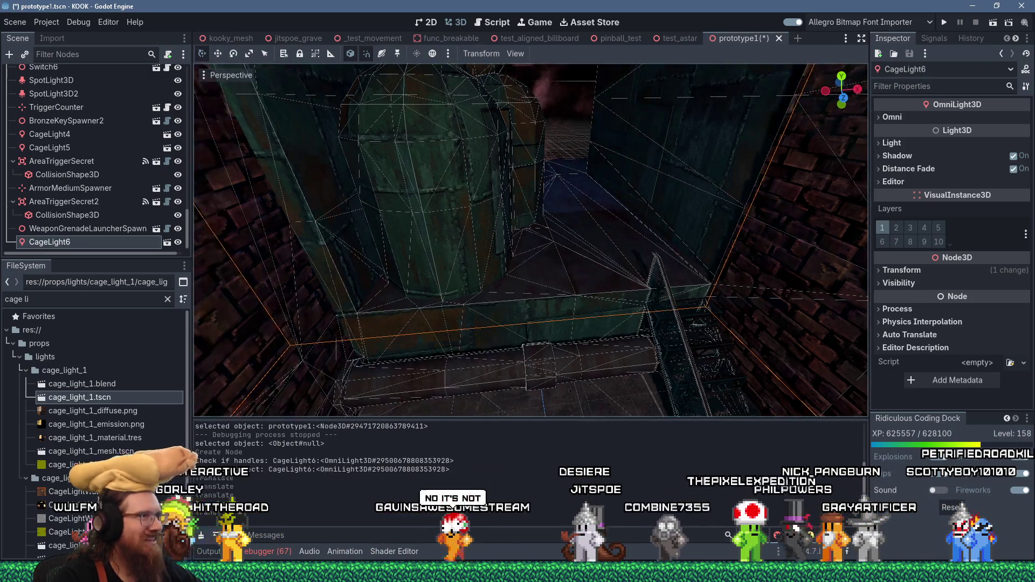
{"action": "scroll", "coordinate": [575, 182], "scroll_direction": "down", "scroll_amount": 5}
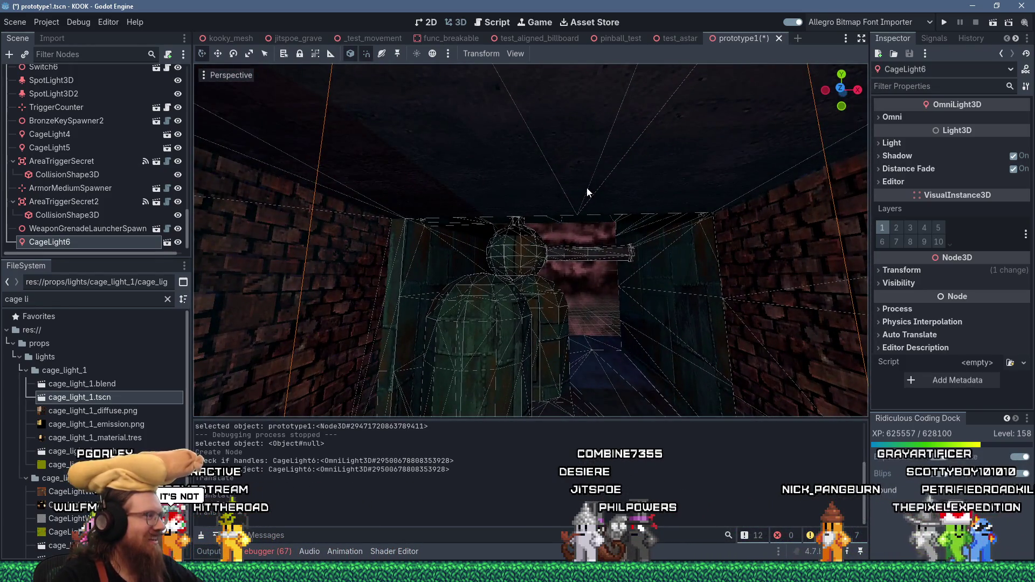
{"action": "scroll", "coordinate": [589, 264], "scroll_direction": "up", "scroll_amount": 2}
{"action": "scroll", "coordinate": [588, 265], "scroll_direction": "up", "scroll_amount": 3}
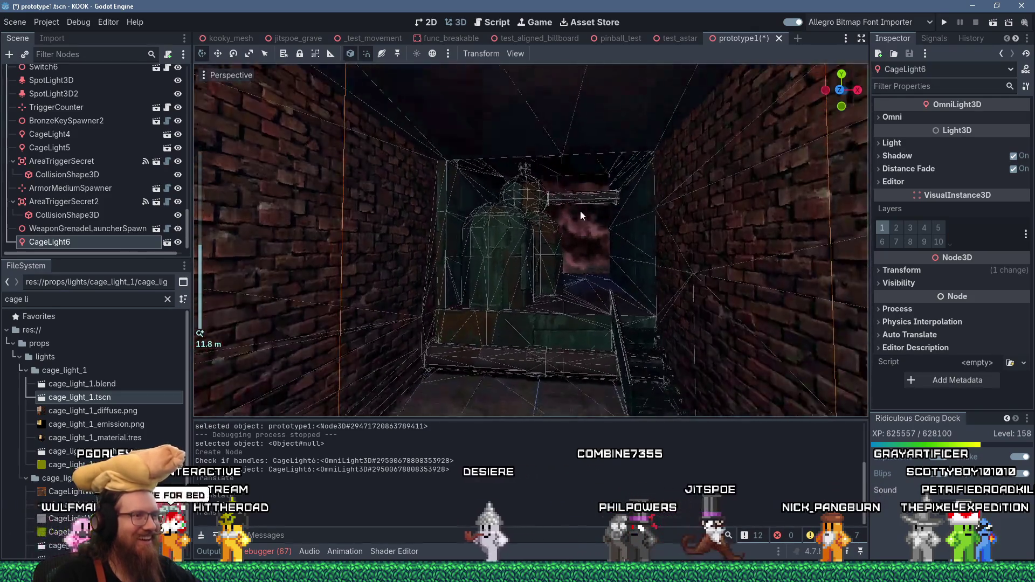
{"action": "scroll", "coordinate": [586, 231], "scroll_direction": "up", "scroll_amount": 3}
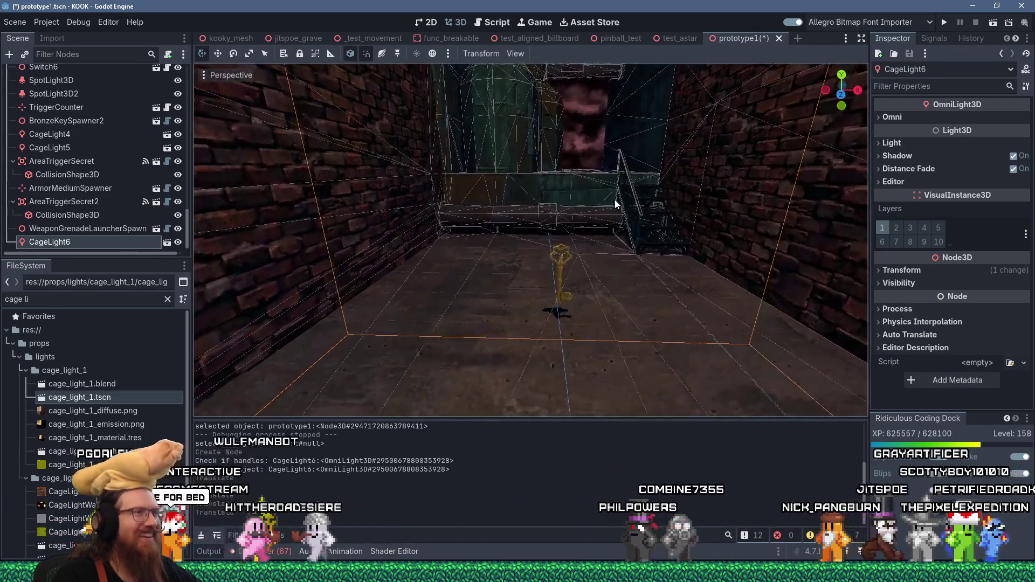
{"action": "scroll", "coordinate": [576, 283], "scroll_direction": "up", "scroll_amount": 3}
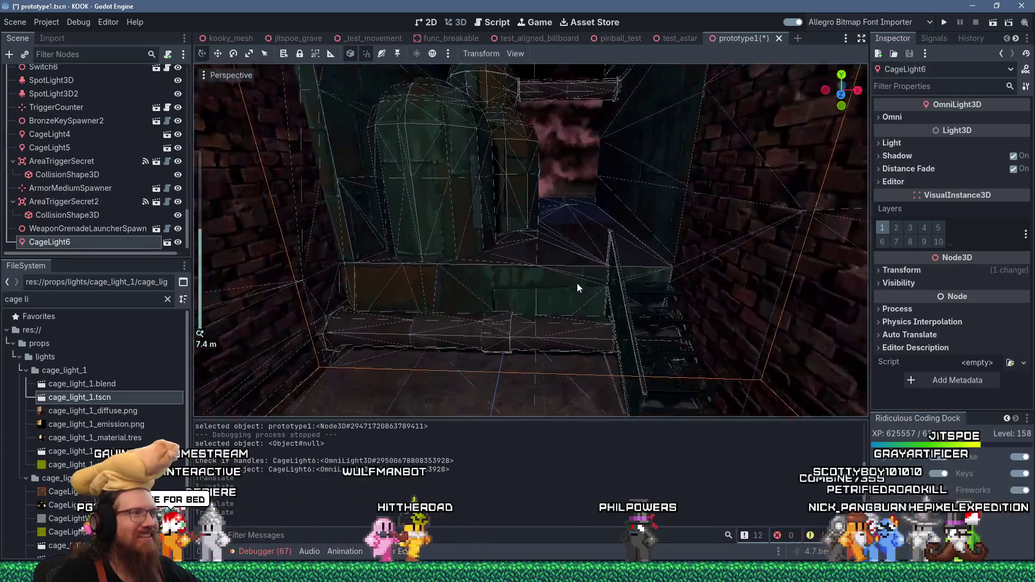
{"action": "scroll", "coordinate": [597, 257], "scroll_direction": "up", "scroll_amount": 3}
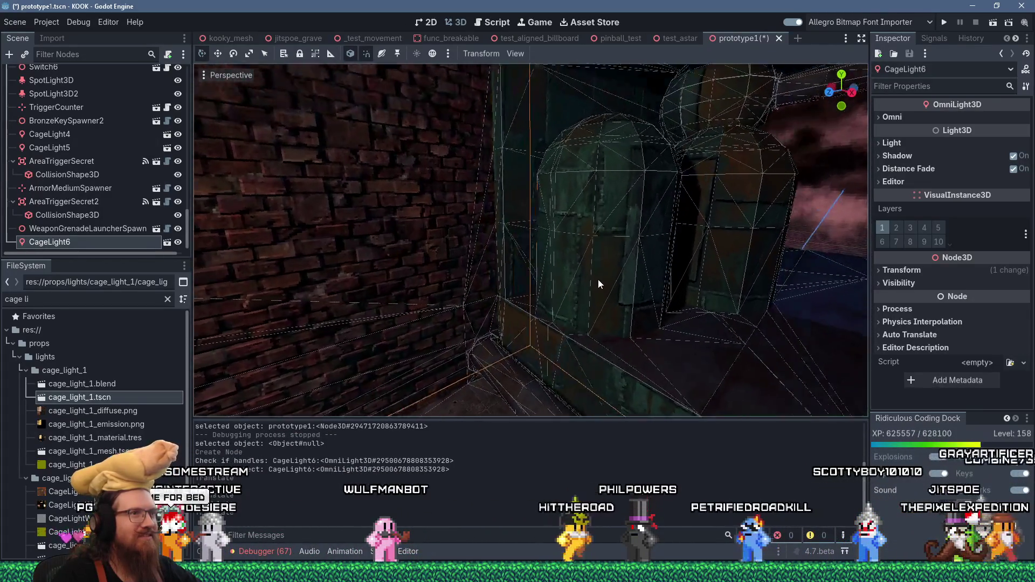
{"action": "scroll", "coordinate": [444, 346], "scroll_direction": "up", "scroll_amount": 1}
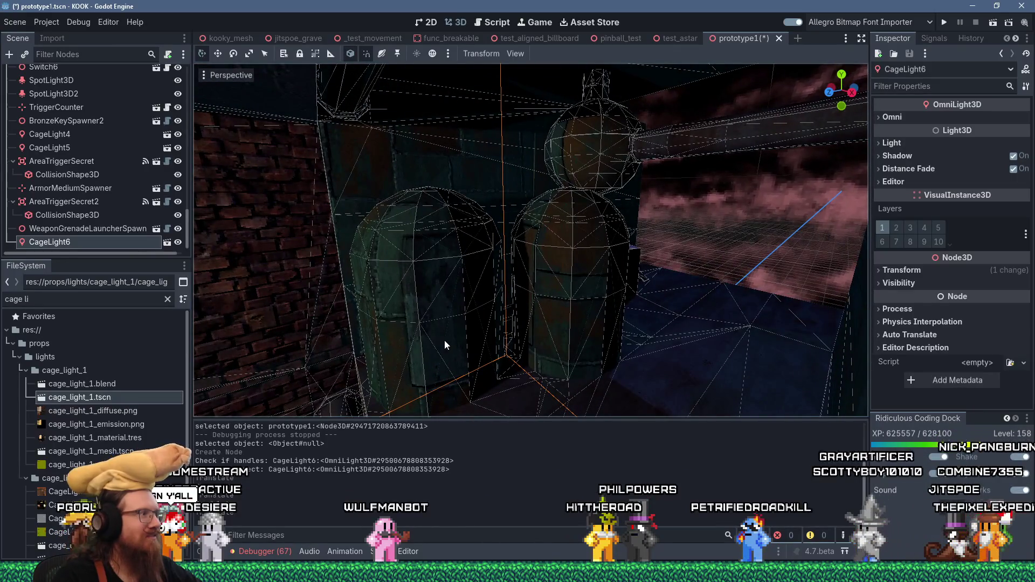
{"action": "mouse_move", "coordinate": [457, 304]}
{"action": "left_mouse_down"}
{"action": "mouse_move", "coordinate": [438, 281]}
{"action": "mouse_move", "coordinate": [477, 278]}
{"action": "mouse_move", "coordinate": [475, 286]}
{"action": "left_mouse_up"}
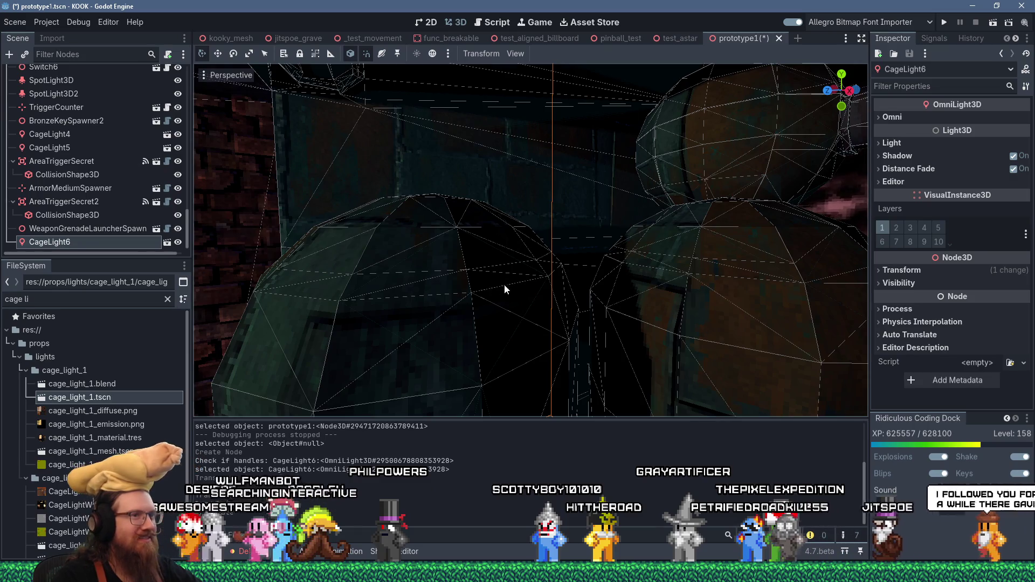
{"action": "scroll", "coordinate": [503, 283], "scroll_direction": "down", "scroll_amount": 5}
{"action": "mouse_move", "coordinate": [566, 272]}
{"action": "left_mouse_down"}
{"action": "mouse_move", "coordinate": [566, 205]}
{"action": "mouse_move", "coordinate": [511, 235]}
{"action": "mouse_move", "coordinate": [515, 290]}
{"action": "left_mouse_up"}
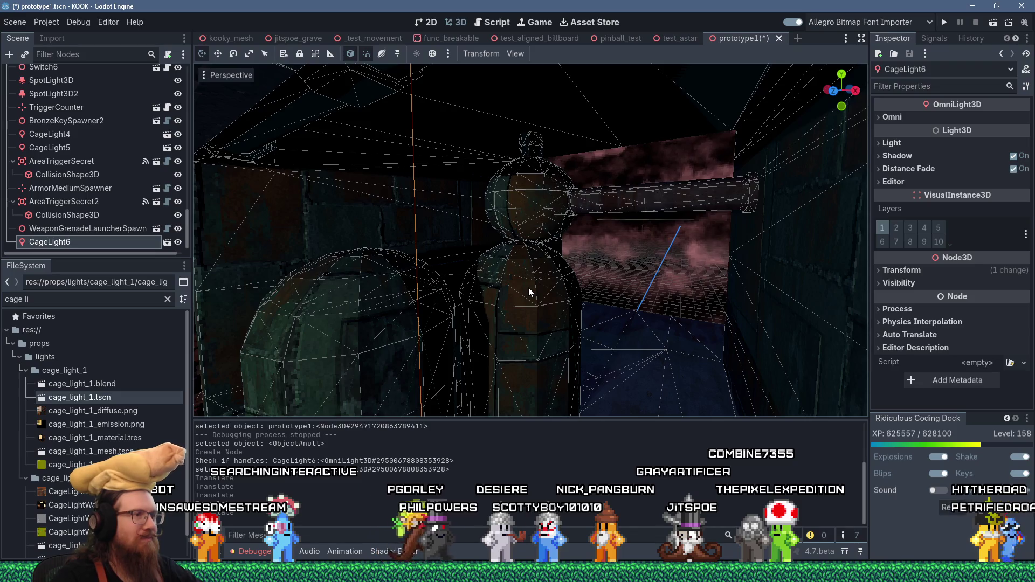
{"action": "right_click", "coordinate": [528, 288]}
{"action": "key", "text": "s"}
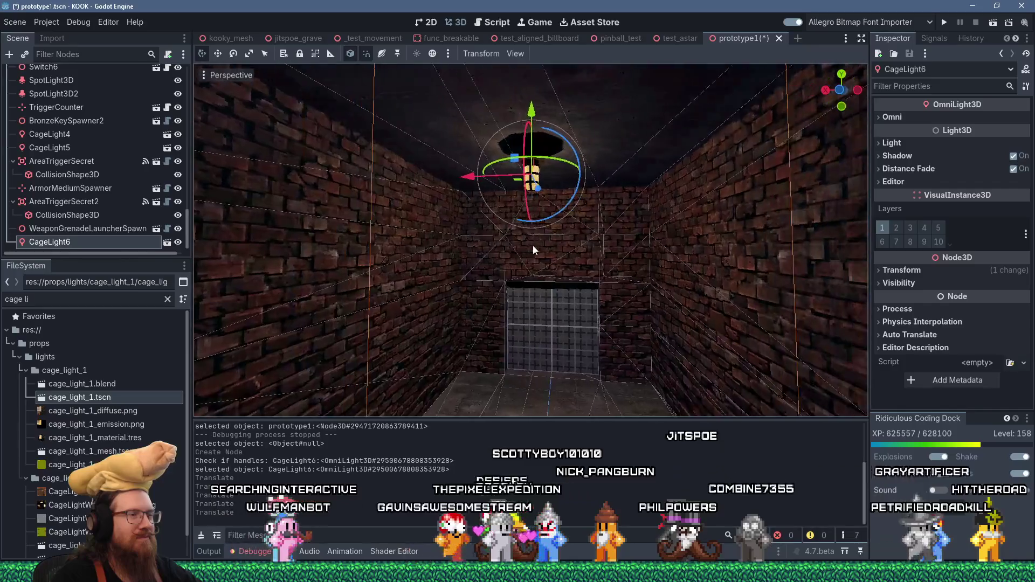
{"action": "key", "text": "w"}
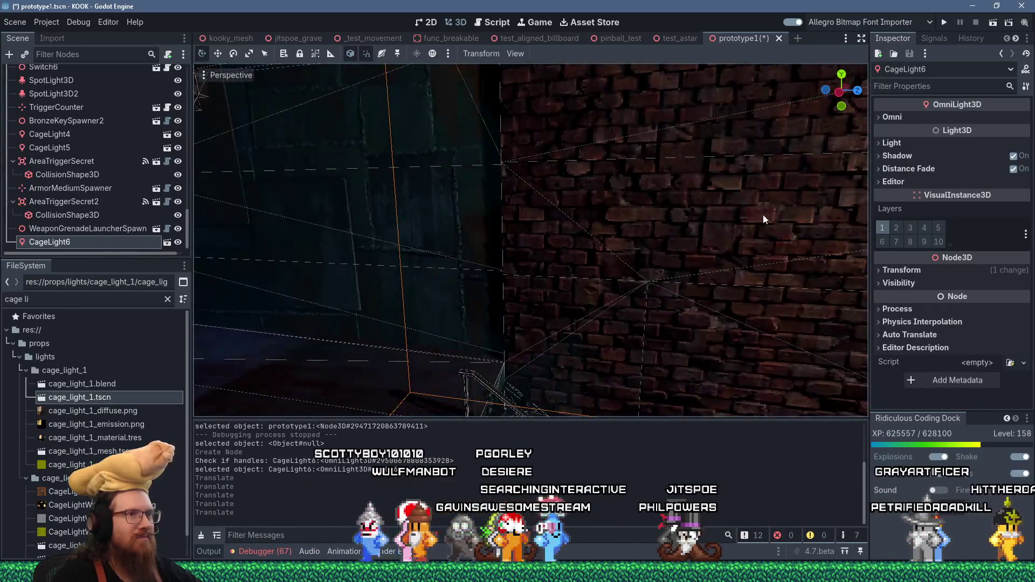
{"action": "scroll", "coordinate": [657, 221], "scroll_direction": "down", "scroll_amount": 5}
{"action": "scroll", "coordinate": [658, 221], "scroll_direction": "up", "scroll_amount": 6}
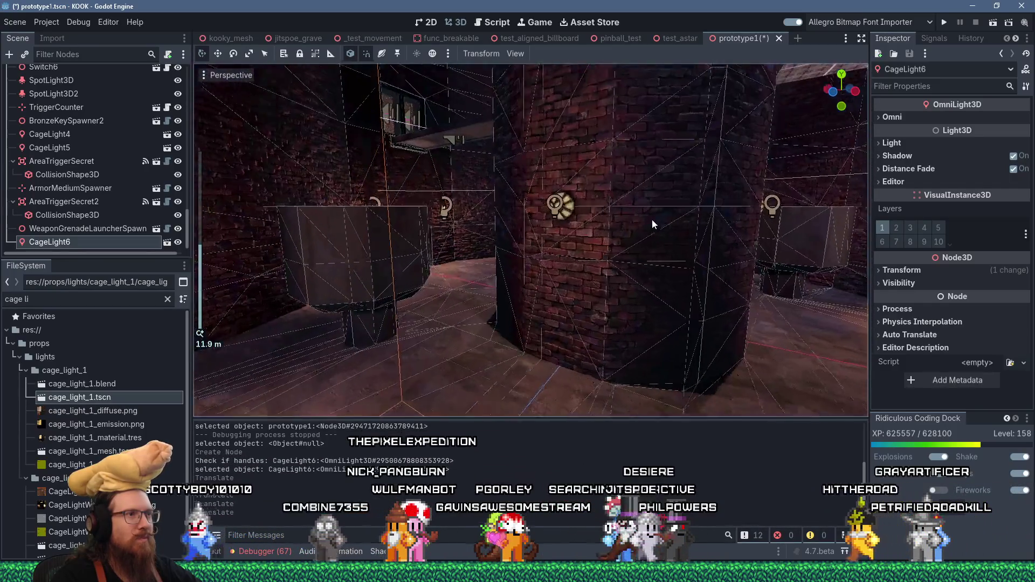
{"action": "mouse_move", "coordinate": [631, 220]}
{"action": "left_mouse_down"}
{"action": "mouse_move", "coordinate": [639, 205]}
{"action": "mouse_move", "coordinate": [734, 227]}
{"action": "left_mouse_up"}
Step: Duplicate pump_light_1 as pump_light_9 and move the copy to the left
{"action": "left_click", "coordinate": [728, 229]}
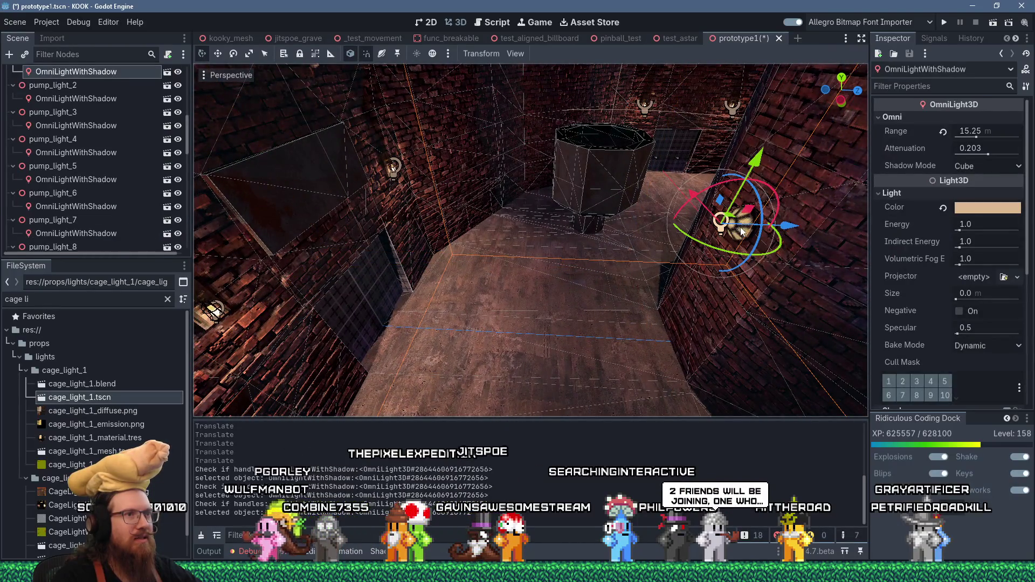
{"action": "left_click", "coordinate": [741, 232]}
{"action": "scroll", "coordinate": [740, 243], "scroll_direction": "down", "scroll_amount": 2}
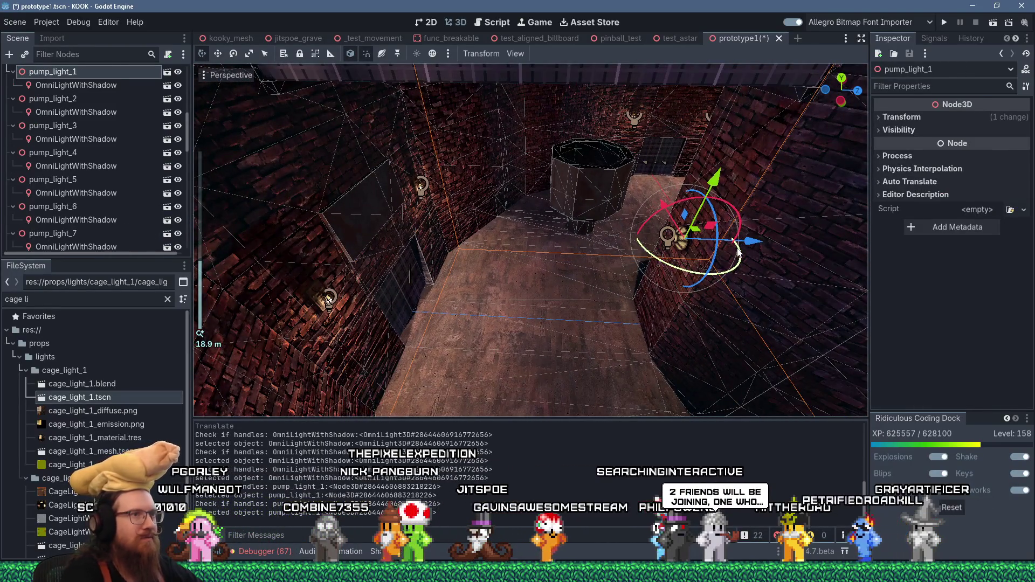
{"action": "key", "text": "ctrl+d"}
{"action": "left_click_drag", "start_coordinate": [757, 260], "coordinate": [360, 253]}
Step: Rotate pump_light_9 by 90 degrees and view it against the stairs
{"action": "key", "text": "f"}
{"action": "scroll", "coordinate": [497, 219], "scroll_direction": "up", "scroll_amount": 3}
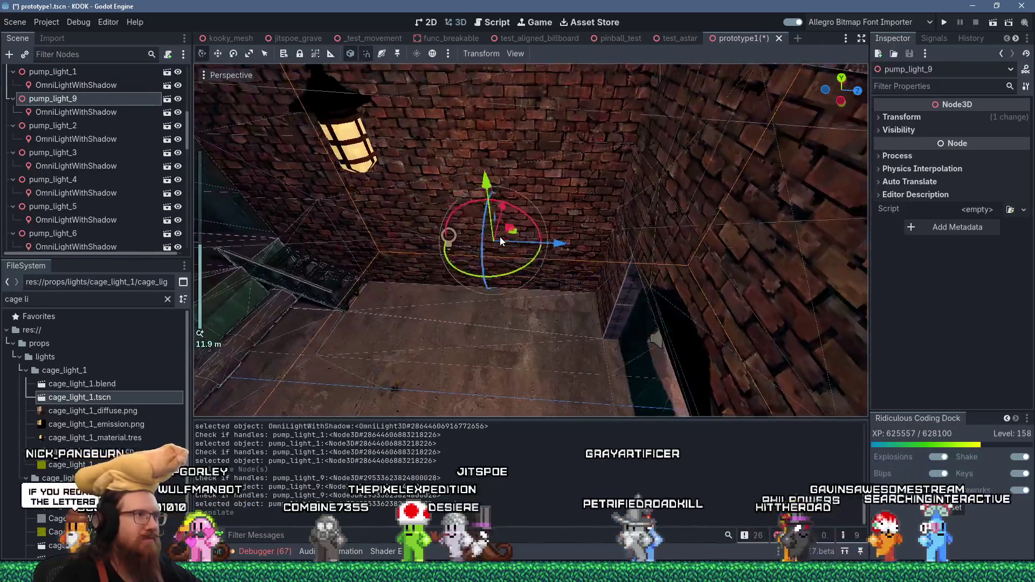
{"action": "mouse_move", "coordinate": [520, 269]}
{"action": "left_mouse_down"}
{"action": "mouse_move", "coordinate": [566, 257]}
{"action": "mouse_move", "coordinate": [583, 220]}
{"action": "left_mouse_up"}
{"action": "mouse_move", "coordinate": [440, 247]}
{"action": "left_mouse_down"}
{"action": "mouse_move", "coordinate": [614, 263]}
{"action": "mouse_move", "coordinate": [624, 347]}
{"action": "mouse_move", "coordinate": [647, 365]}
{"action": "mouse_move", "coordinate": [359, 266]}
{"action": "mouse_move", "coordinate": [335, 213]}
{"action": "left_mouse_up"}
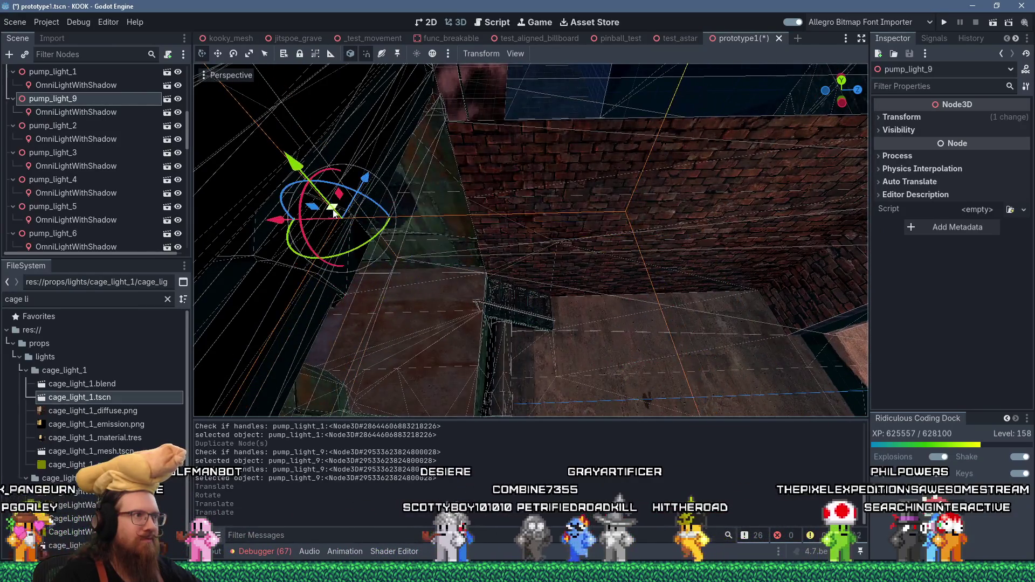
{"action": "key", "text": "f"}
{"action": "left_click_drag", "start_coordinate": [478, 221], "coordinate": [377, 216]}
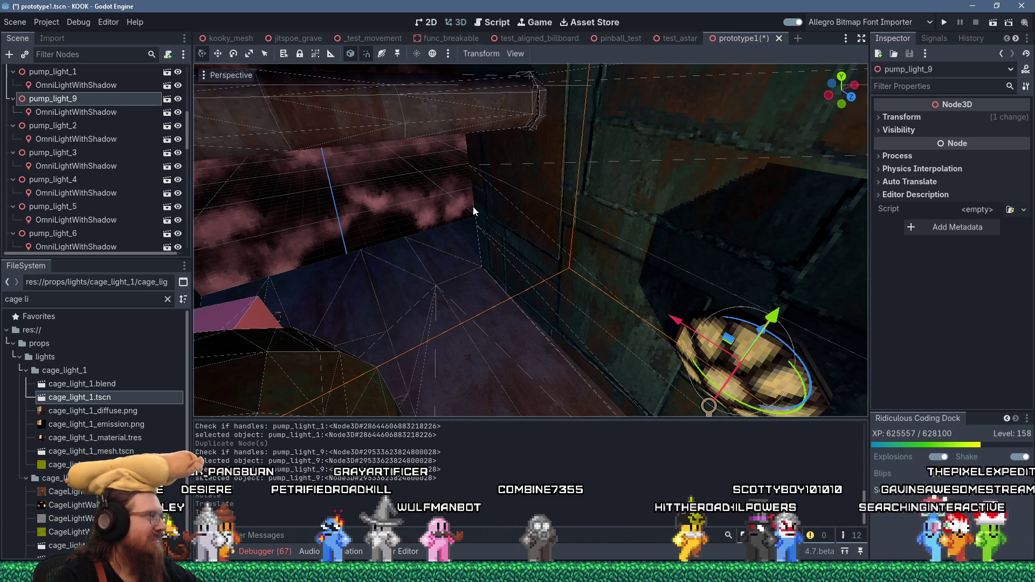
Step: Inspect pump_light_9's new wall spot from around the room before switching windows
{"action": "scroll", "coordinate": [479, 216], "scroll_direction": "down", "scroll_amount": 3}
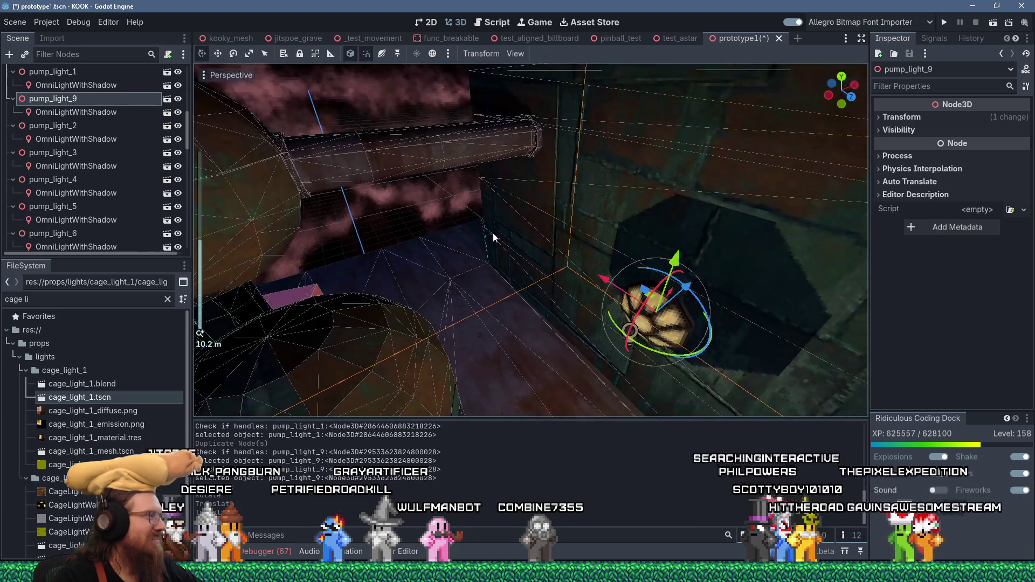
{"action": "mouse_move", "coordinate": [504, 249]}
{"action": "left_mouse_down"}
{"action": "mouse_move", "coordinate": [447, 201]}
{"action": "mouse_move", "coordinate": [469, 197]}
{"action": "mouse_move", "coordinate": [526, 225]}
{"action": "mouse_move", "coordinate": [530, 245]}
{"action": "mouse_move", "coordinate": [540, 216]}
{"action": "mouse_move", "coordinate": [620, 269]}
{"action": "mouse_move", "coordinate": [628, 258]}
{"action": "mouse_move", "coordinate": [524, 190]}
{"action": "mouse_move", "coordinate": [462, 167]}
{"action": "mouse_move", "coordinate": [567, 119]}
{"action": "mouse_move", "coordinate": [570, 144]}
{"action": "mouse_move", "coordinate": [552, 105]}
{"action": "mouse_move", "coordinate": [589, 122]}
{"action": "mouse_move", "coordinate": [466, 187]}
{"action": "mouse_move", "coordinate": [544, 255]}
{"action": "mouse_move", "coordinate": [519, 248]}
{"action": "mouse_move", "coordinate": [570, 261]}
{"action": "mouse_move", "coordinate": [585, 305]}
{"action": "mouse_move", "coordinate": [505, 264]}
{"action": "mouse_move", "coordinate": [591, 280]}
{"action": "mouse_move", "coordinate": [638, 231]}
{"action": "mouse_move", "coordinate": [563, 249]}
{"action": "mouse_move", "coordinate": [552, 288]}
{"action": "mouse_move", "coordinate": [567, 316]}
{"action": "mouse_move", "coordinate": [672, 293]}
{"action": "mouse_move", "coordinate": [665, 322]}
{"action": "mouse_move", "coordinate": [679, 351]}
{"action": "mouse_move", "coordinate": [692, 317]}
{"action": "mouse_move", "coordinate": [557, 298]}
{"action": "mouse_move", "coordinate": [611, 301]}
{"action": "mouse_move", "coordinate": [647, 283]}
{"action": "mouse_move", "coordinate": [622, 297]}
{"action": "mouse_move", "coordinate": [694, 235]}
{"action": "mouse_move", "coordinate": [718, 258]}
{"action": "mouse_move", "coordinate": [696, 298]}
{"action": "left_mouse_up"}
{"action": "scroll", "coordinate": [588, 125], "scroll_direction": "up", "scroll_amount": 2}
{"action": "scroll", "coordinate": [537, 248], "scroll_direction": "up", "scroll_amount": 2}
{"action": "scroll", "coordinate": [579, 259], "scroll_direction": "up", "scroll_amount": 2}
{"action": "scroll", "coordinate": [591, 281], "scroll_direction": "down", "scroll_amount": 2}
{"action": "scroll", "coordinate": [585, 303], "scroll_direction": "up", "scroll_amount": 2}
{"action": "scroll", "coordinate": [557, 298], "scroll_direction": "down", "scroll_amount": 3}
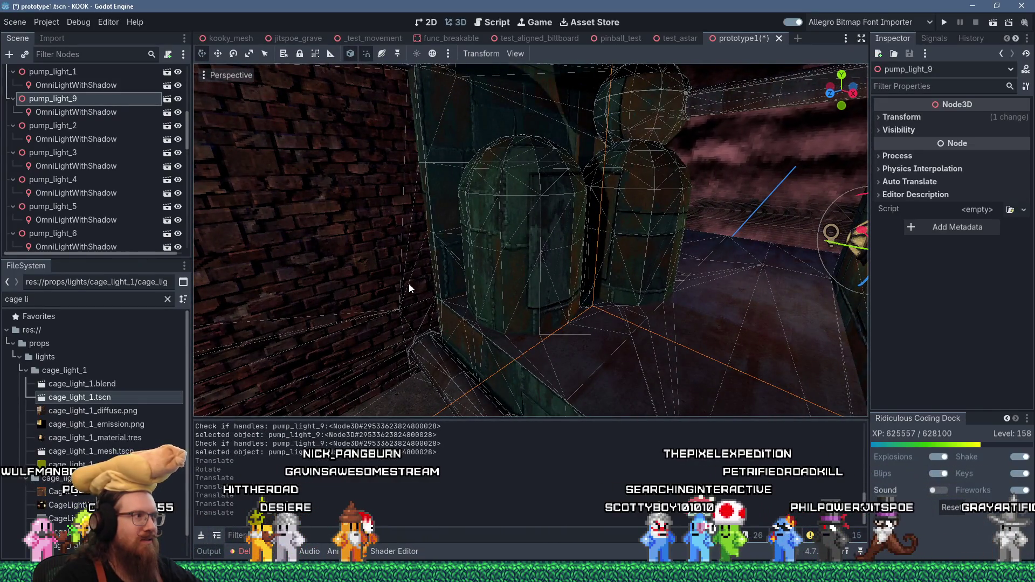
{"action": "key", "text": "alt+Tab"}
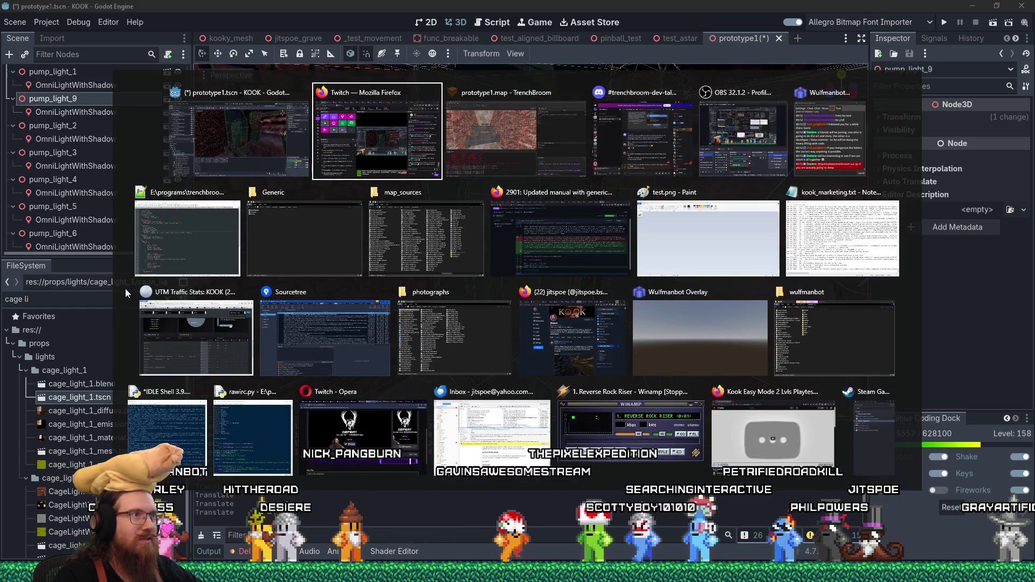
{"action": "key", "text": "Escape"}
{"action": "key", "text": "alt+Tab"}
{"action": "key", "text": "alt+Tab"}
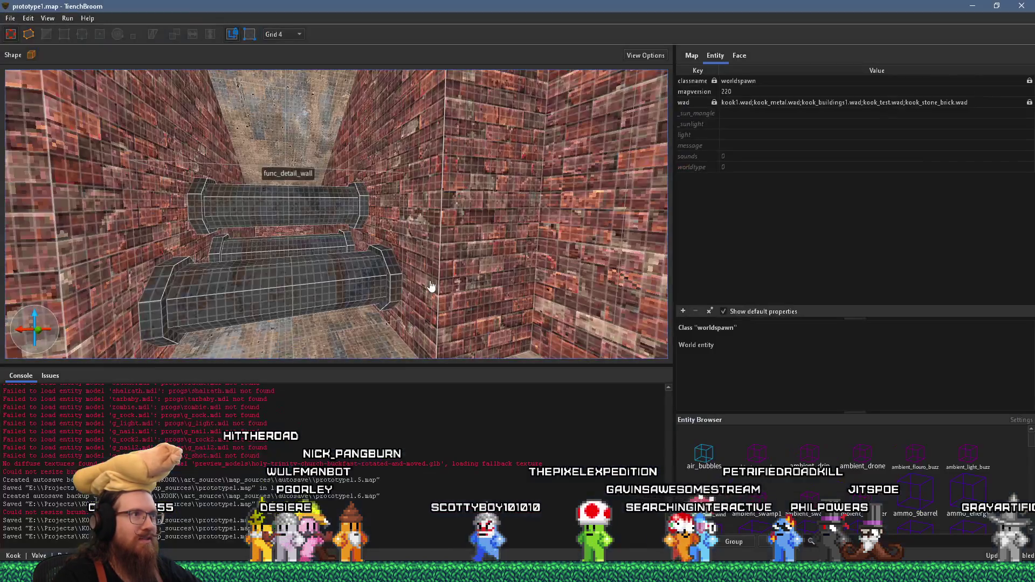
{"action": "mouse_move", "coordinate": [557, 258]}
{"action": "left_mouse_down"}
{"action": "mouse_move", "coordinate": [431, 194]}
{"action": "mouse_move", "coordinate": [468, 240]}
{"action": "mouse_move", "coordinate": [592, 266]}
{"action": "mouse_move", "coordinate": [266, 238]}
{"action": "mouse_move", "coordinate": [335, 159]}
{"action": "mouse_move", "coordinate": [391, 210]}
{"action": "mouse_move", "coordinate": [286, 224]}
{"action": "left_mouse_up"}
{"action": "left_click", "coordinate": [288, 224]}
{"action": "left_click", "coordinate": [740, 56]}
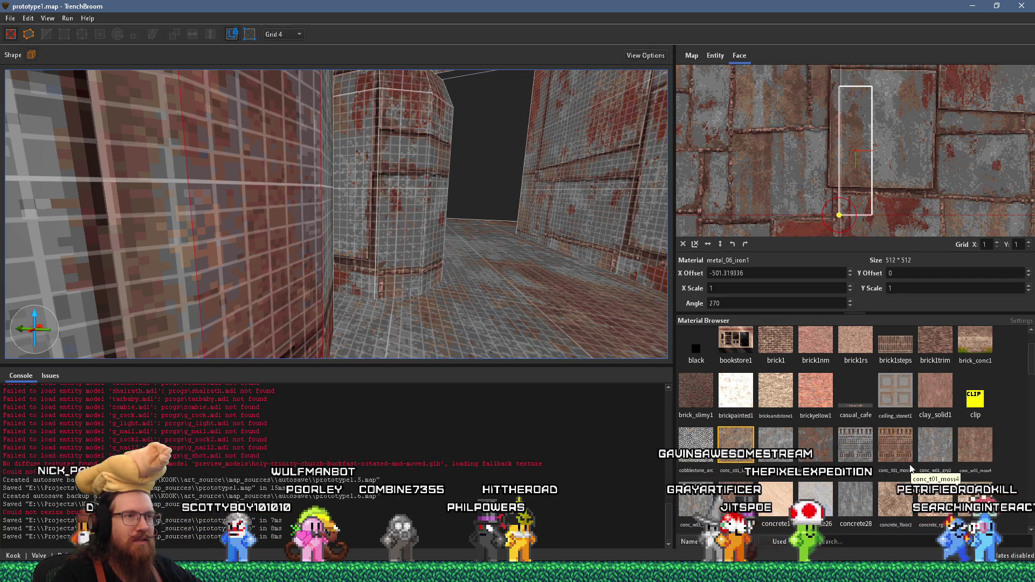
{"action": "left_click_drag", "start_coordinate": [467, 269], "coordinate": [421, 276]}
{"action": "key", "text": "alt+Tab"}
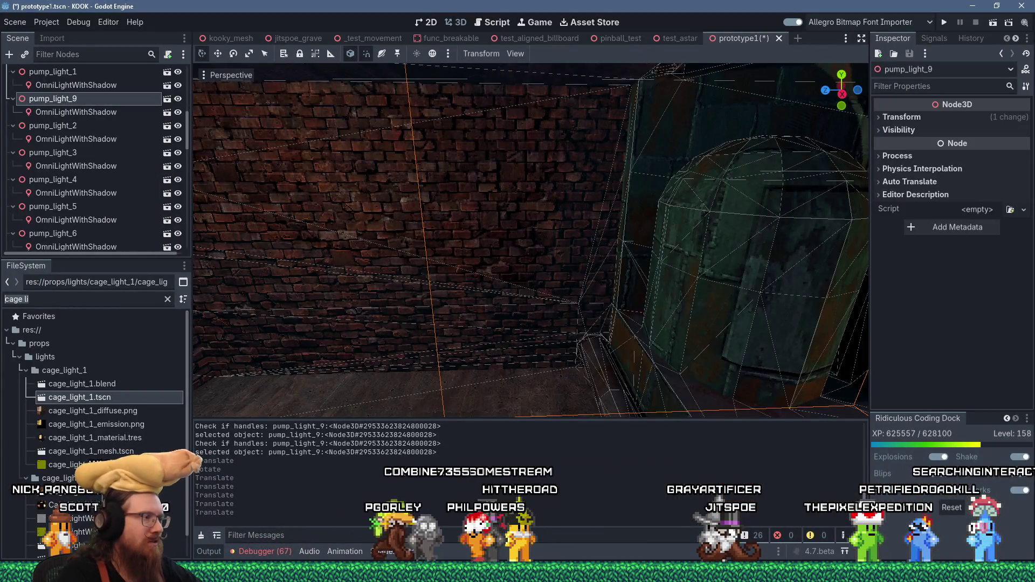
{"action": "key", "text": "BackSpace"}
{"action": "key", "text": "BackSpace"}
{"action": "key", "text": "BackSpace"}
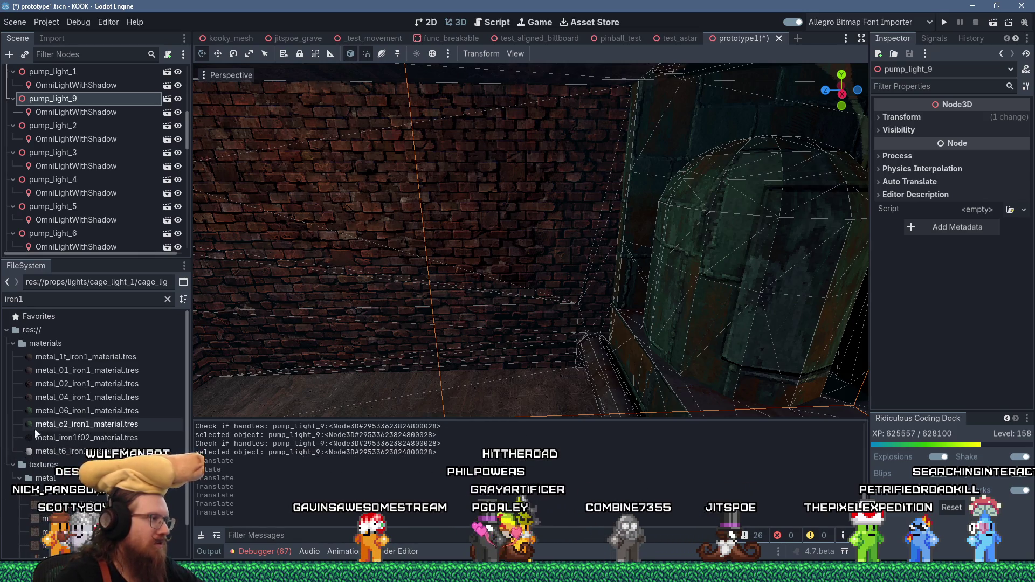
Step: Quick-load metal_06_iron1 as the Texture Albedo of metal_06_iron1_material.tres
{"action": "left_click", "coordinate": [120, 412]}
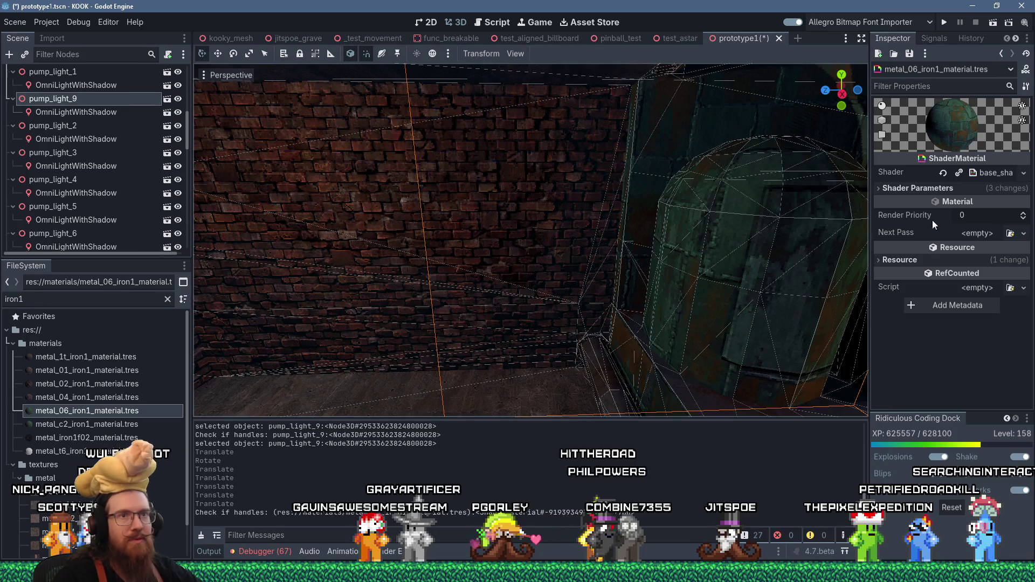
{"action": "left_click", "coordinate": [971, 188]}
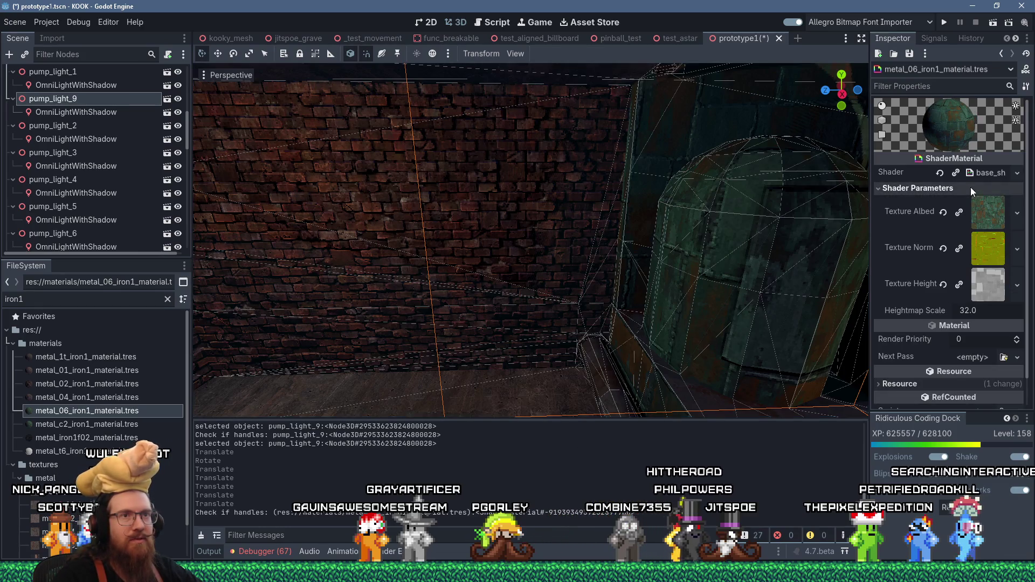
{"action": "left_click", "coordinate": [1017, 217]}
{"action": "left_click", "coordinate": [980, 428]}
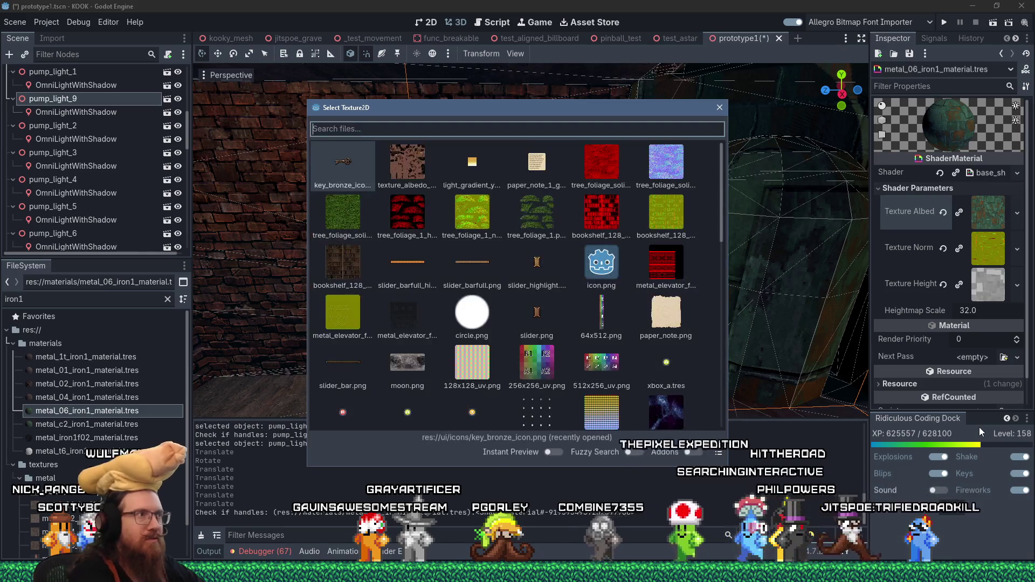
{"action": "type", "text": "iron1"}
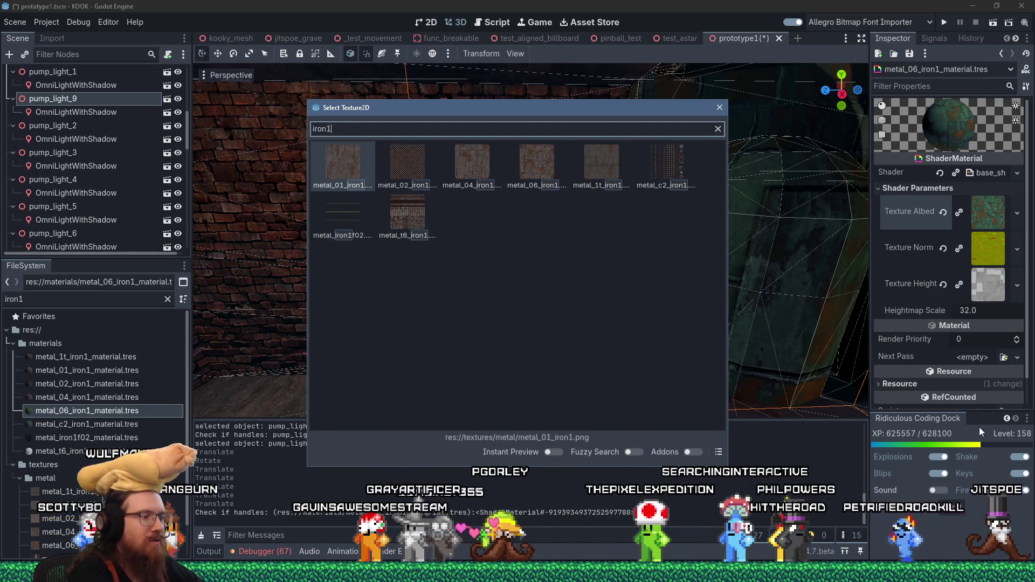
{"action": "type", "text": "m"}
{"action": "key", "text": "BackSpace"}
{"action": "key", "text": "ctrl+a"}
{"action": "type", "text": "metal 6 iron 1"}
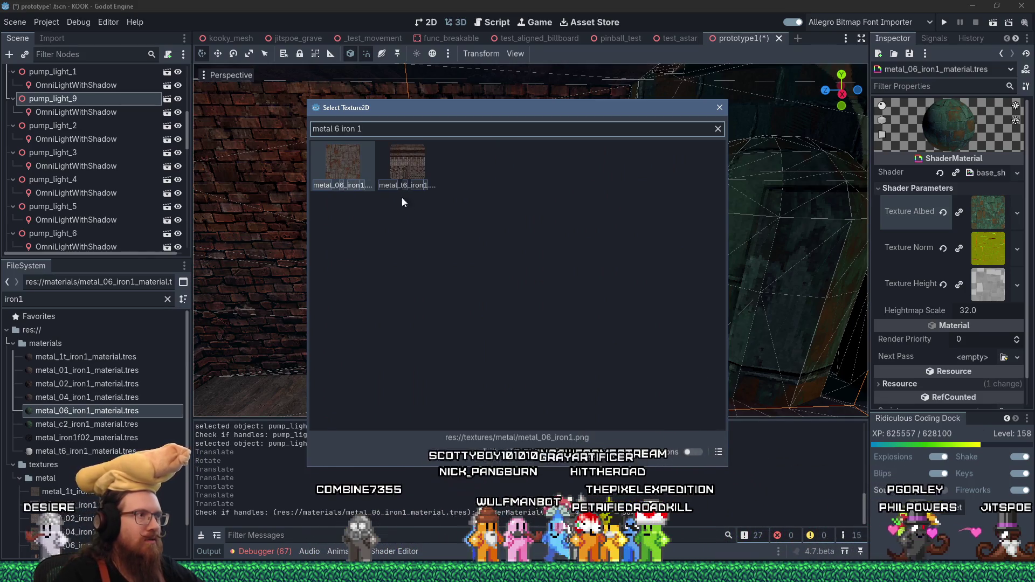
{"action": "double_click", "coordinate": [343, 162]}
Step: Orbit around the room to review the retextured iron tanks and barrels, then deselect
{"action": "key", "text": "f"}
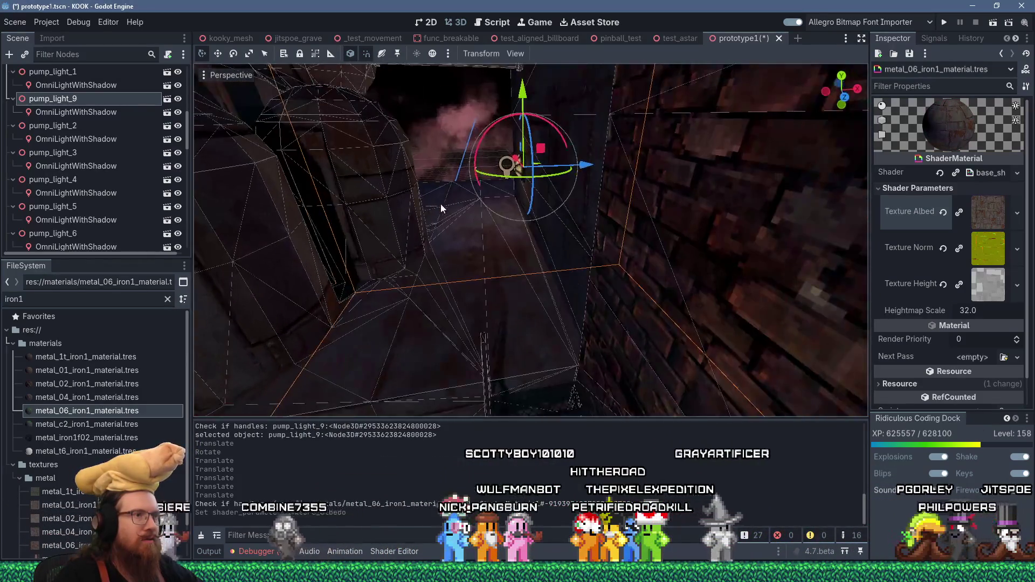
{"action": "left_click_drag", "start_coordinate": [440, 203], "coordinate": [486, 228]}
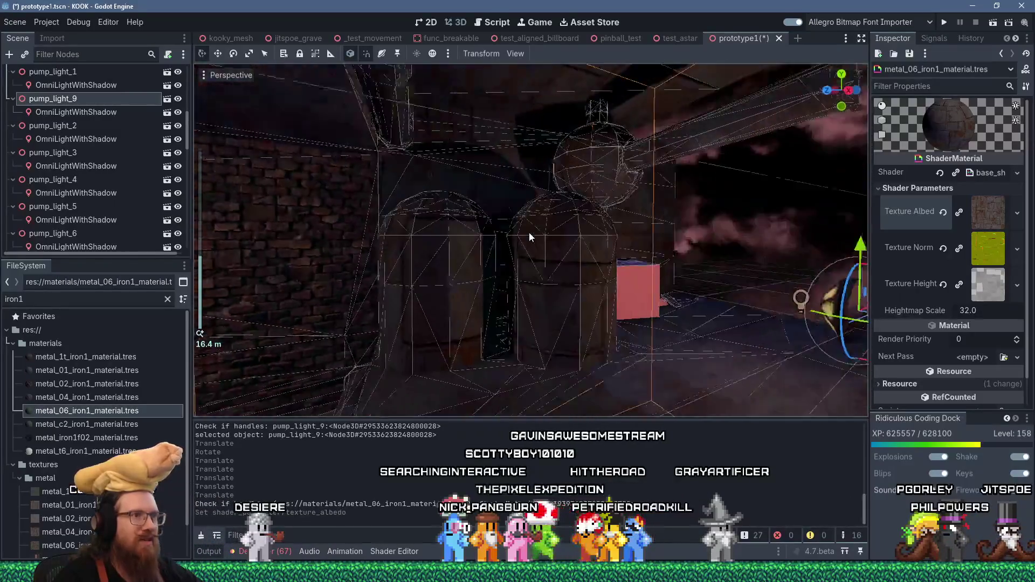
{"action": "scroll", "coordinate": [530, 232], "scroll_direction": "up", "scroll_amount": 3}
{"action": "scroll", "coordinate": [545, 242], "scroll_direction": "down", "scroll_amount": 3}
{"action": "scroll", "coordinate": [470, 242], "scroll_direction": "down", "scroll_amount": 5}
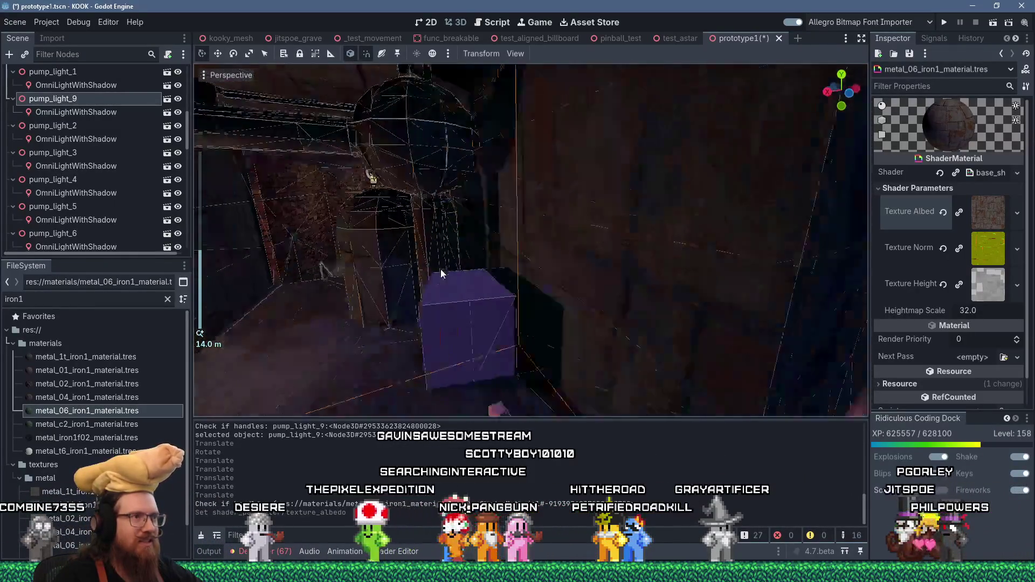
{"action": "left_click_drag", "start_coordinate": [445, 259], "coordinate": [517, 241]}
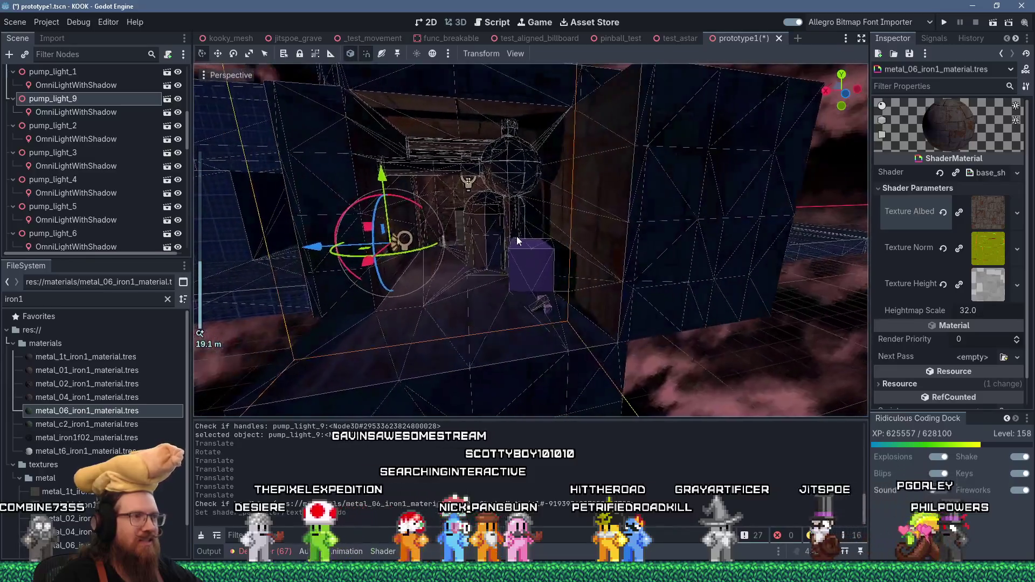
{"action": "scroll", "coordinate": [446, 225], "scroll_direction": "up", "scroll_amount": 4}
{"action": "mouse_move", "coordinate": [445, 225]}
{"action": "left_mouse_down"}
{"action": "mouse_move", "coordinate": [621, 237]}
{"action": "mouse_move", "coordinate": [507, 250]}
{"action": "mouse_move", "coordinate": [592, 251]}
{"action": "mouse_move", "coordinate": [571, 249]}
{"action": "mouse_move", "coordinate": [558, 273]}
{"action": "left_mouse_up"}
{"action": "scroll", "coordinate": [568, 265], "scroll_direction": "down", "scroll_amount": 2}
{"action": "scroll", "coordinate": [567, 264], "scroll_direction": "down", "scroll_amount": 2}
{"action": "left_click", "coordinate": [569, 261]}
Step: Save the prototype1 scene and select the pump_light_9 lamp
{"action": "scroll", "coordinate": [557, 267], "scroll_direction": "up", "scroll_amount": 4}
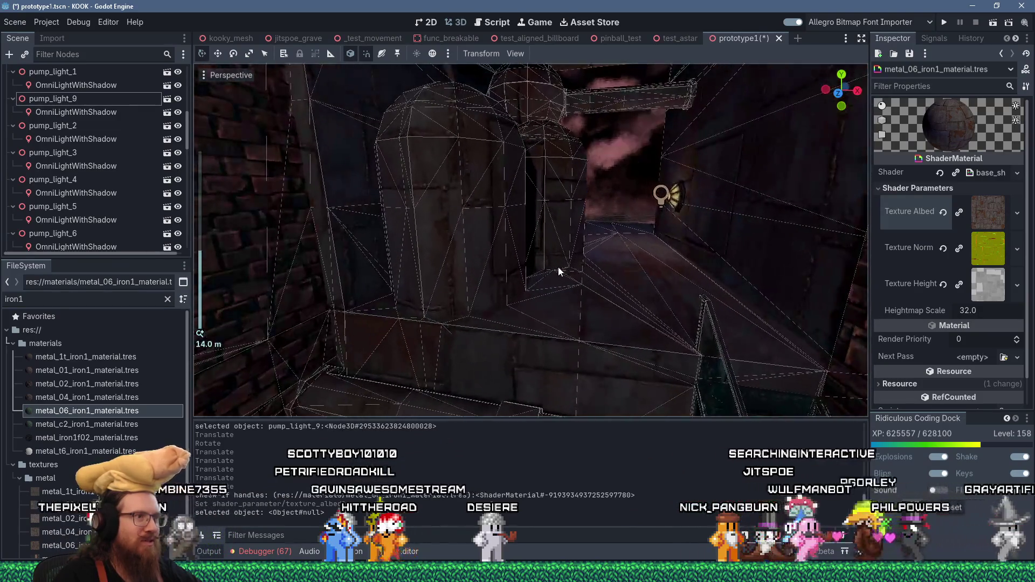
{"action": "mouse_move", "coordinate": [551, 261]}
{"action": "left_mouse_down"}
{"action": "mouse_move", "coordinate": [552, 289]}
{"action": "mouse_move", "coordinate": [535, 279]}
{"action": "mouse_move", "coordinate": [558, 268]}
{"action": "left_mouse_up"}
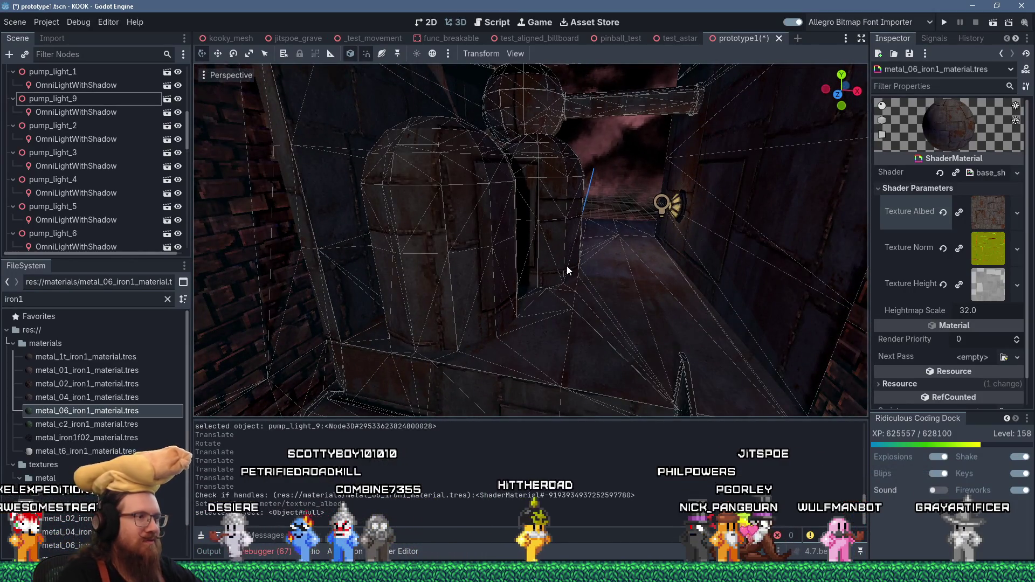
{"action": "key", "text": "ctrl+s"}
{"action": "mouse_move", "coordinate": [568, 266]}
{"action": "left_mouse_down"}
{"action": "mouse_move", "coordinate": [606, 258]}
{"action": "mouse_move", "coordinate": [594, 242]}
{"action": "mouse_move", "coordinate": [478, 238]}
{"action": "mouse_move", "coordinate": [539, 233]}
{"action": "mouse_move", "coordinate": [525, 249]}
{"action": "mouse_move", "coordinate": [634, 221]}
{"action": "mouse_move", "coordinate": [598, 212]}
{"action": "mouse_move", "coordinate": [561, 219]}
{"action": "mouse_move", "coordinate": [570, 224]}
{"action": "left_mouse_up"}
{"action": "scroll", "coordinate": [570, 223], "scroll_direction": "down", "scroll_amount": 5}
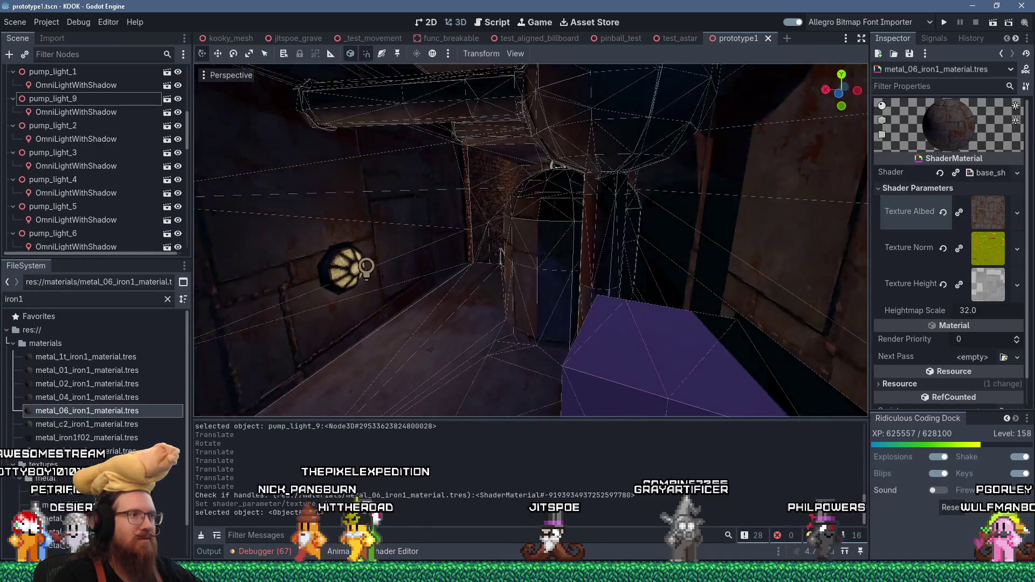
{"action": "left_click", "coordinate": [434, 258]}
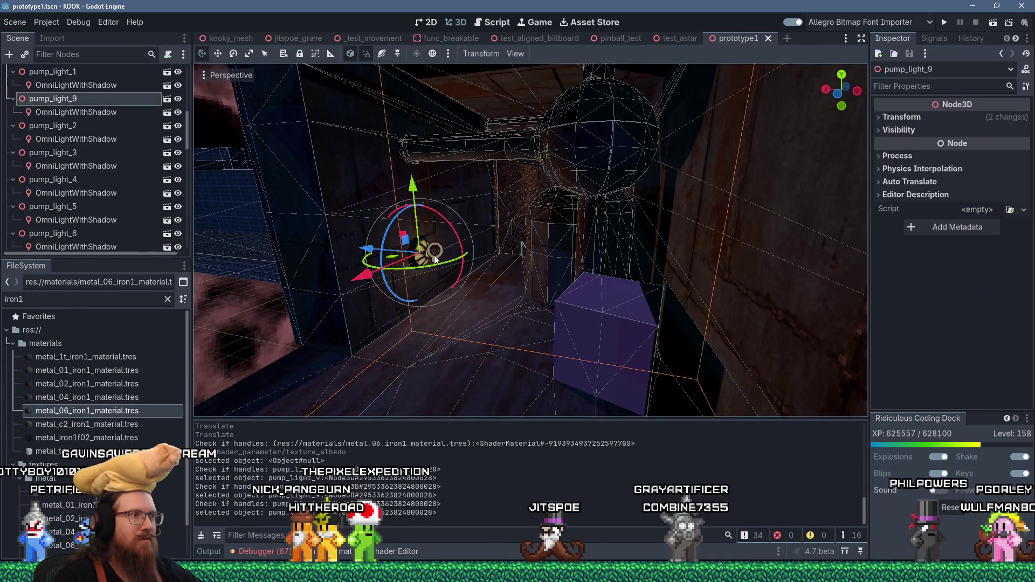
Step: Raise the pump_light_9 lamp by 1.875 m and check it up close
{"action": "scroll", "coordinate": [448, 249], "scroll_direction": "up", "scroll_amount": 3}
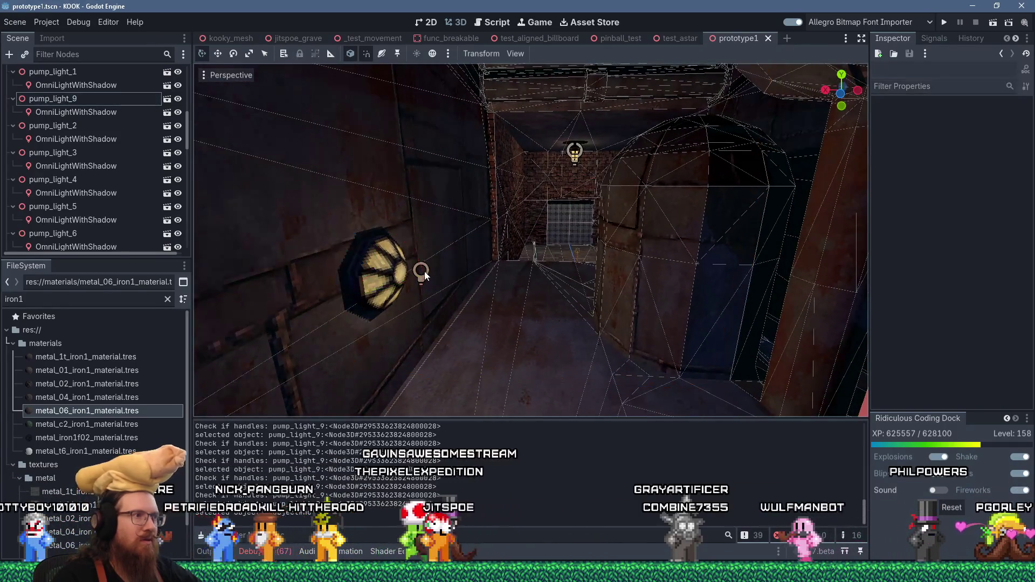
{"action": "left_click", "coordinate": [420, 276]}
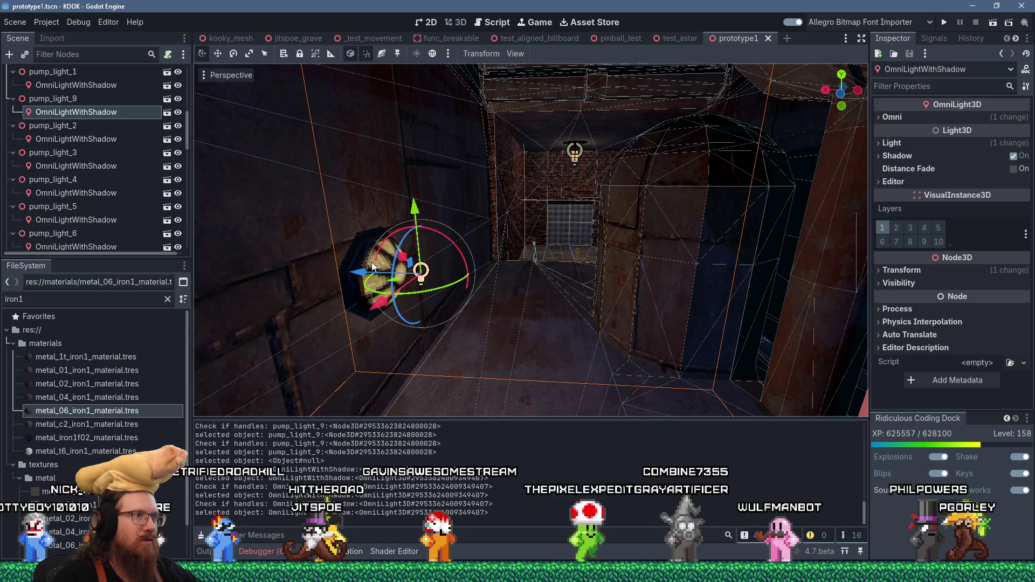
{"action": "mouse_move", "coordinate": [374, 265]}
{"action": "left_mouse_down"}
{"action": "mouse_move", "coordinate": [363, 246]}
{"action": "mouse_move", "coordinate": [356, 162]}
{"action": "mouse_move", "coordinate": [366, 55]}
{"action": "left_mouse_up"}
{"action": "scroll", "coordinate": [421, 120], "scroll_direction": "down", "scroll_amount": 3}
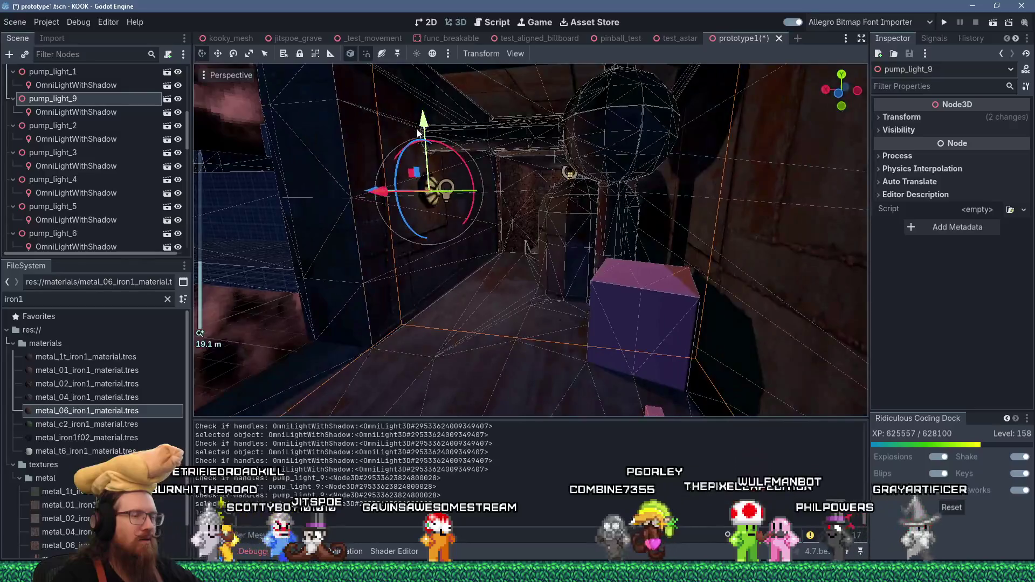
{"action": "mouse_move", "coordinate": [461, 160]}
{"action": "left_mouse_down"}
{"action": "mouse_move", "coordinate": [440, 158]}
{"action": "mouse_move", "coordinate": [453, 174]}
{"action": "left_mouse_up"}
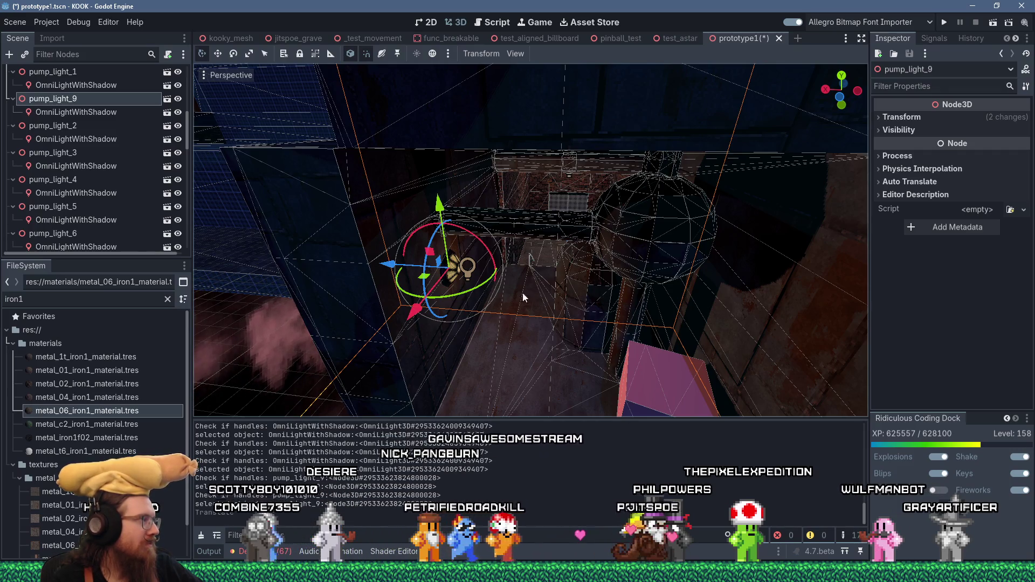
{"action": "left_click_drag", "start_coordinate": [517, 307], "coordinate": [496, 279]}
{"action": "key", "text": "alt+Tab"}
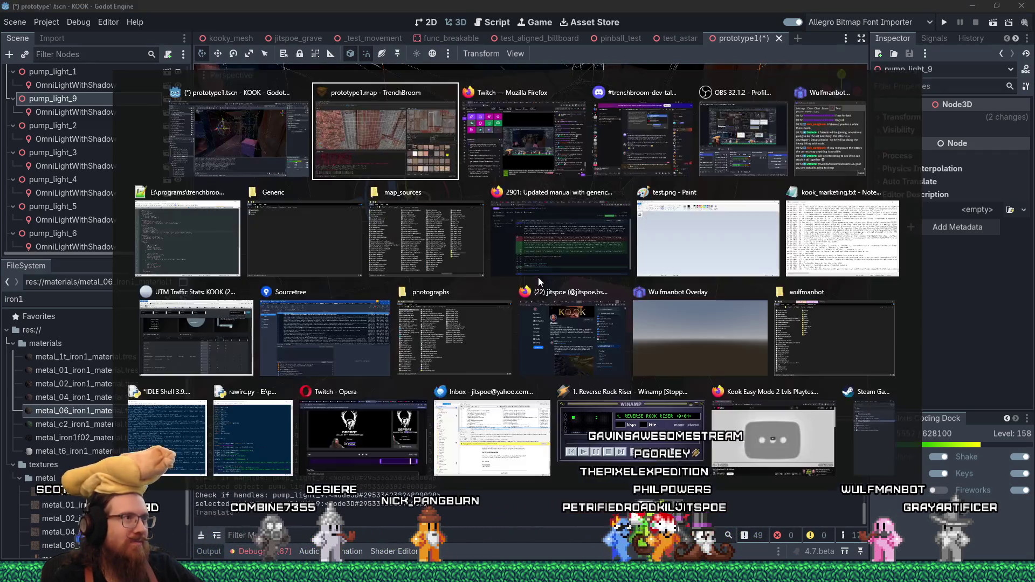
Step: Search the Material Browser for 'crate' with the crate face selected, finding only crate_test
{"action": "mouse_move", "coordinate": [540, 265]}
{"action": "left_mouse_down"}
{"action": "mouse_move", "coordinate": [241, 196]}
{"action": "mouse_move", "coordinate": [322, 233]}
{"action": "mouse_move", "coordinate": [329, 250]}
{"action": "left_mouse_up"}
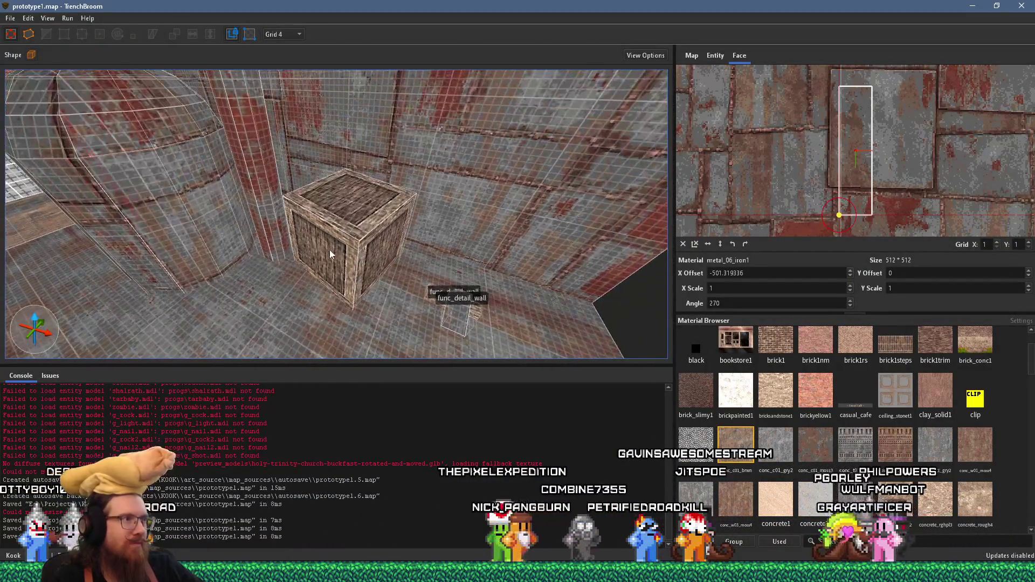
{"action": "left_click", "coordinate": [330, 252]}
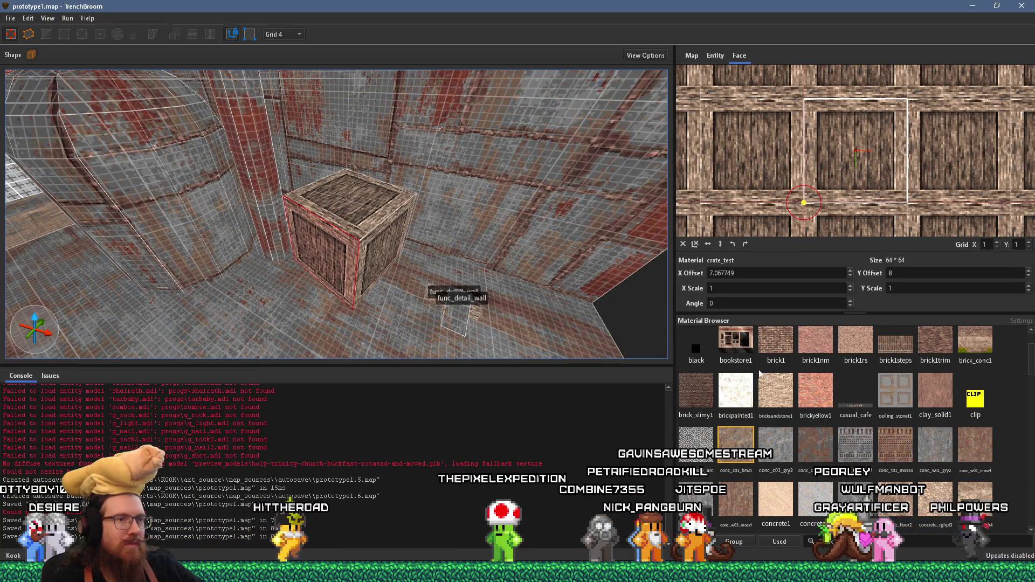
{"action": "scroll", "coordinate": [873, 420], "scroll_direction": "up", "scroll_amount": 2}
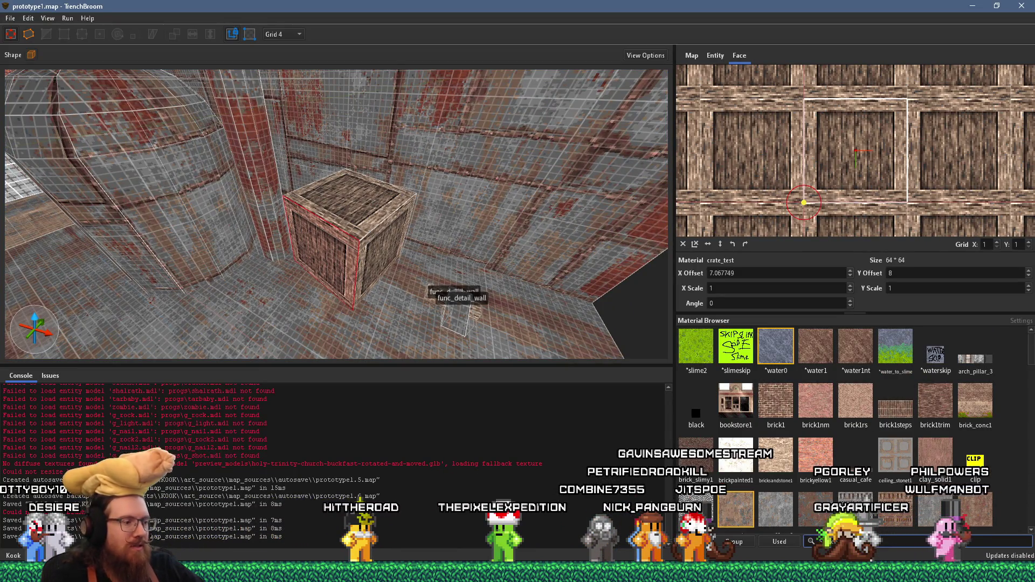
{"action": "type", "text": "crate"}
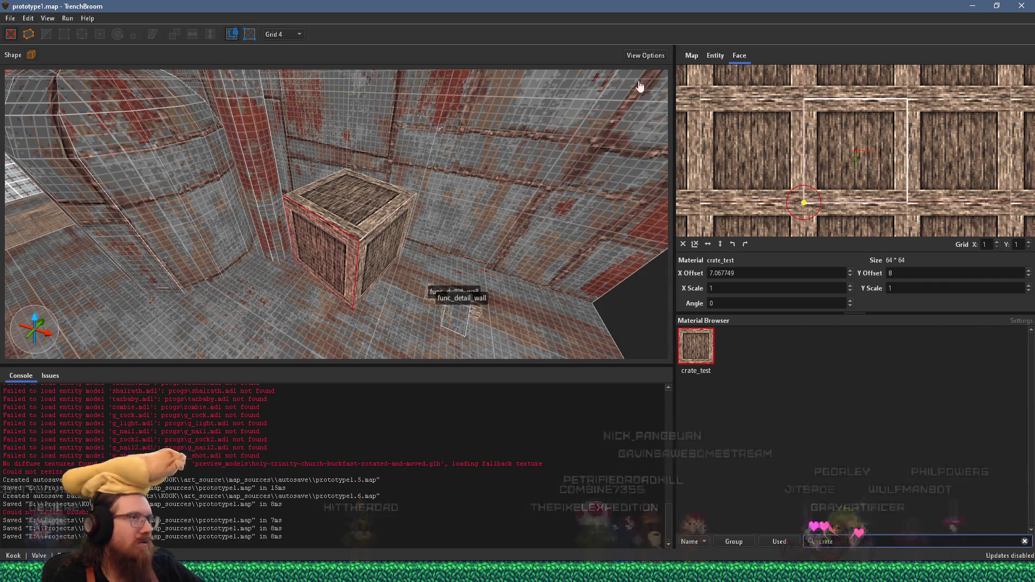
Step: Check the entity properties, then deselect to show worldspawn's properties with its wad key
{"action": "left_click", "coordinate": [716, 56]}
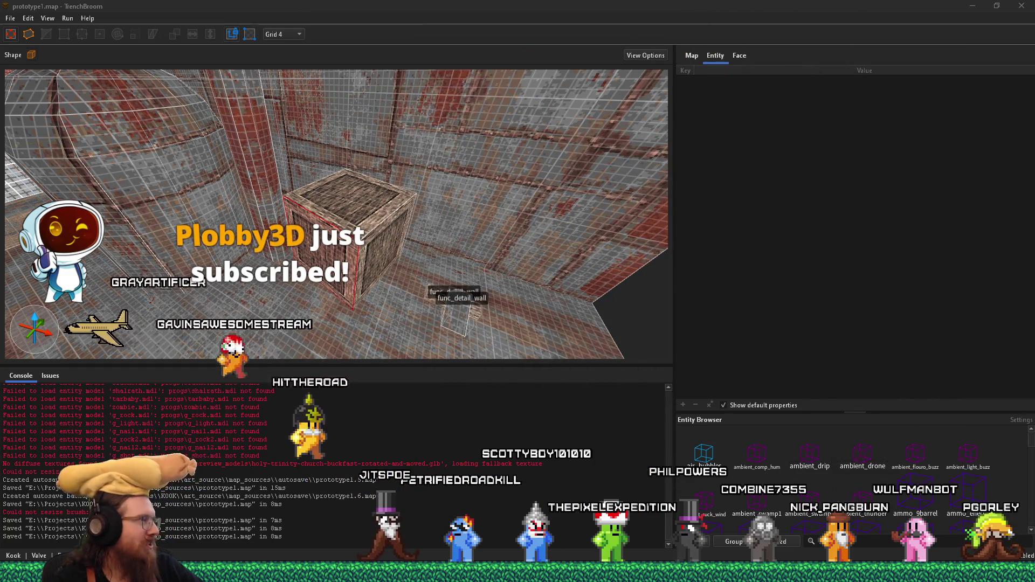
{"action": "left_click", "coordinate": [748, 56]}
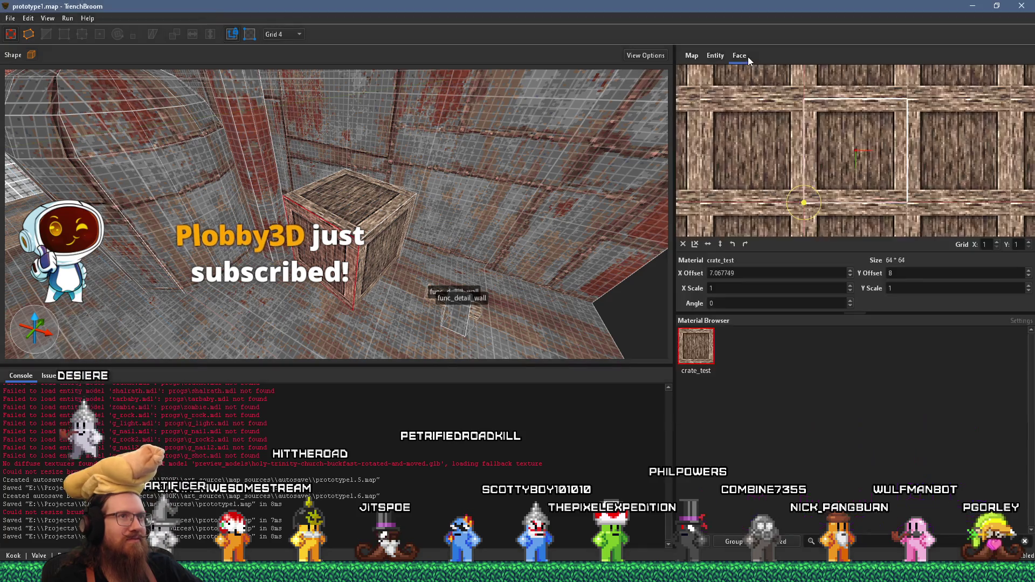
{"action": "mouse_move", "coordinate": [454, 211]}
{"action": "left_mouse_down"}
{"action": "mouse_move", "coordinate": [433, 178]}
{"action": "mouse_move", "coordinate": [497, 159]}
{"action": "left_mouse_up"}
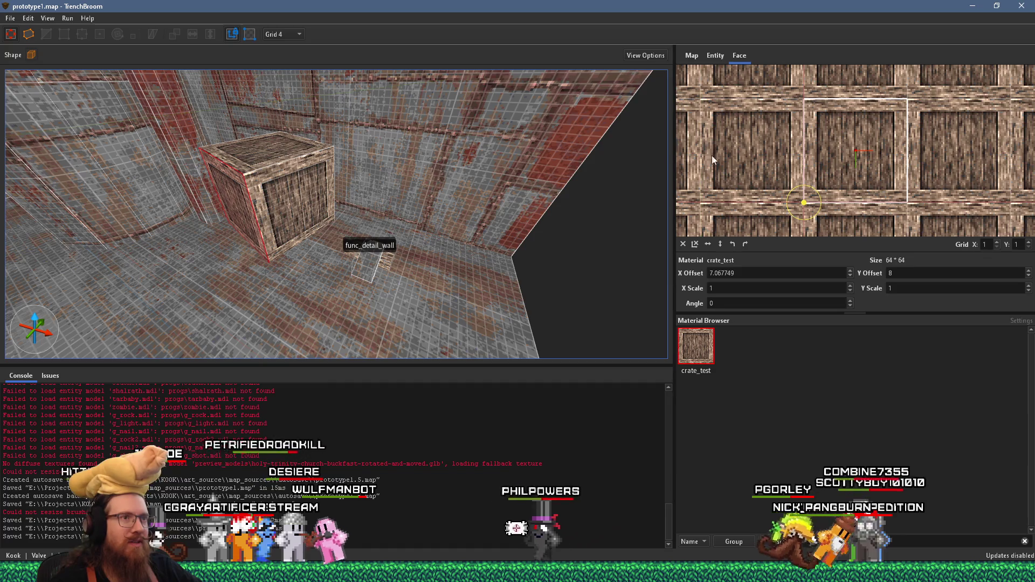
{"action": "key", "text": "Escape"}
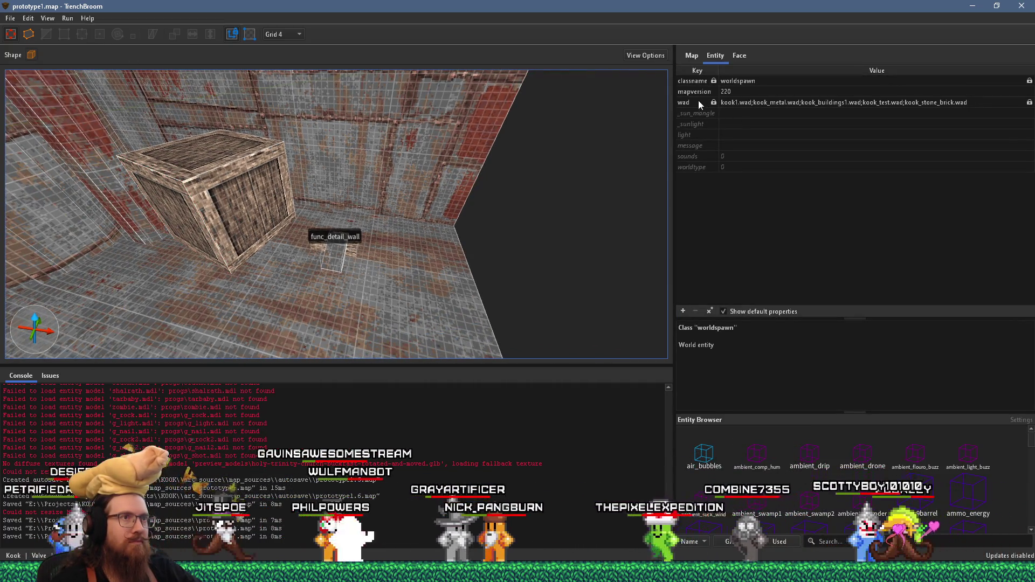
Step: Add kook_wood.wad to the worldspawn wad list and reselect the crate brush
{"action": "left_click", "coordinate": [698, 102]}
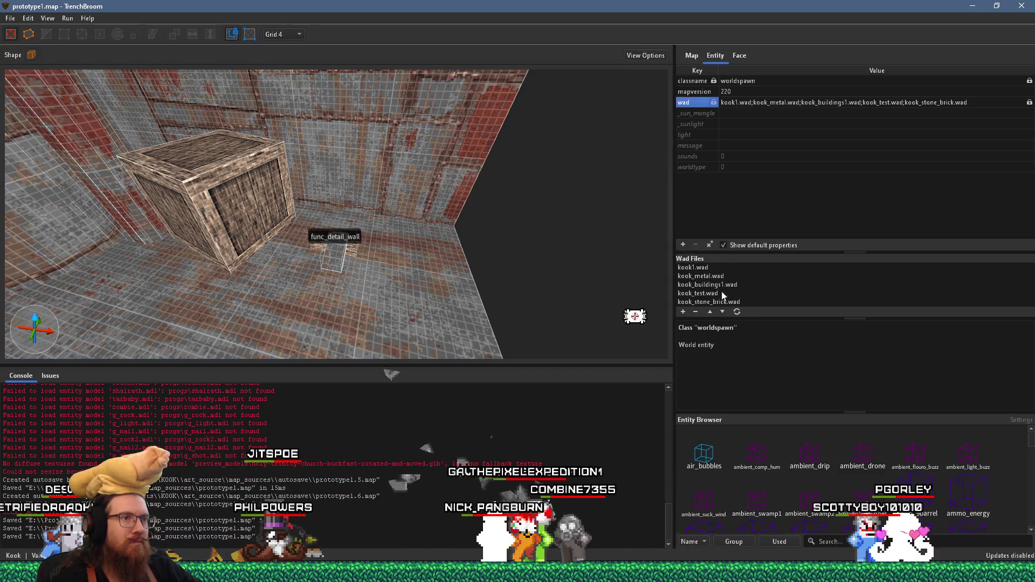
{"action": "left_click", "coordinate": [683, 312]}
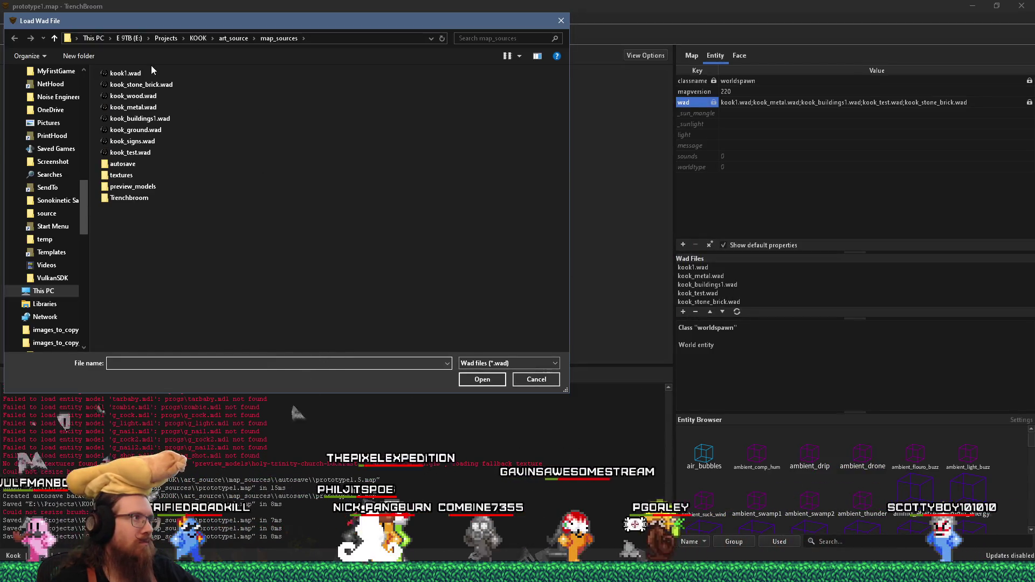
{"action": "double_click", "coordinate": [133, 97]}
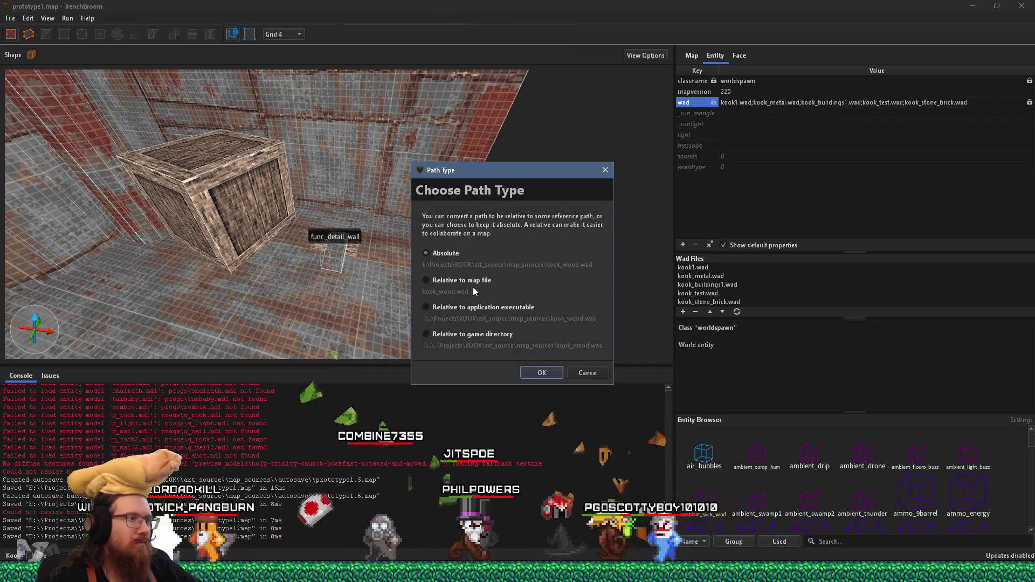
{"action": "left_click", "coordinate": [540, 372]}
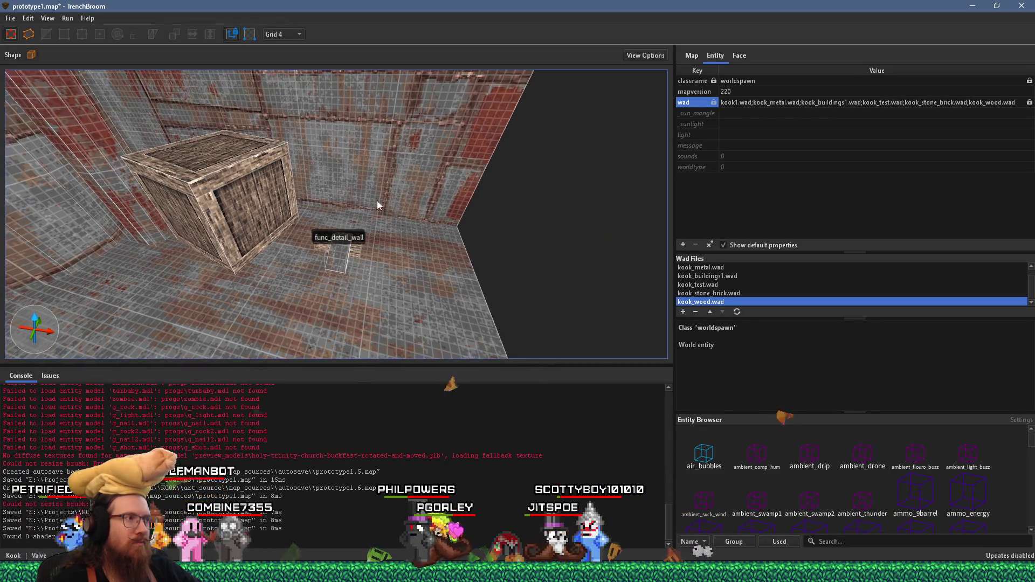
{"action": "left_click", "coordinate": [255, 206]}
{"action": "left_click", "coordinate": [744, 56]}
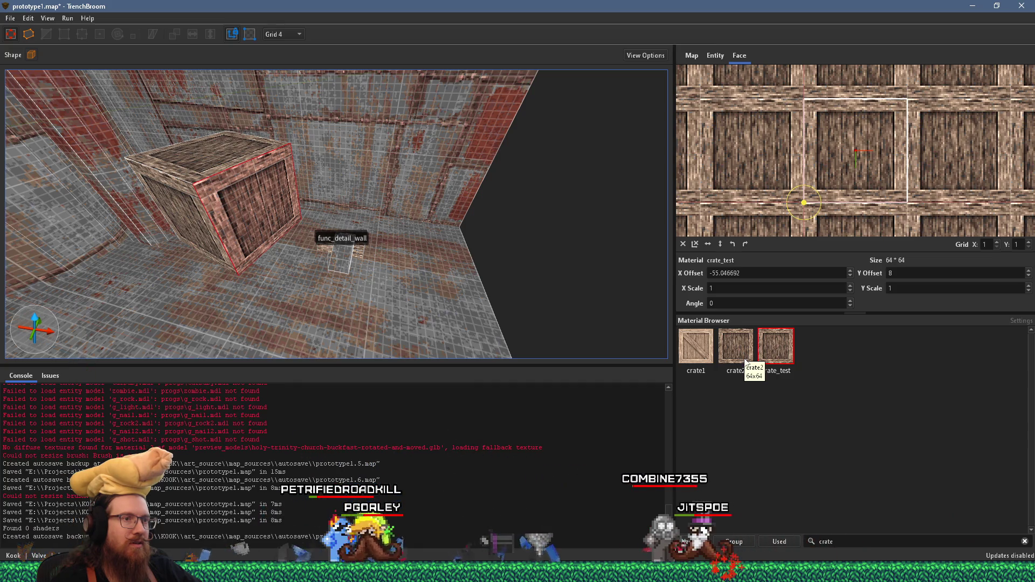
{"action": "key", "text": "ctrl+a"}
Step: Apply the crate2 material to the crate brush and save the map
{"action": "left_click", "coordinate": [273, 210]}
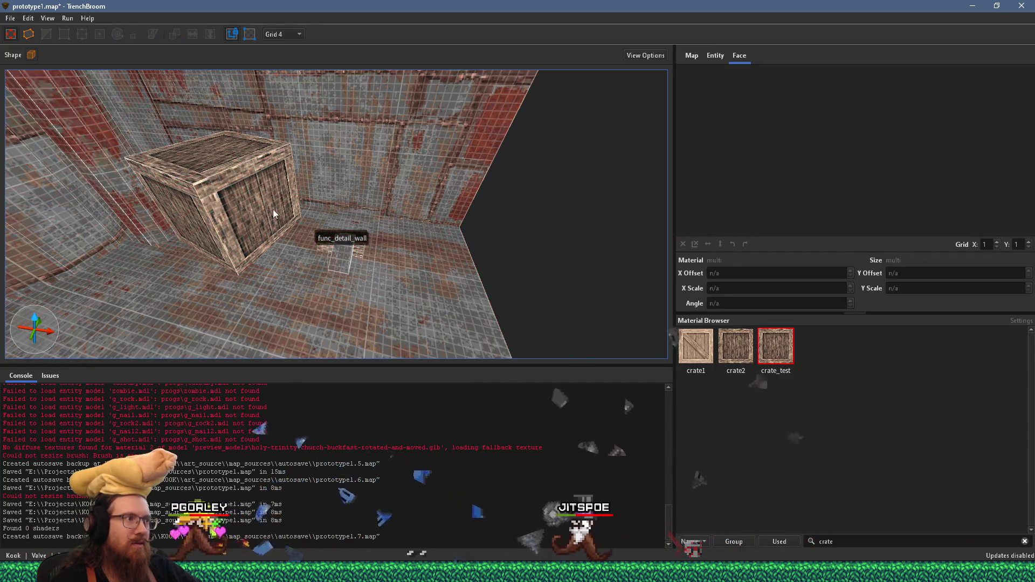
{"action": "left_click", "coordinate": [331, 242], "text": "ctrl"}
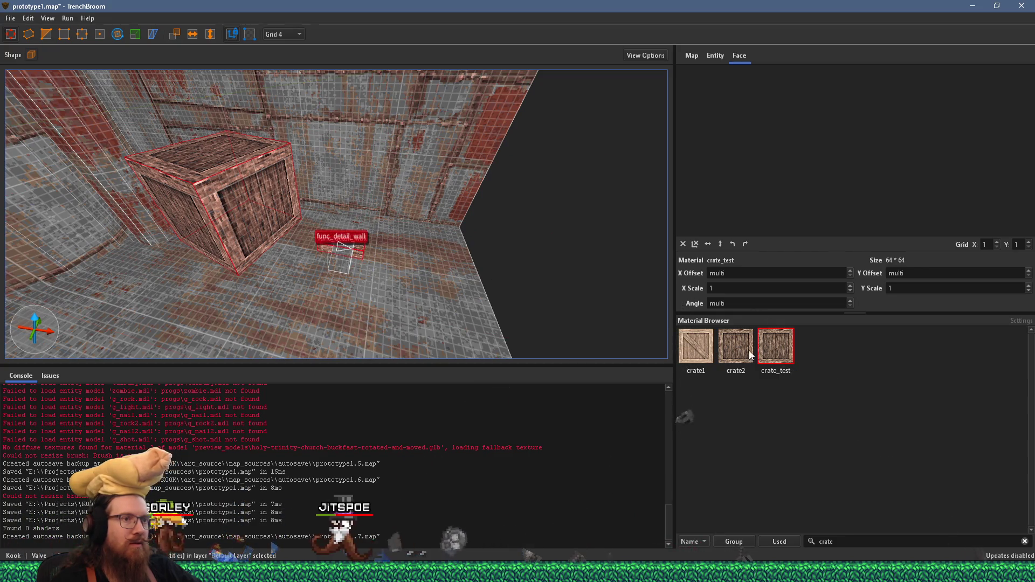
{"action": "left_click", "coordinate": [501, 268]}
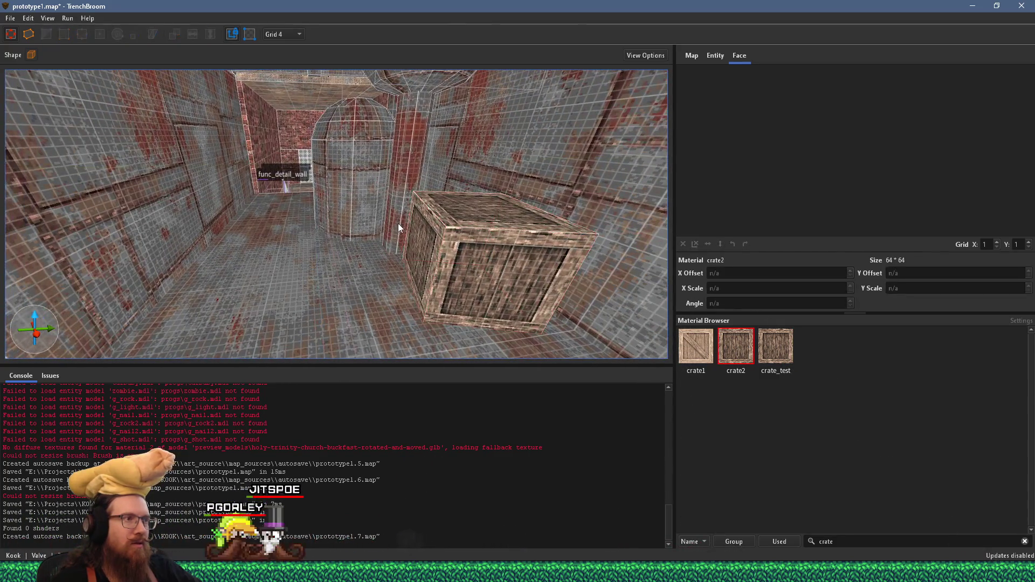
{"action": "left_click", "coordinate": [11, 18]}
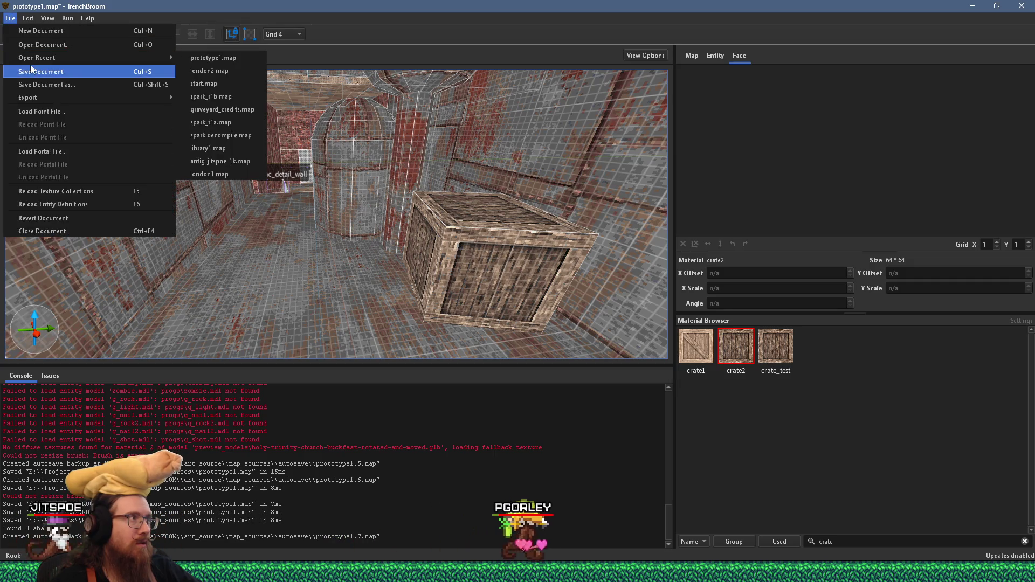
{"action": "left_click", "coordinate": [30, 65]}
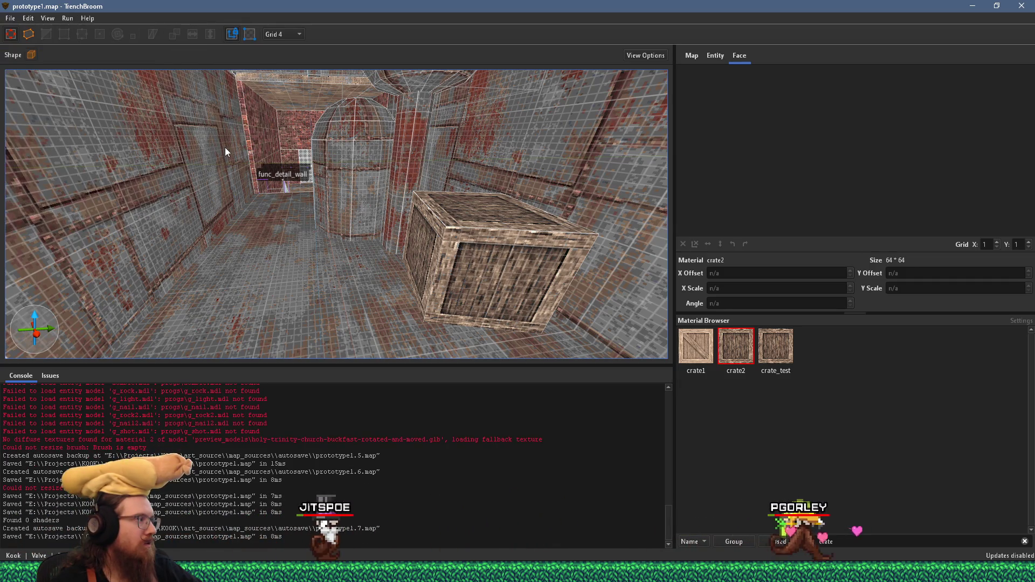
Step: Review the room from a wider view and save the map again
{"action": "mouse_move", "coordinate": [390, 191]}
{"action": "left_mouse_down"}
{"action": "mouse_move", "coordinate": [450, 189]}
{"action": "mouse_move", "coordinate": [395, 118]}
{"action": "mouse_move", "coordinate": [260, 145]}
{"action": "mouse_move", "coordinate": [220, 135]}
{"action": "mouse_move", "coordinate": [300, 121]}
{"action": "mouse_move", "coordinate": [348, 130]}
{"action": "mouse_move", "coordinate": [242, 242]}
{"action": "left_mouse_up"}
{"action": "left_click", "coordinate": [275, 285]}
{"action": "mouse_move", "coordinate": [276, 286]}
{"action": "left_mouse_down"}
{"action": "mouse_move", "coordinate": [330, 293]}
{"action": "mouse_move", "coordinate": [253, 203]}
{"action": "mouse_move", "coordinate": [340, 241]}
{"action": "mouse_move", "coordinate": [409, 222]}
{"action": "mouse_move", "coordinate": [375, 177]}
{"action": "mouse_move", "coordinate": [383, 172]}
{"action": "left_mouse_up"}
{"action": "mouse_move", "coordinate": [192, 176]}
{"action": "left_mouse_down"}
{"action": "mouse_move", "coordinate": [187, 140]}
{"action": "mouse_move", "coordinate": [334, 122]}
{"action": "mouse_move", "coordinate": [358, 219]}
{"action": "mouse_move", "coordinate": [470, 205]}
{"action": "mouse_move", "coordinate": [327, 132]}
{"action": "mouse_move", "coordinate": [303, 154]}
{"action": "mouse_move", "coordinate": [359, 168]}
{"action": "mouse_move", "coordinate": [259, 214]}
{"action": "mouse_move", "coordinate": [282, 196]}
{"action": "mouse_move", "coordinate": [261, 163]}
{"action": "mouse_move", "coordinate": [126, 103]}
{"action": "left_mouse_up"}
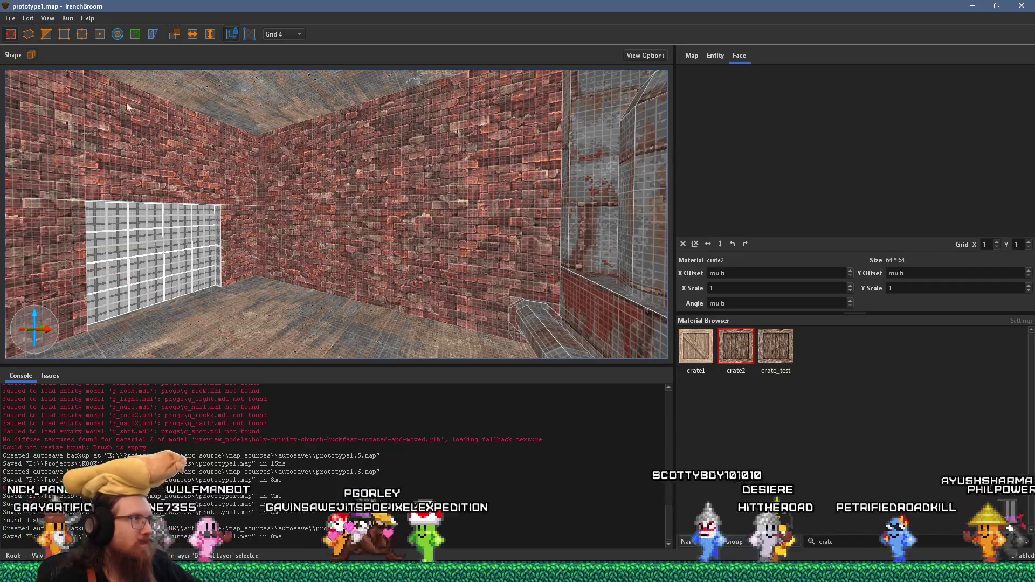
{"action": "left_click", "coordinate": [11, 19]}
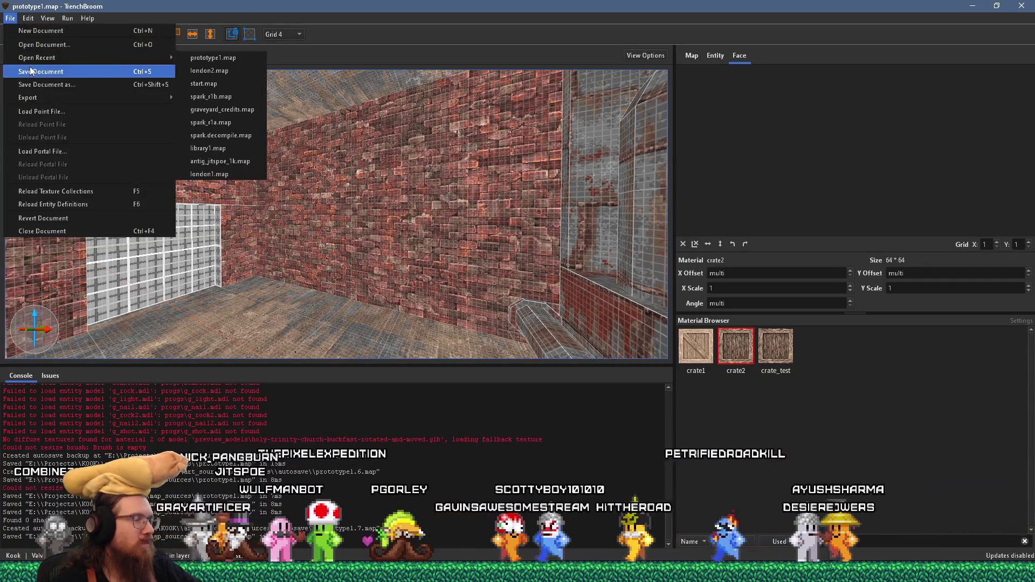
{"action": "left_click", "coordinate": [31, 71]}
Step: Select the near pillar, left wall, middle pillar and sphere tank brushes
{"action": "mouse_move", "coordinate": [273, 162]}
{"action": "left_mouse_down"}
{"action": "mouse_move", "coordinate": [364, 122]}
{"action": "mouse_move", "coordinate": [412, 129]}
{"action": "mouse_move", "coordinate": [366, 211]}
{"action": "mouse_move", "coordinate": [318, 177]}
{"action": "mouse_move", "coordinate": [286, 201]}
{"action": "left_mouse_up"}
{"action": "key", "text": "Escape"}
{"action": "left_click", "coordinate": [287, 200]}
{"action": "left_click", "coordinate": [193, 150], "text": "ctrl"}
{"action": "left_click", "coordinate": [362, 169], "text": "ctrl"}
{"action": "left_click", "coordinate": [360, 117], "text": "ctrl"}
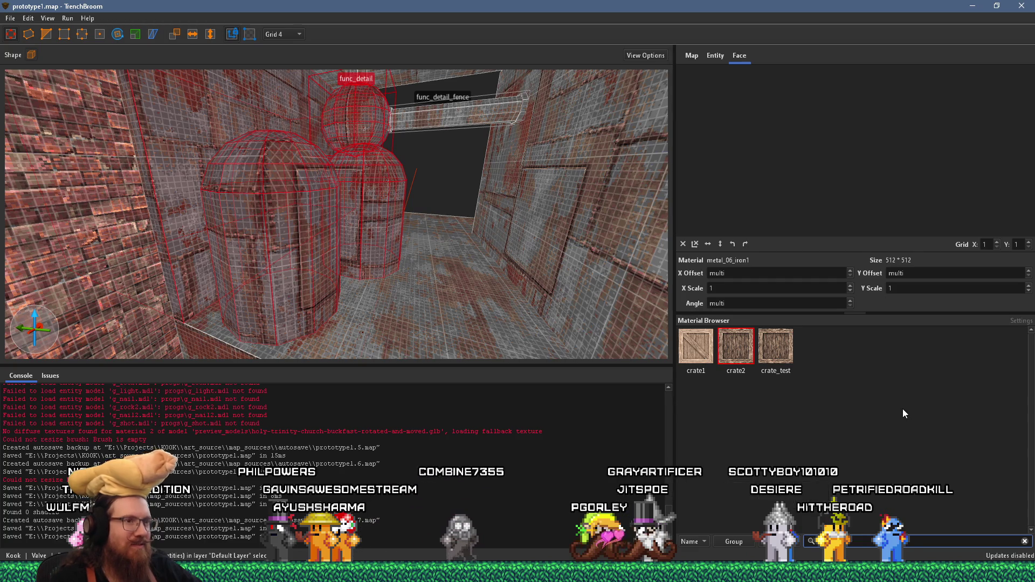
Step: Apply metal_04_brass2 to the selected tank brushes
{"action": "scroll", "coordinate": [904, 410], "scroll_direction": "down", "scroll_amount": 3}
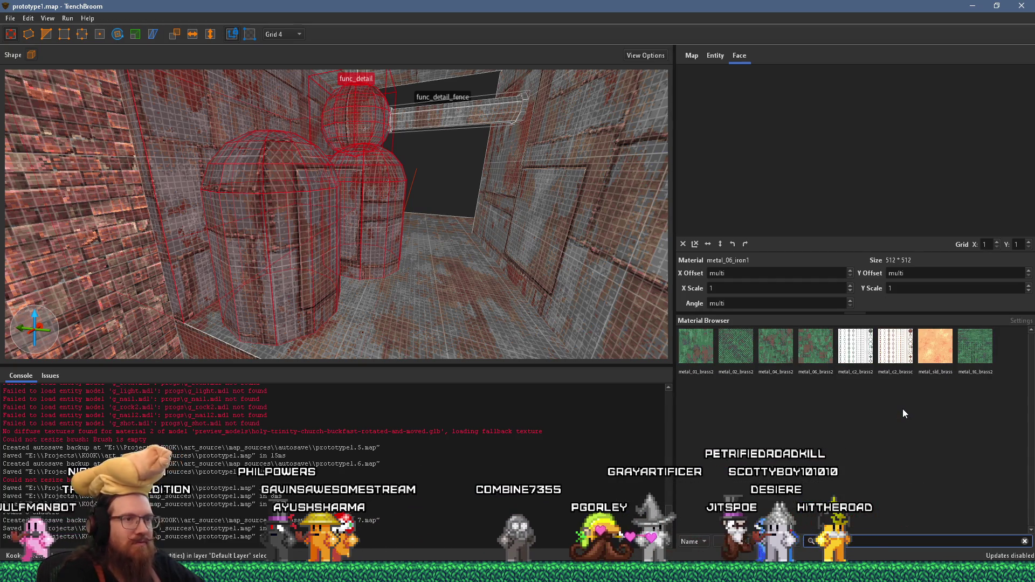
{"action": "left_click", "coordinate": [775, 359]}
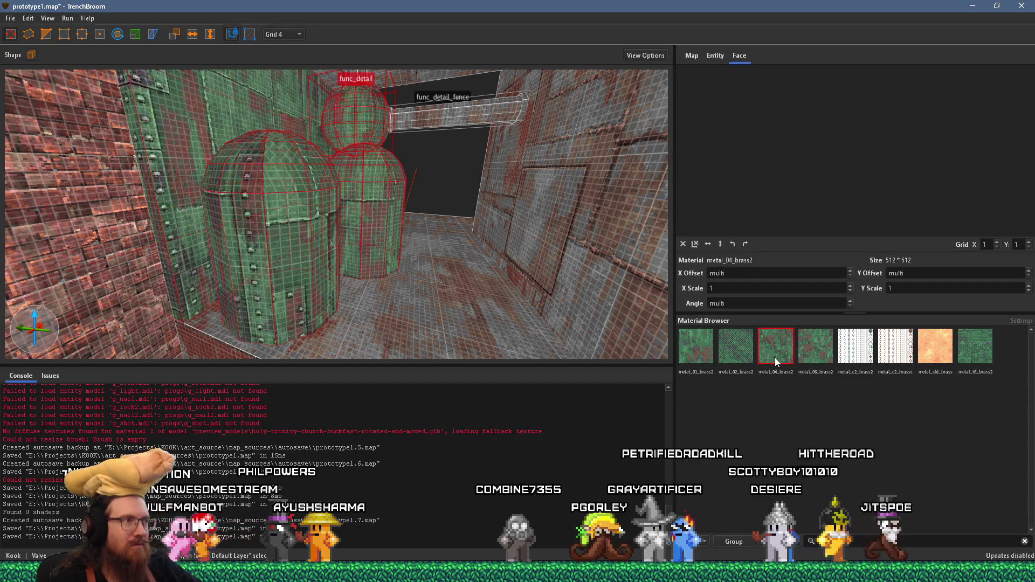
{"action": "mouse_move", "coordinate": [539, 301]}
{"action": "left_mouse_down"}
{"action": "mouse_move", "coordinate": [438, 261]}
{"action": "mouse_move", "coordinate": [321, 323]}
{"action": "mouse_move", "coordinate": [360, 303]}
{"action": "mouse_move", "coordinate": [344, 253]}
{"action": "mouse_move", "coordinate": [245, 243]}
{"action": "mouse_move", "coordinate": [300, 256]}
{"action": "mouse_move", "coordinate": [293, 317]}
{"action": "left_mouse_up"}
Step: Retexture the func_detail_fence column and horizontal beam with metal_01_brass2
{"action": "left_click", "coordinate": [304, 255]}
{"action": "left_click", "coordinate": [699, 350]}
{"action": "mouse_move", "coordinate": [485, 323]}
{"action": "left_mouse_down"}
{"action": "mouse_move", "coordinate": [434, 311]}
{"action": "mouse_move", "coordinate": [327, 216]}
{"action": "left_mouse_up"}
{"action": "left_click", "coordinate": [373, 210]}
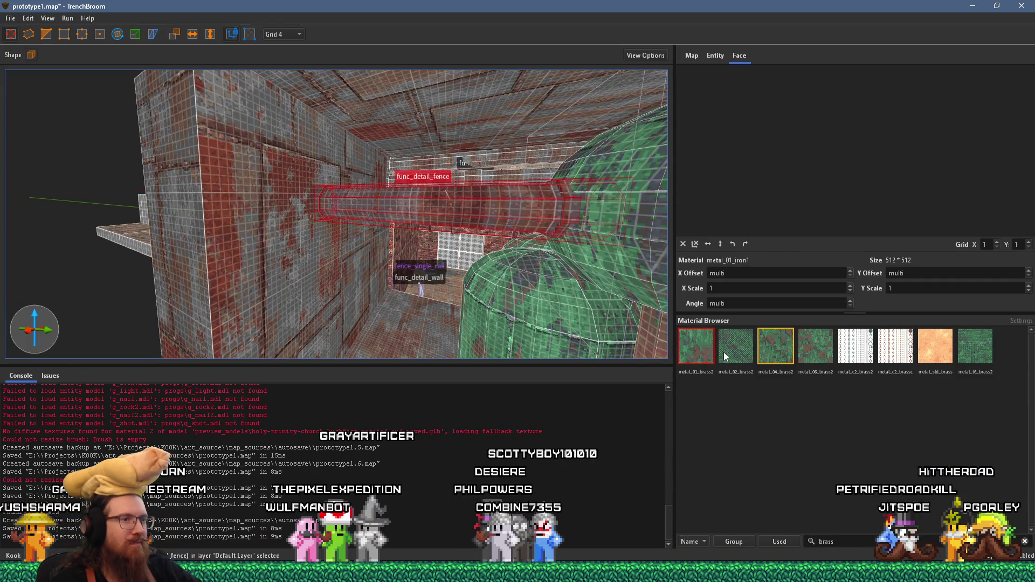
{"action": "left_click", "coordinate": [702, 348]}
Step: Select the whole vertical red pillar brush
{"action": "mouse_move", "coordinate": [668, 354]}
{"action": "left_mouse_down"}
{"action": "mouse_move", "coordinate": [485, 324]}
{"action": "mouse_move", "coordinate": [403, 227]}
{"action": "left_mouse_up"}
{"action": "left_click", "coordinate": [403, 227]}
{"action": "scroll", "coordinate": [404, 227], "scroll_direction": "up", "scroll_amount": 5}
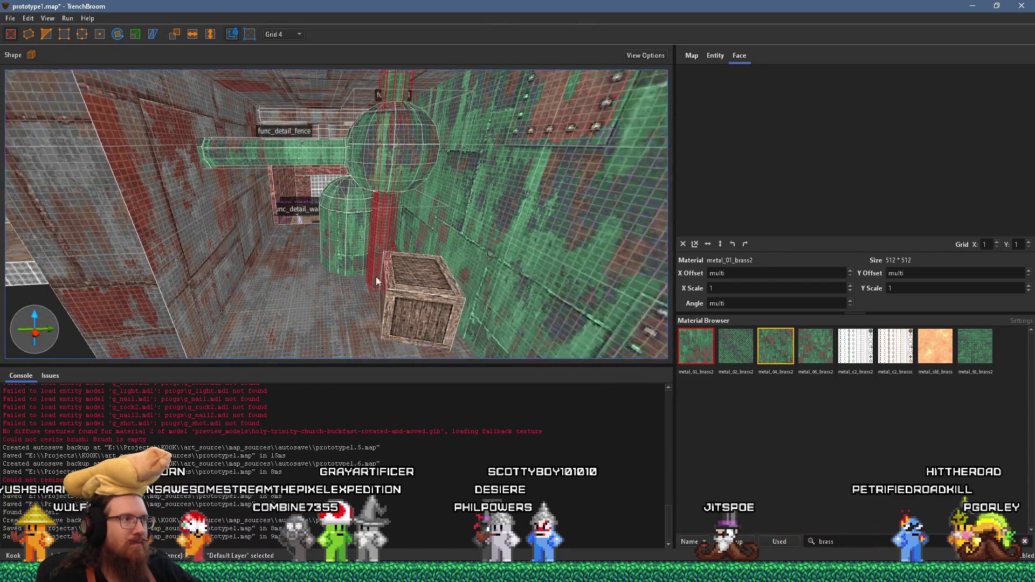
{"action": "mouse_move", "coordinate": [364, 252]}
{"action": "left_mouse_down"}
{"action": "mouse_move", "coordinate": [414, 130]}
{"action": "mouse_move", "coordinate": [427, 290]}
{"action": "mouse_move", "coordinate": [365, 184]}
{"action": "mouse_move", "coordinate": [370, 154]}
{"action": "mouse_move", "coordinate": [350, 243]}
{"action": "mouse_move", "coordinate": [389, 248]}
{"action": "left_mouse_up"}
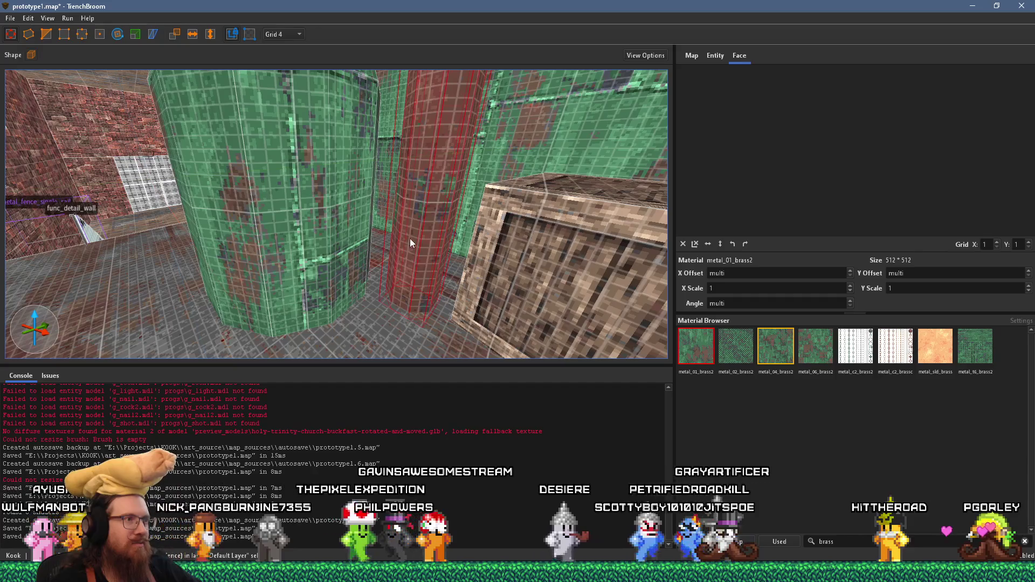
{"action": "left_click", "coordinate": [412, 238], "text": "shift"}
{"action": "left_click", "coordinate": [435, 236]}
Step: Look over the spheres, pillar and crate, then clear the selection
{"action": "mouse_move", "coordinate": [444, 228]}
{"action": "left_mouse_down"}
{"action": "mouse_move", "coordinate": [381, 280]}
{"action": "mouse_move", "coordinate": [321, 269]}
{"action": "mouse_move", "coordinate": [335, 251]}
{"action": "mouse_move", "coordinate": [363, 348]}
{"action": "mouse_move", "coordinate": [364, 225]}
{"action": "mouse_move", "coordinate": [392, 249]}
{"action": "mouse_move", "coordinate": [399, 361]}
{"action": "mouse_move", "coordinate": [408, 306]}
{"action": "left_mouse_up"}
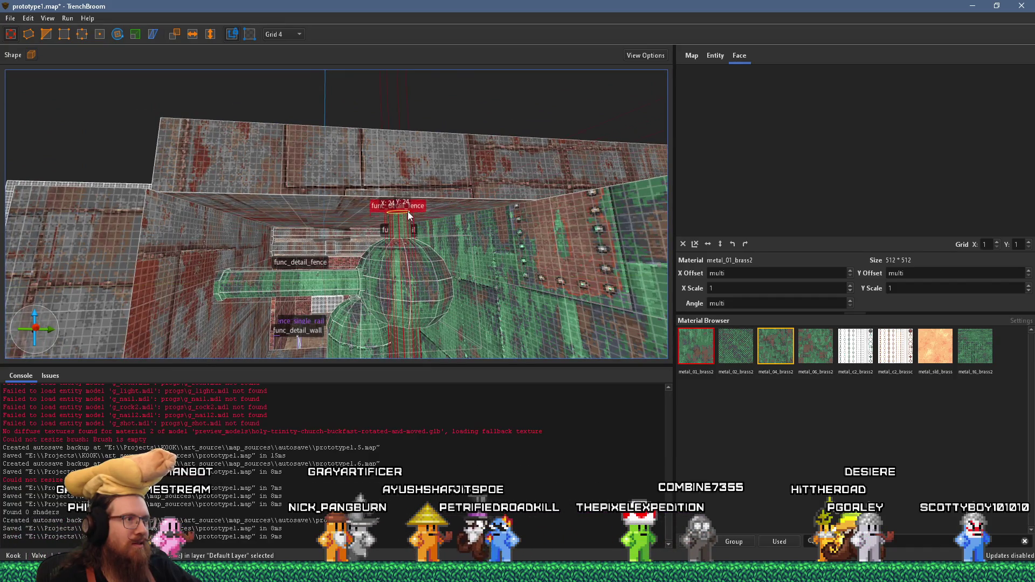
{"action": "mouse_move", "coordinate": [408, 212]}
{"action": "left_mouse_down"}
{"action": "mouse_move", "coordinate": [418, 210]}
{"action": "mouse_move", "coordinate": [420, 340]}
{"action": "mouse_move", "coordinate": [401, 344]}
{"action": "mouse_move", "coordinate": [440, 336]}
{"action": "left_mouse_up"}
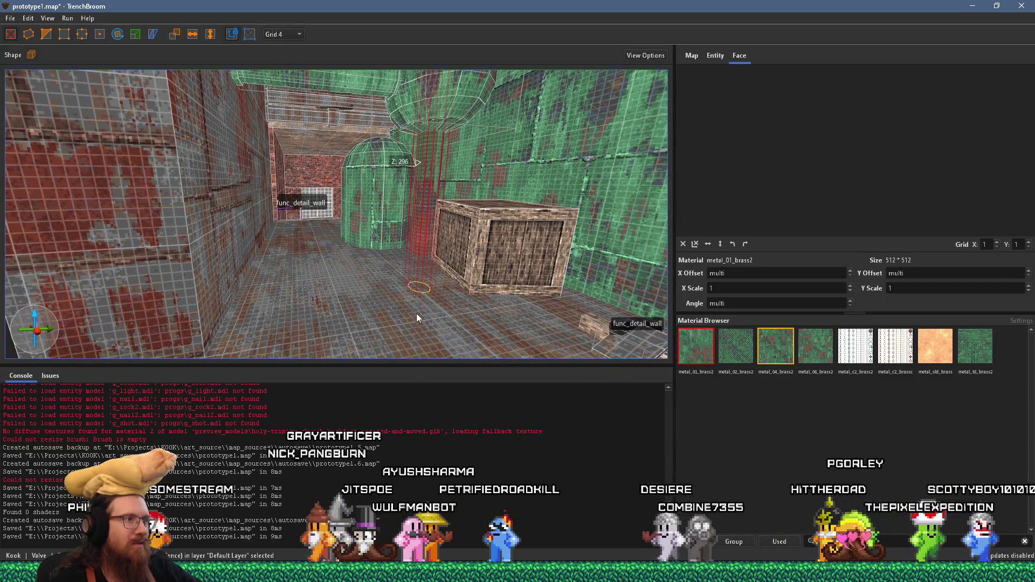
{"action": "scroll", "coordinate": [418, 278], "scroll_direction": "up", "scroll_amount": 4}
{"action": "mouse_move", "coordinate": [447, 301]}
{"action": "left_mouse_down"}
{"action": "mouse_move", "coordinate": [518, 321]}
{"action": "mouse_move", "coordinate": [417, 309]}
{"action": "left_mouse_up"}
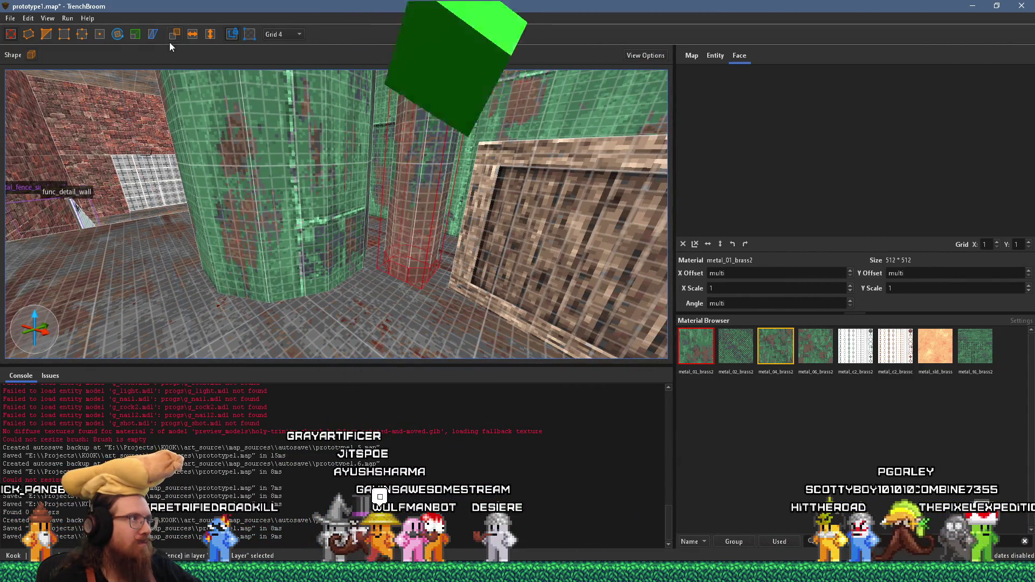
{"action": "mouse_move", "coordinate": [203, 97]}
{"action": "left_mouse_down"}
{"action": "mouse_move", "coordinate": [297, 223]}
{"action": "mouse_move", "coordinate": [333, 191]}
{"action": "mouse_move", "coordinate": [323, 161]}
{"action": "mouse_move", "coordinate": [379, 150]}
{"action": "left_mouse_up"}
{"action": "key", "text": "Escape"}
{"action": "scroll", "coordinate": [369, 188], "scroll_direction": "up", "scroll_amount": 3}
{"action": "scroll", "coordinate": [369, 233], "scroll_direction": "down", "scroll_amount": 5}
{"action": "mouse_move", "coordinate": [369, 234]}
{"action": "left_mouse_down"}
{"action": "mouse_move", "coordinate": [353, 179]}
{"action": "mouse_move", "coordinate": [359, 193]}
{"action": "mouse_move", "coordinate": [371, 75]}
{"action": "mouse_move", "coordinate": [370, 158]}
{"action": "mouse_move", "coordinate": [347, 254]}
{"action": "left_mouse_up"}
Step: Offset a pillar face's texture and copy its alignment to the neighbouring pillar and dome faces
{"action": "left_click", "coordinate": [334, 265]}
{"action": "left_click_drag", "start_coordinate": [928, 156], "coordinate": [965, 157]}
{"action": "mouse_move", "coordinate": [486, 226]}
{"action": "left_mouse_down"}
{"action": "mouse_move", "coordinate": [359, 192]}
{"action": "mouse_move", "coordinate": [375, 229]}
{"action": "mouse_move", "coordinate": [375, 309]}
{"action": "mouse_move", "coordinate": [388, 265]}
{"action": "mouse_move", "coordinate": [411, 251]}
{"action": "mouse_move", "coordinate": [373, 253]}
{"action": "mouse_move", "coordinate": [397, 340]}
{"action": "mouse_move", "coordinate": [420, 160]}
{"action": "mouse_move", "coordinate": [414, 202]}
{"action": "mouse_move", "coordinate": [445, 200]}
{"action": "mouse_move", "coordinate": [389, 302]}
{"action": "mouse_move", "coordinate": [339, 272]}
{"action": "mouse_move", "coordinate": [440, 249]}
{"action": "mouse_move", "coordinate": [473, 259]}
{"action": "mouse_move", "coordinate": [364, 271]}
{"action": "mouse_move", "coordinate": [410, 279]}
{"action": "mouse_move", "coordinate": [308, 281]}
{"action": "mouse_move", "coordinate": [344, 288]}
{"action": "left_mouse_up"}
{"action": "left_click", "coordinate": [290, 278], "text": "shift"}
{"action": "left_click", "coordinate": [319, 287], "text": "alt+shift"}
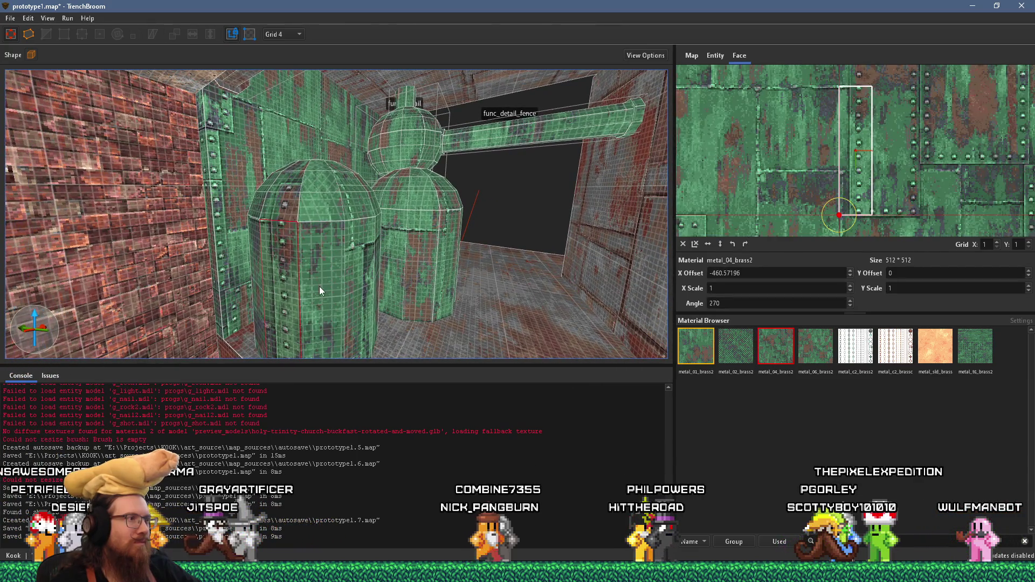
{"action": "left_click", "coordinate": [316, 172], "text": "alt+shift"}
Step: Slide face offsets and propagate alignment across the pillar's right, lower faces and dome band
{"action": "mouse_move", "coordinate": [333, 208]}
{"action": "left_mouse_down"}
{"action": "mouse_move", "coordinate": [319, 294]}
{"action": "mouse_move", "coordinate": [329, 203]}
{"action": "left_mouse_up"}
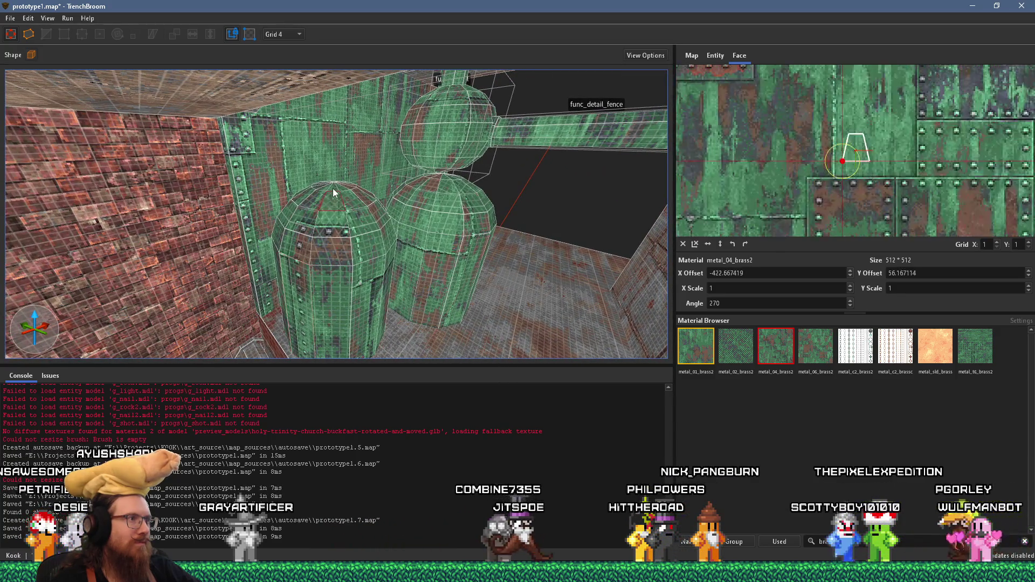
{"action": "left_click_drag", "start_coordinate": [346, 245], "coordinate": [285, 261]}
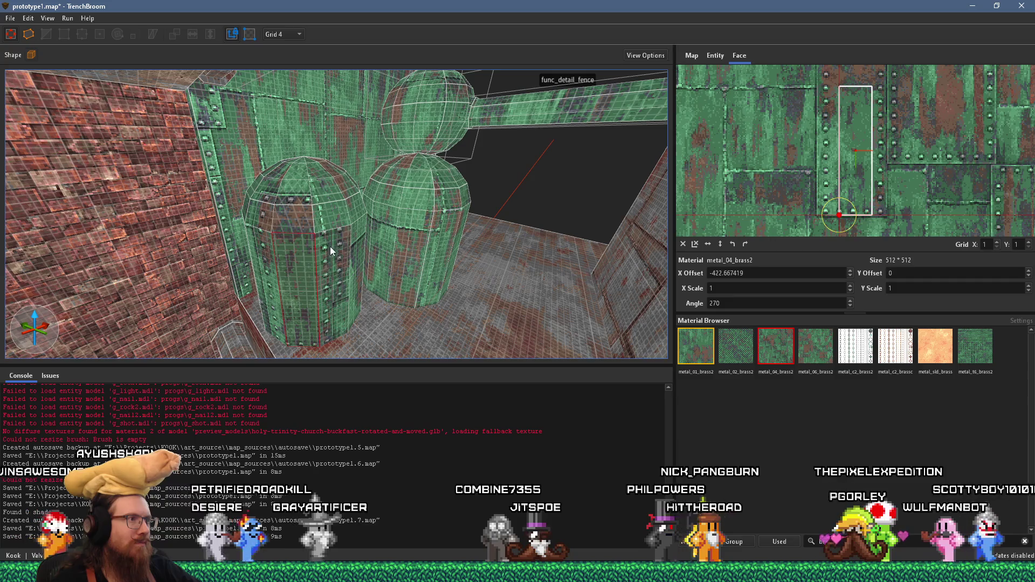
{"action": "left_click", "coordinate": [331, 247], "text": "alt+shift"}
{"action": "left_click", "coordinate": [322, 198], "text": "alt+shift"}
{"action": "scroll", "coordinate": [309, 162], "scroll_direction": "up", "scroll_amount": 5}
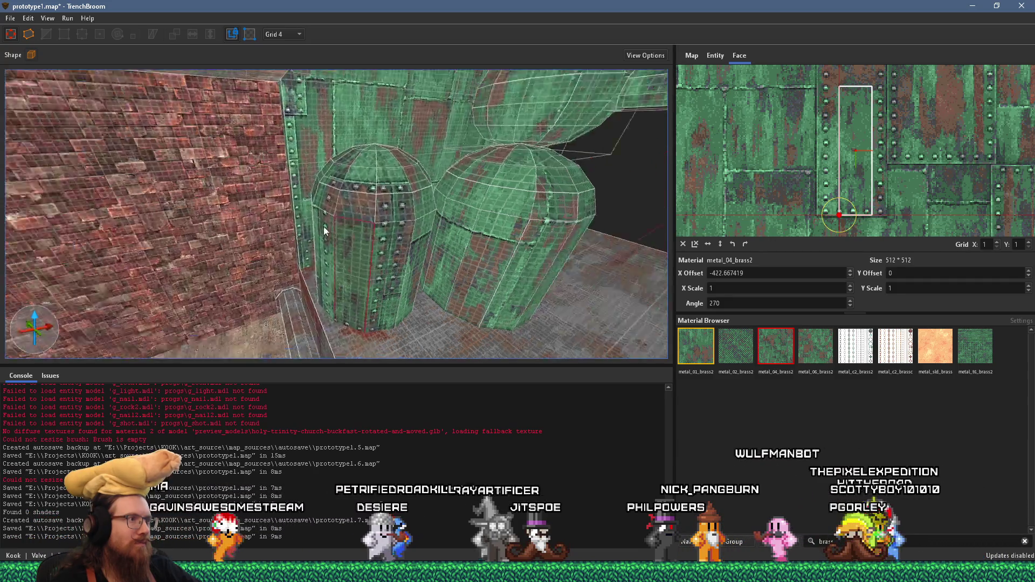
{"action": "left_click", "coordinate": [323, 265], "text": "alt+shift"}
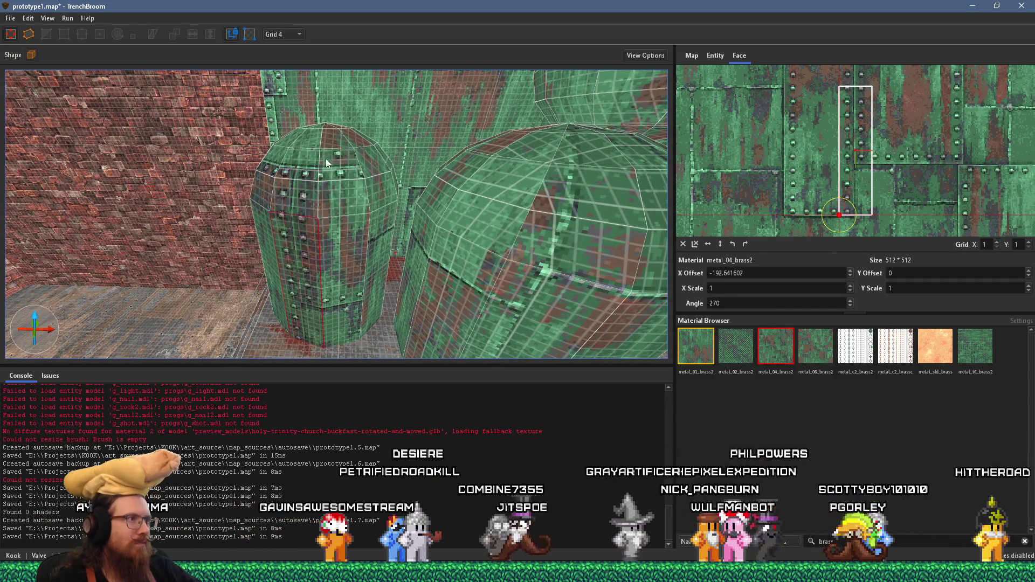
{"action": "scroll", "coordinate": [337, 203], "scroll_direction": "up", "scroll_amount": 5}
{"action": "scroll", "coordinate": [332, 227], "scroll_direction": "down", "scroll_amount": 5}
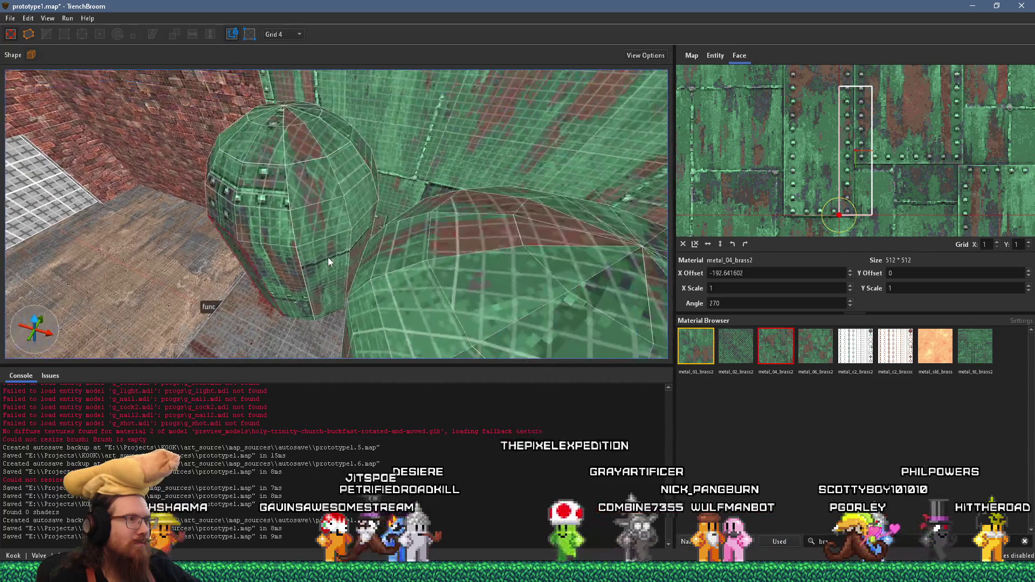
{"action": "left_click", "coordinate": [298, 270], "text": "alt+shift"}
{"action": "mouse_move", "coordinate": [289, 123]}
{"action": "left_mouse_down"}
{"action": "mouse_move", "coordinate": [312, 184]}
{"action": "mouse_move", "coordinate": [289, 211]}
{"action": "left_mouse_up"}
{"action": "left_click", "coordinate": [343, 248], "text": "alt+shift"}
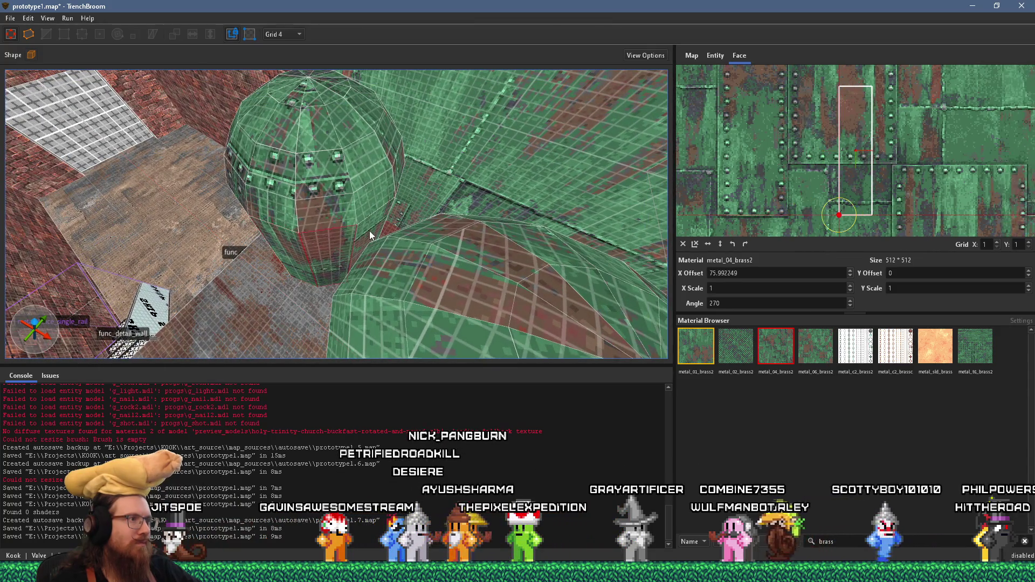
{"action": "mouse_move", "coordinate": [332, 101]}
{"action": "left_mouse_down"}
{"action": "mouse_move", "coordinate": [374, 166]}
{"action": "mouse_move", "coordinate": [275, 169]}
{"action": "mouse_move", "coordinate": [355, 207]}
{"action": "mouse_move", "coordinate": [480, 200]}
{"action": "mouse_move", "coordinate": [383, 224]}
{"action": "mouse_move", "coordinate": [407, 200]}
{"action": "mouse_move", "coordinate": [386, 209]}
{"action": "mouse_move", "coordinate": [391, 184]}
{"action": "mouse_move", "coordinate": [367, 240]}
{"action": "mouse_move", "coordinate": [456, 247]}
{"action": "mouse_move", "coordinate": [387, 277]}
{"action": "mouse_move", "coordinate": [382, 266]}
{"action": "mouse_move", "coordinate": [372, 338]}
{"action": "mouse_move", "coordinate": [324, 285]}
{"action": "mouse_move", "coordinate": [218, 272]}
{"action": "mouse_move", "coordinate": [216, 166]}
{"action": "mouse_move", "coordinate": [241, 146]}
{"action": "mouse_move", "coordinate": [349, 186]}
{"action": "mouse_move", "coordinate": [354, 231]}
{"action": "mouse_move", "coordinate": [203, 259]}
{"action": "left_mouse_up"}
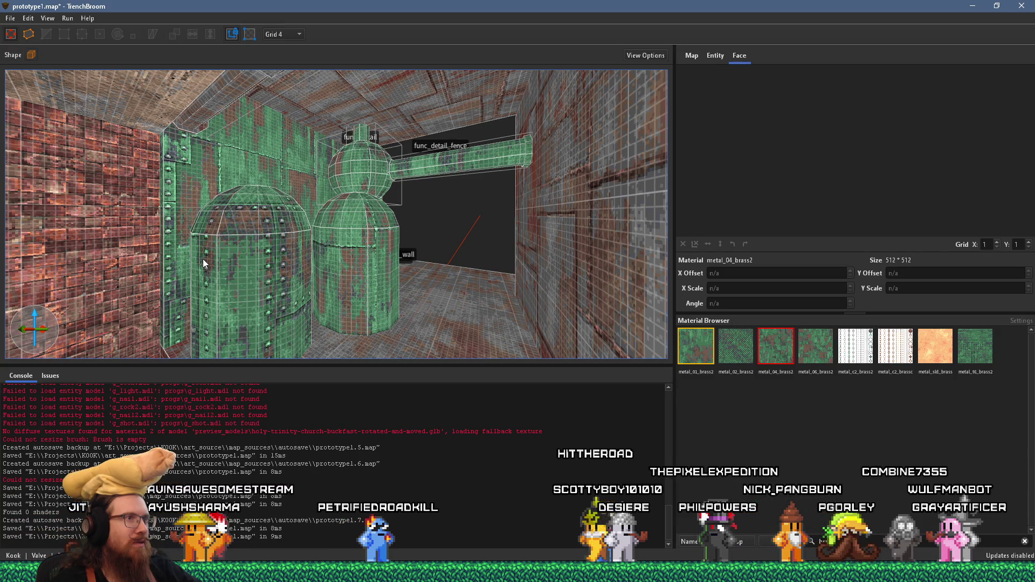
Step: Give the low pipe along the wall metal_01_brass2
{"action": "mouse_move", "coordinate": [207, 261]}
{"action": "left_mouse_down"}
{"action": "mouse_move", "coordinate": [271, 282]}
{"action": "mouse_move", "coordinate": [386, 225]}
{"action": "mouse_move", "coordinate": [413, 166]}
{"action": "mouse_move", "coordinate": [205, 289]}
{"action": "left_mouse_up"}
{"action": "left_click", "coordinate": [163, 287]}
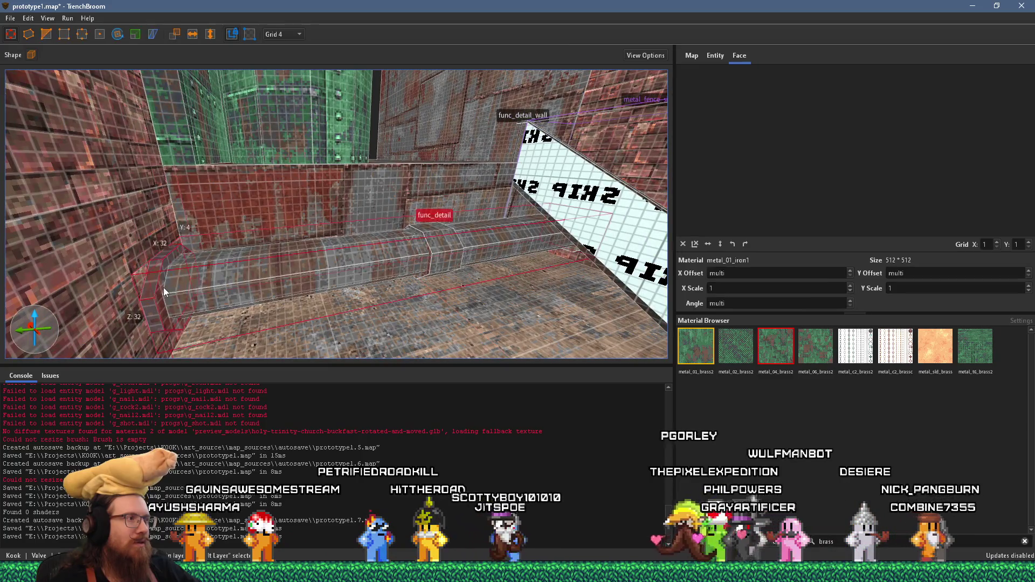
{"action": "mouse_move", "coordinate": [439, 240]}
{"action": "left_mouse_down"}
{"action": "mouse_move", "coordinate": [484, 249]}
{"action": "mouse_move", "coordinate": [433, 279]}
{"action": "left_mouse_up"}
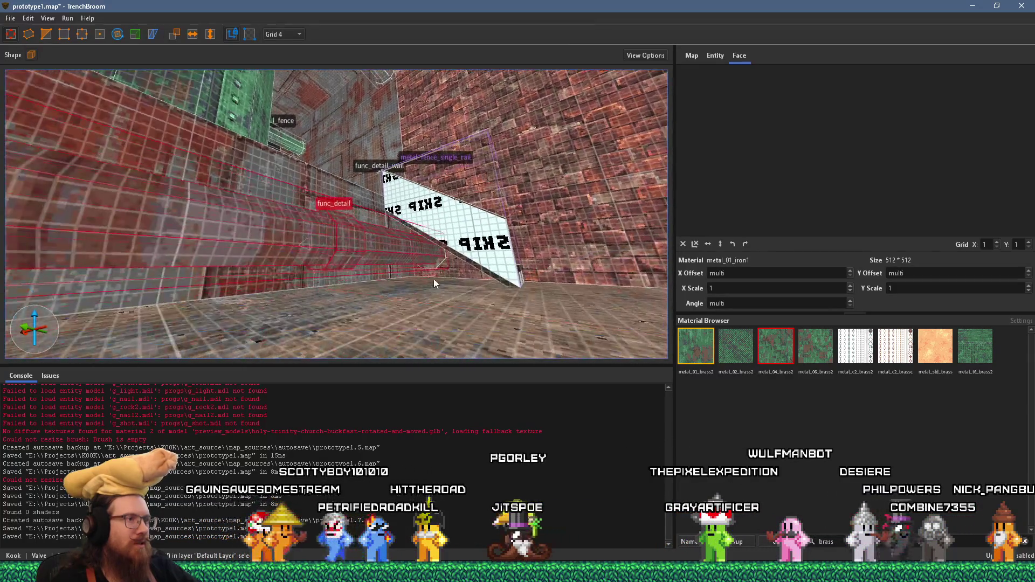
{"action": "left_click", "coordinate": [710, 360]}
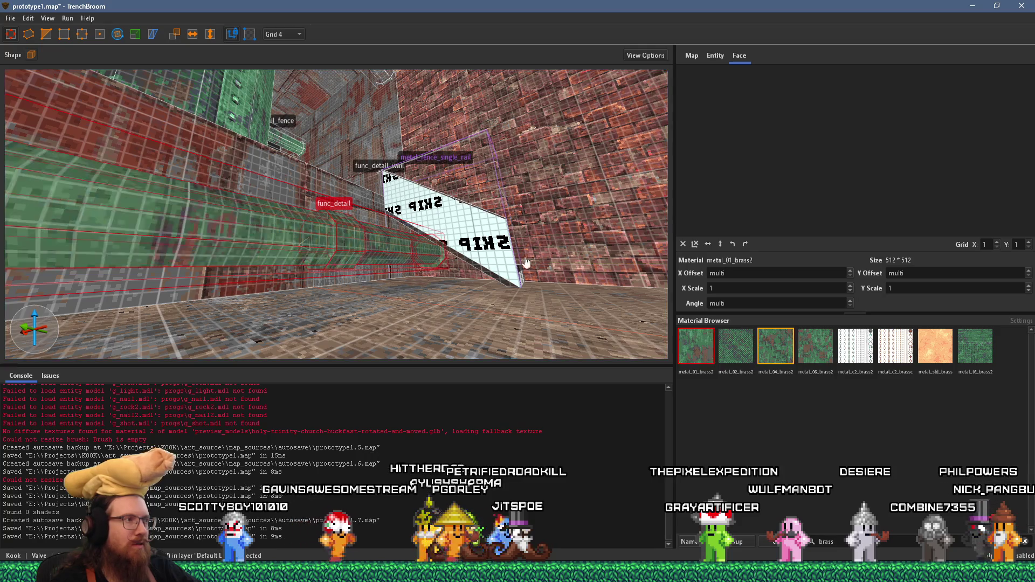
{"action": "mouse_move", "coordinate": [454, 258]}
{"action": "left_mouse_down"}
{"action": "mouse_move", "coordinate": [401, 321]}
{"action": "mouse_move", "coordinate": [417, 344]}
{"action": "mouse_move", "coordinate": [399, 312]}
{"action": "mouse_move", "coordinate": [450, 226]}
{"action": "left_mouse_up"}
{"action": "key", "text": "Escape"}
Step: Retexture the iron wall brush with metal_06_brass2
{"action": "left_click", "coordinate": [451, 226]}
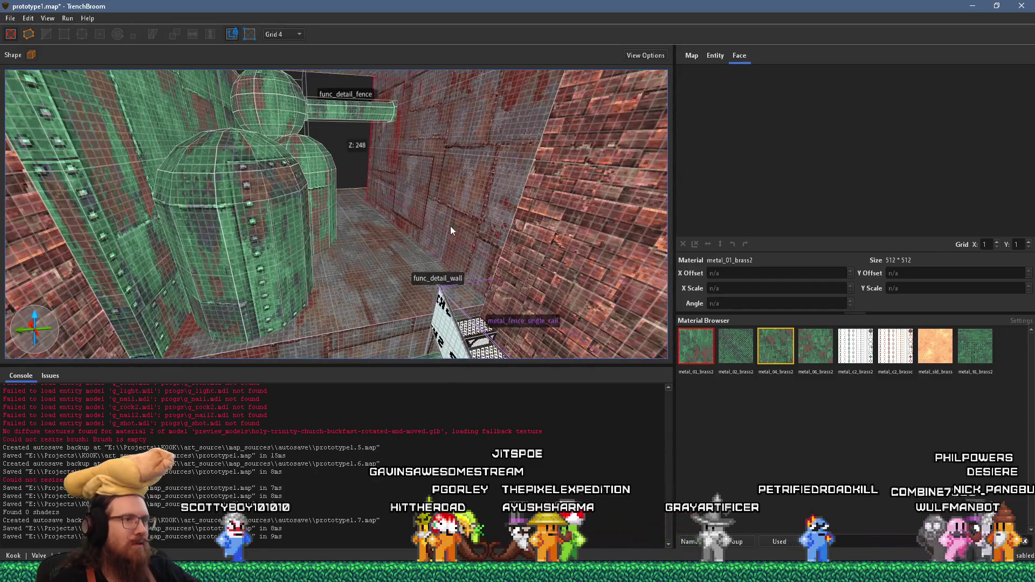
{"action": "left_click", "coordinate": [802, 346]}
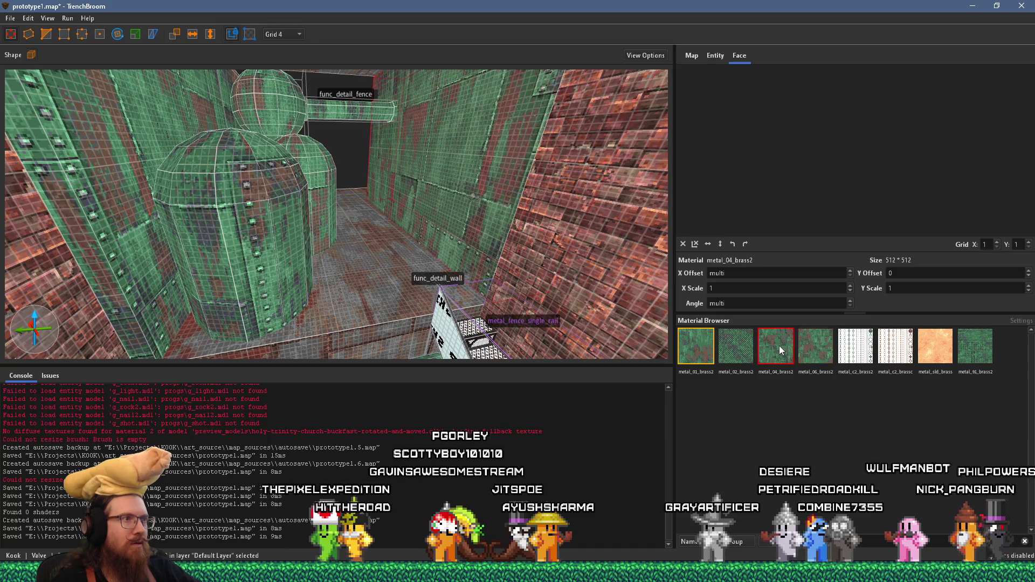
{"action": "mouse_move", "coordinate": [486, 253]}
{"action": "left_mouse_down"}
{"action": "mouse_move", "coordinate": [404, 250]}
{"action": "mouse_move", "coordinate": [320, 273]}
{"action": "mouse_move", "coordinate": [215, 230]}
{"action": "mouse_move", "coordinate": [70, 263]}
{"action": "mouse_move", "coordinate": [260, 252]}
{"action": "mouse_move", "coordinate": [293, 229]}
{"action": "mouse_move", "coordinate": [353, 233]}
{"action": "mouse_move", "coordinate": [236, 324]}
{"action": "mouse_move", "coordinate": [113, 274]}
{"action": "mouse_move", "coordinate": [240, 261]}
{"action": "mouse_move", "coordinate": [261, 220]}
{"action": "mouse_move", "coordinate": [324, 234]}
{"action": "mouse_move", "coordinate": [283, 243]}
{"action": "mouse_move", "coordinate": [328, 238]}
{"action": "mouse_move", "coordinate": [338, 259]}
{"action": "mouse_move", "coordinate": [316, 305]}
{"action": "mouse_move", "coordinate": [302, 279]}
{"action": "mouse_move", "coordinate": [345, 213]}
{"action": "mouse_move", "coordinate": [386, 218]}
{"action": "mouse_move", "coordinate": [332, 257]}
{"action": "mouse_move", "coordinate": [317, 240]}
{"action": "mouse_move", "coordinate": [172, 253]}
{"action": "left_mouse_up"}
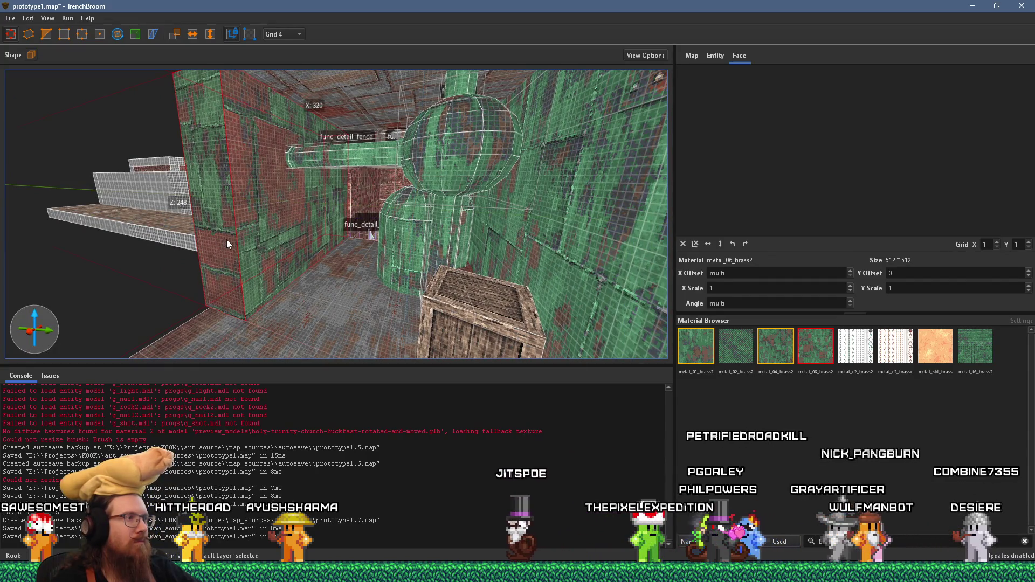
Step: Apply metal_01_brass2 to both the lower and upper pipes over the pit
{"action": "mouse_move", "coordinate": [227, 245]}
{"action": "left_mouse_down"}
{"action": "mouse_move", "coordinate": [272, 230]}
{"action": "mouse_move", "coordinate": [487, 208]}
{"action": "mouse_move", "coordinate": [348, 203]}
{"action": "left_mouse_up"}
{"action": "scroll", "coordinate": [348, 203], "scroll_direction": "up", "scroll_amount": 2}
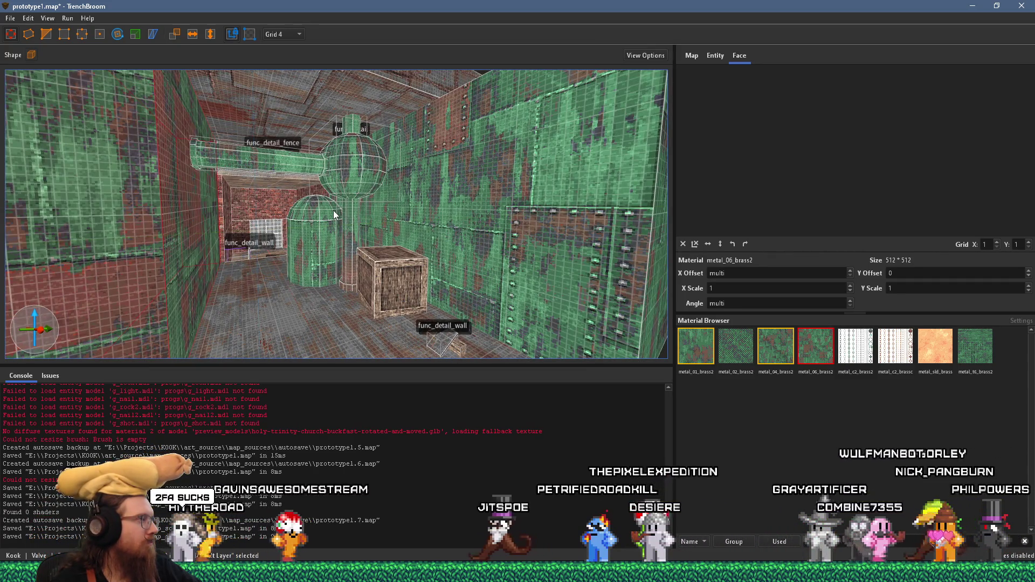
{"action": "mouse_move", "coordinate": [334, 210]}
{"action": "left_mouse_down"}
{"action": "mouse_move", "coordinate": [307, 226]}
{"action": "mouse_move", "coordinate": [336, 228]}
{"action": "mouse_move", "coordinate": [312, 286]}
{"action": "mouse_move", "coordinate": [328, 205]}
{"action": "left_mouse_up"}
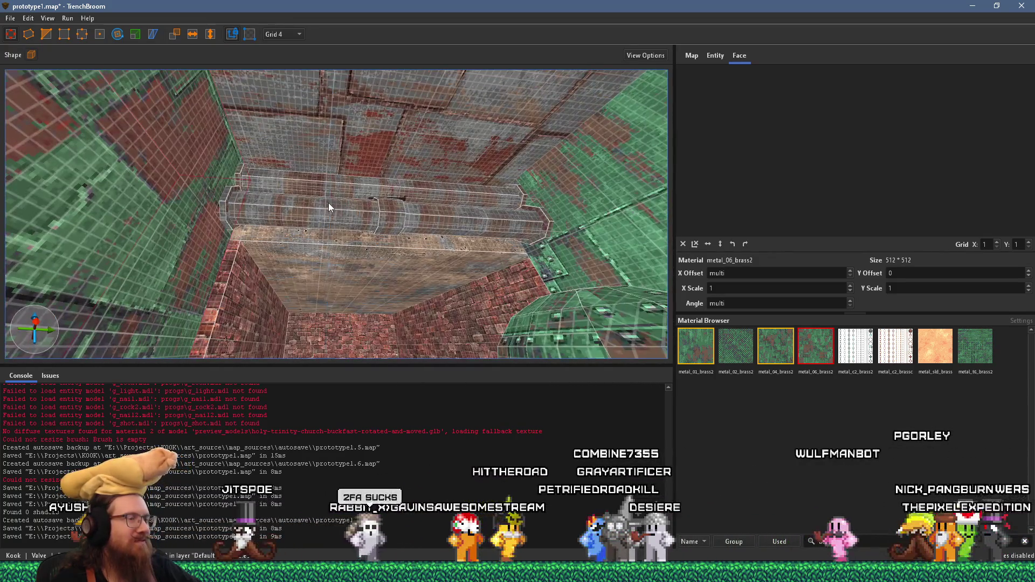
{"action": "scroll", "coordinate": [328, 203], "scroll_direction": "up", "scroll_amount": 2}
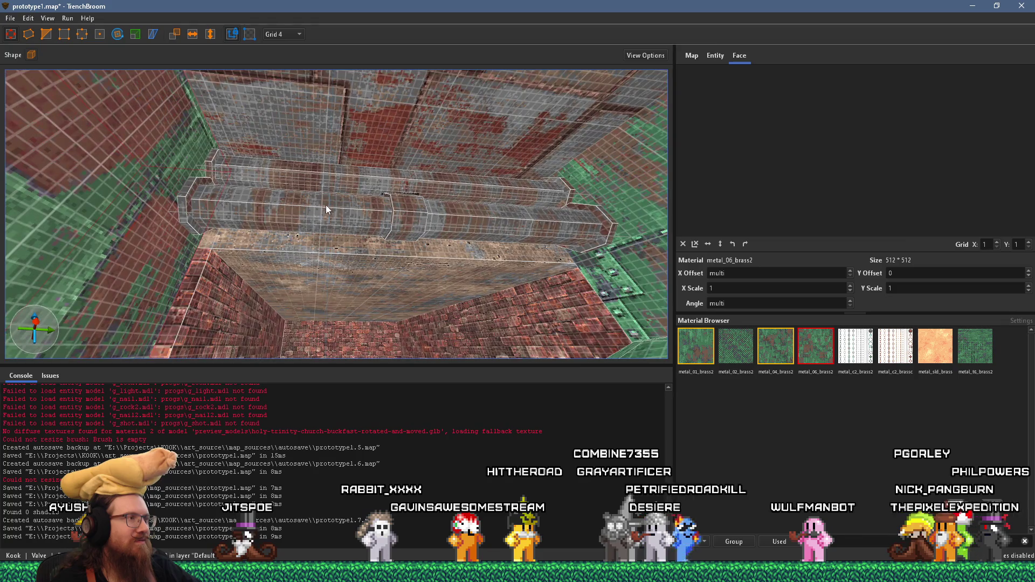
{"action": "left_click", "coordinate": [188, 213]}
{"action": "left_click", "coordinate": [384, 179], "text": "ctrl"}
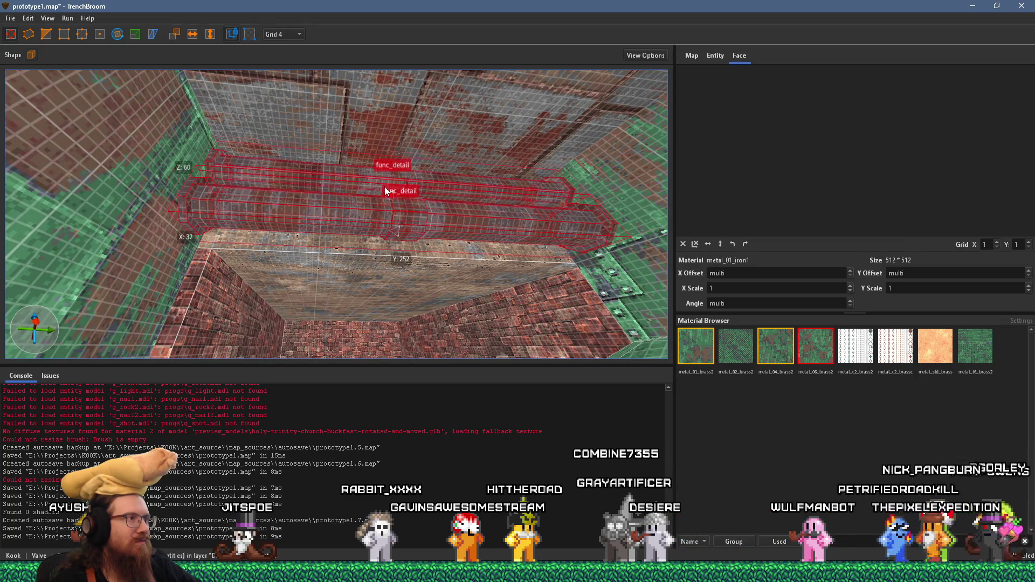
{"action": "left_click", "coordinate": [696, 346]}
{"action": "scroll", "coordinate": [505, 293], "scroll_direction": "up", "scroll_amount": 5}
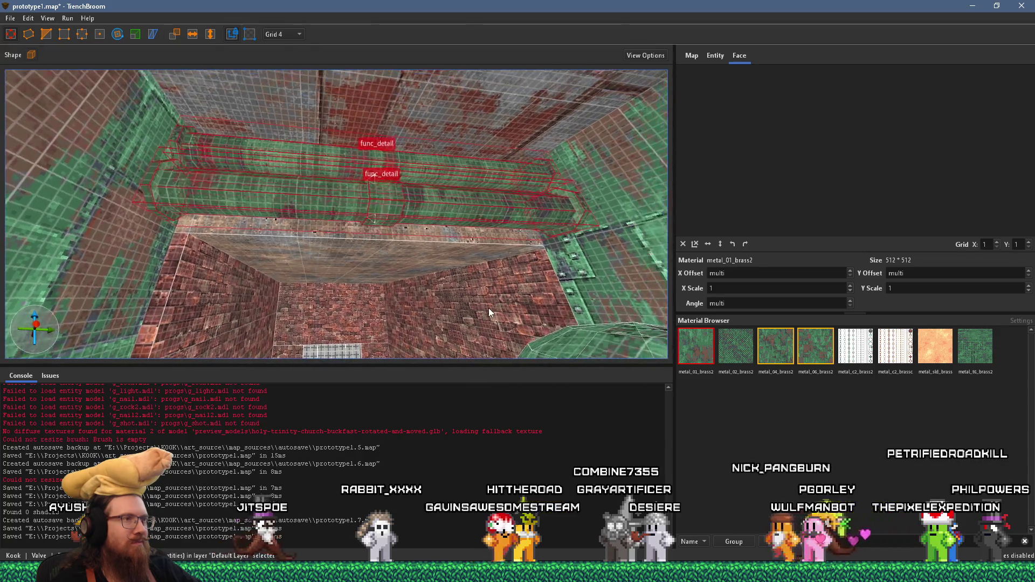
{"action": "key", "text": "Escape"}
Step: Fly through the doorway and give the ceiling brush metal_06_brass2
{"action": "key", "text": "w"}
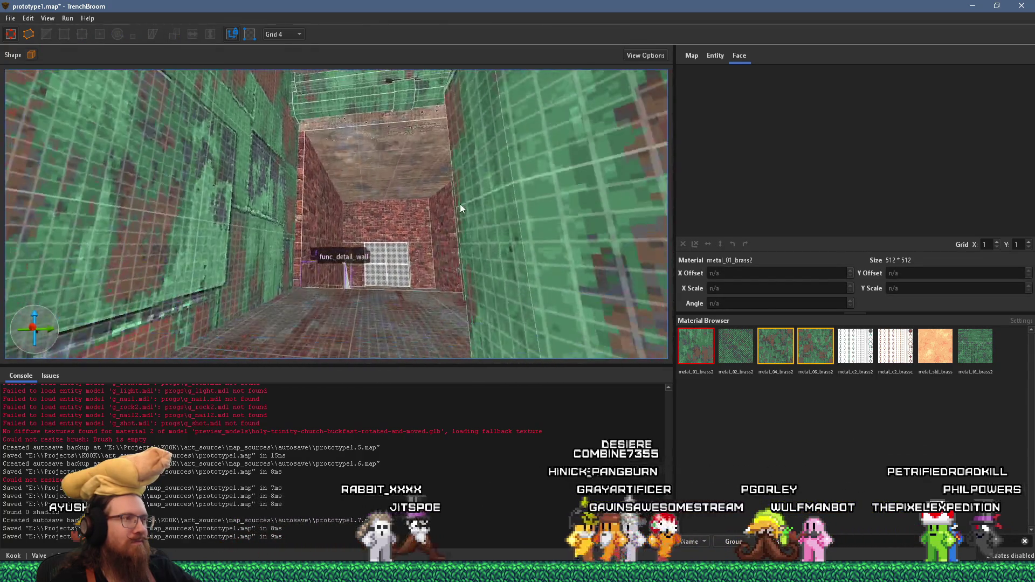
{"action": "key", "text": "s"}
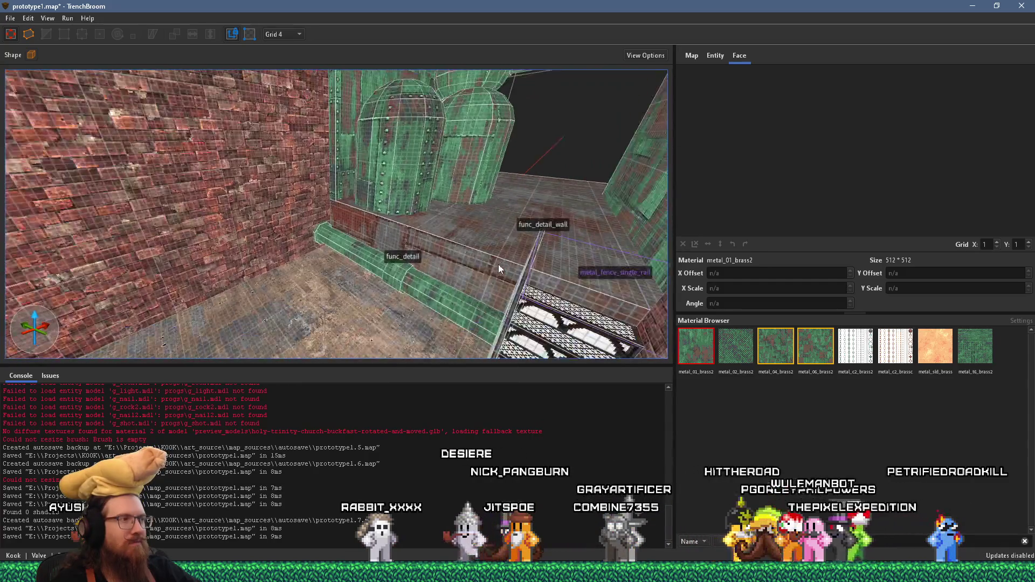
{"action": "key", "text": "w"}
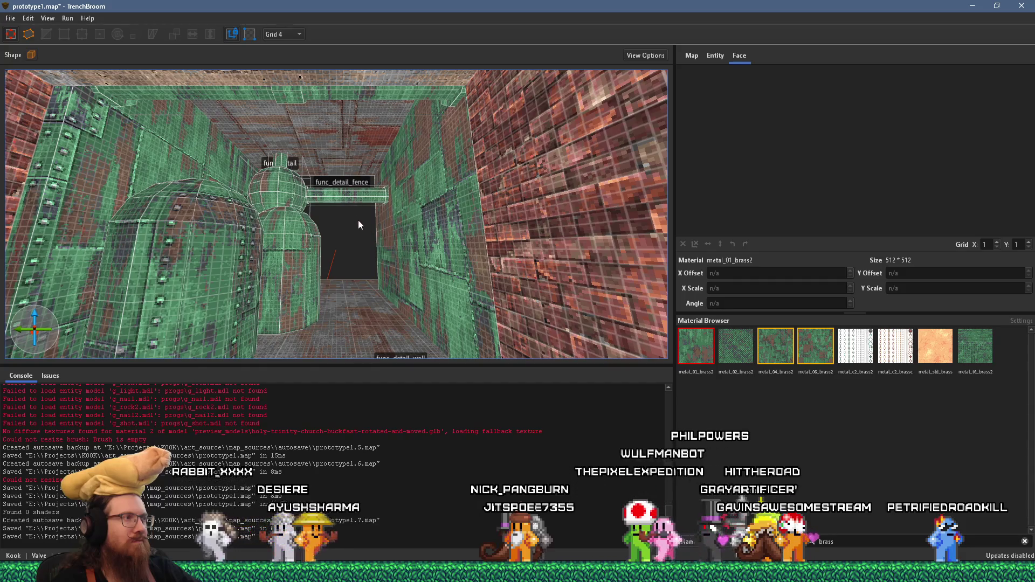
{"action": "left_click", "coordinate": [347, 170]}
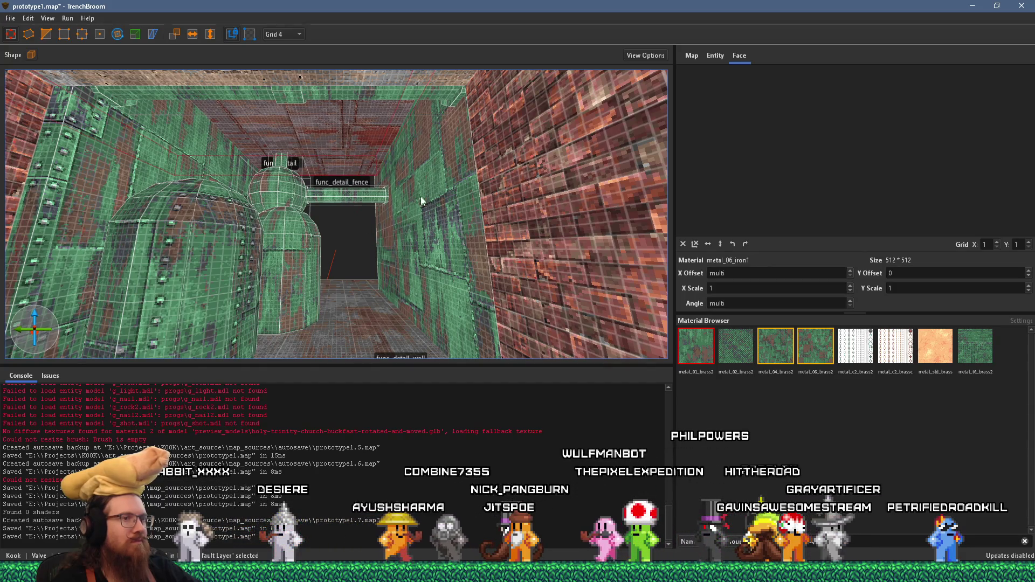
{"action": "left_click", "coordinate": [809, 345]}
{"action": "key", "text": "w"}
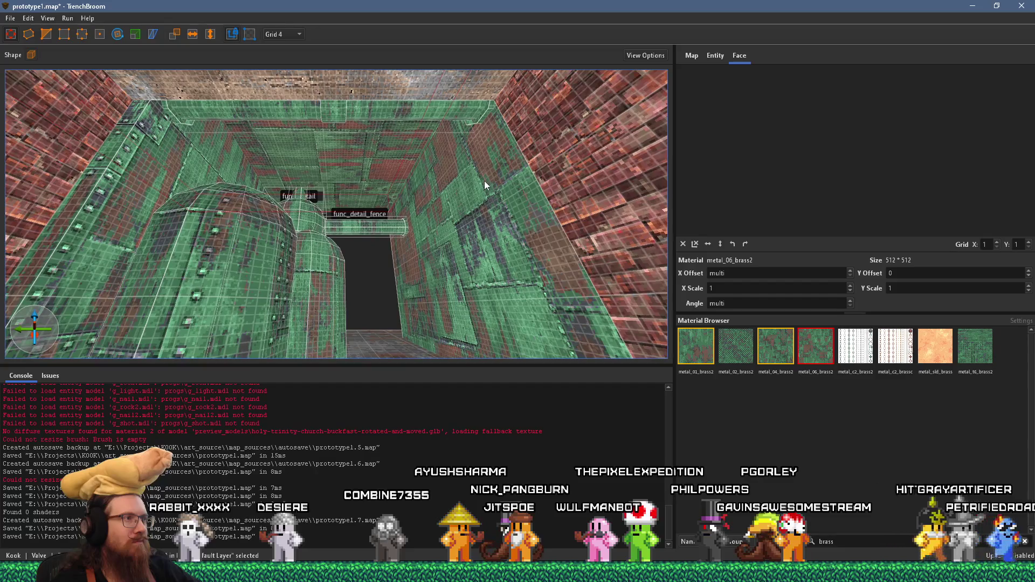
{"action": "key", "text": "w"}
{"action": "left_click", "coordinate": [463, 145], "text": "shift"}
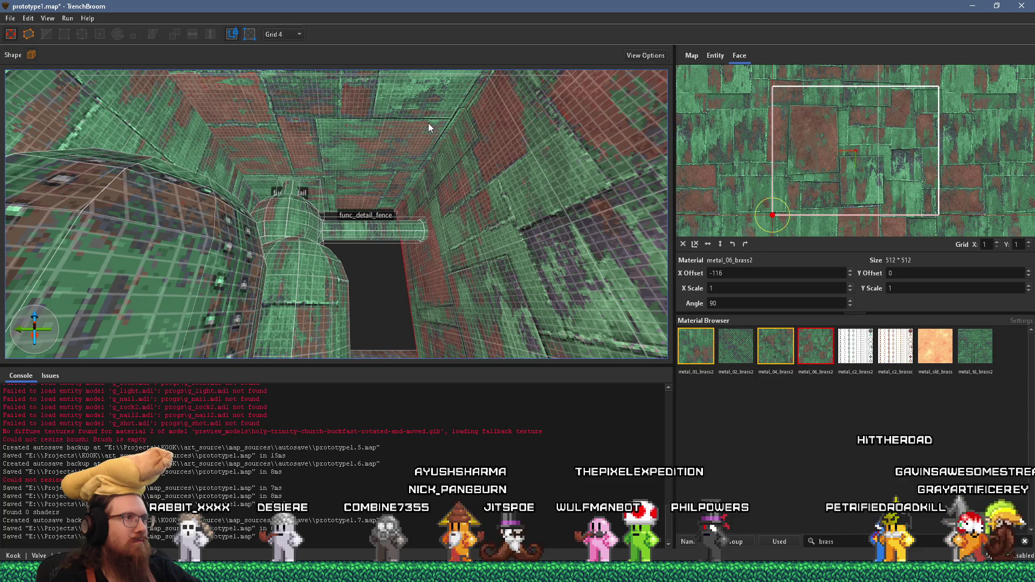
Step: Fly down the corridor toward the tanks, checking pipe faces along the way
{"action": "key", "text": "w"}
{"action": "key", "text": "w"}
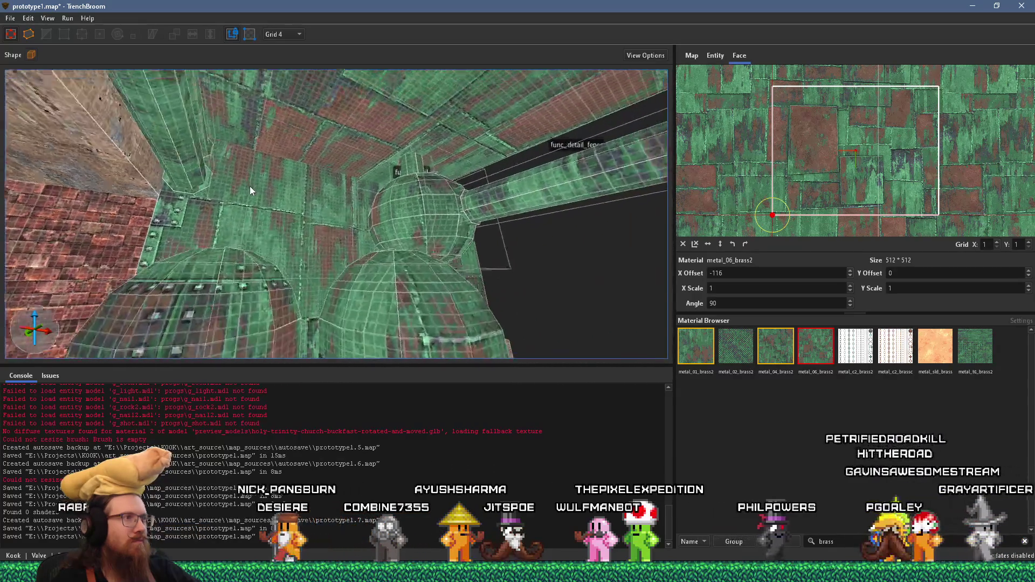
{"action": "left_click", "coordinate": [303, 162], "text": "shift"}
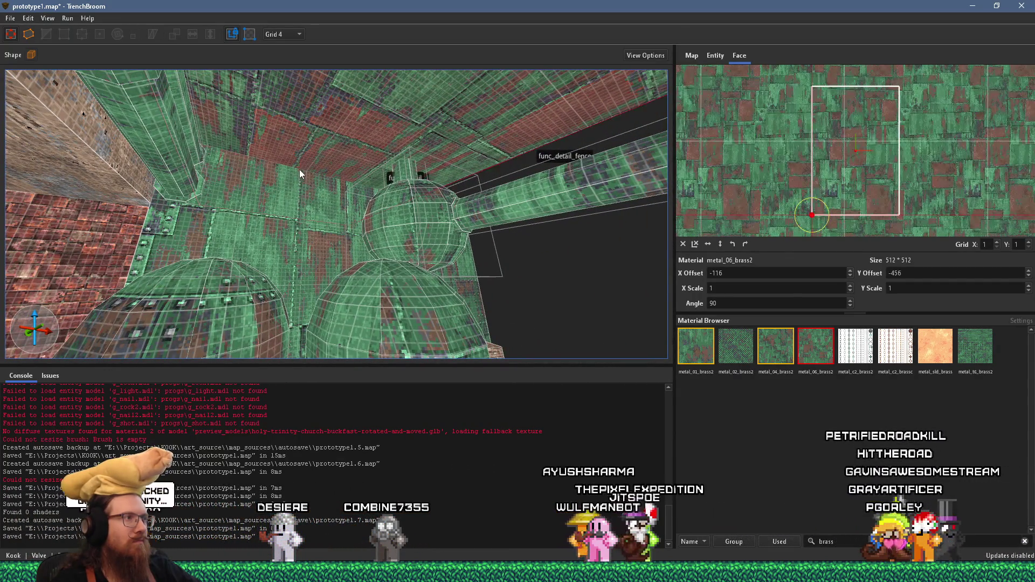
{"action": "key", "text": "w"}
{"action": "key", "text": "w"}
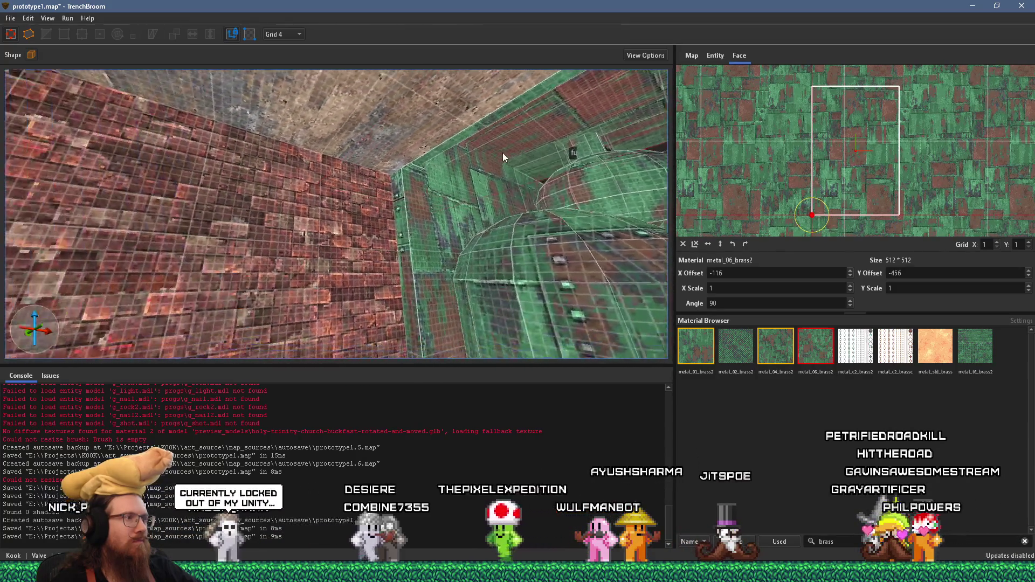
{"action": "left_click", "coordinate": [465, 214], "text": "shift"}
{"action": "key", "text": "w"}
{"action": "key", "text": "s"}
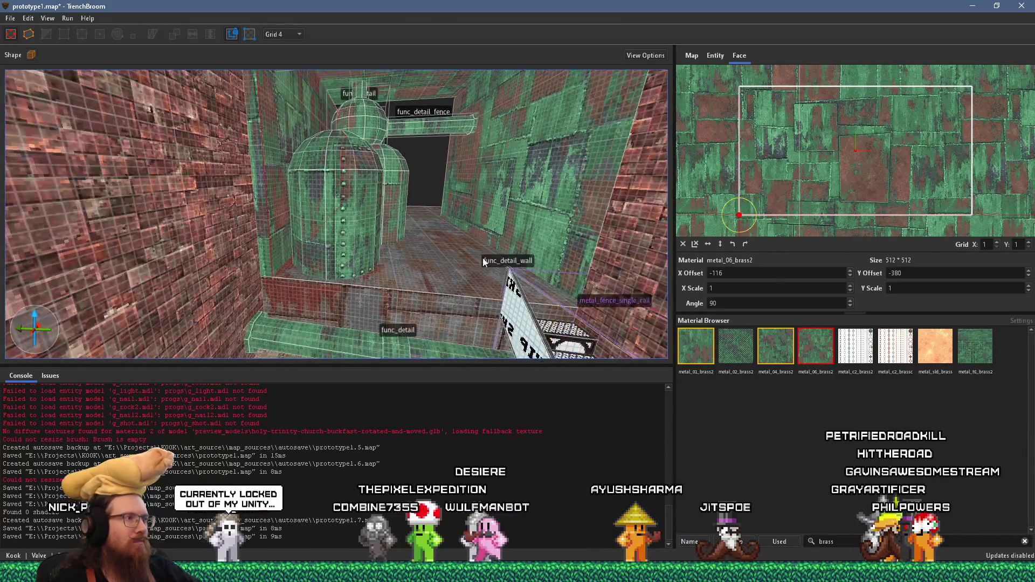
{"action": "key", "text": "Escape"}
{"action": "key", "text": "w"}
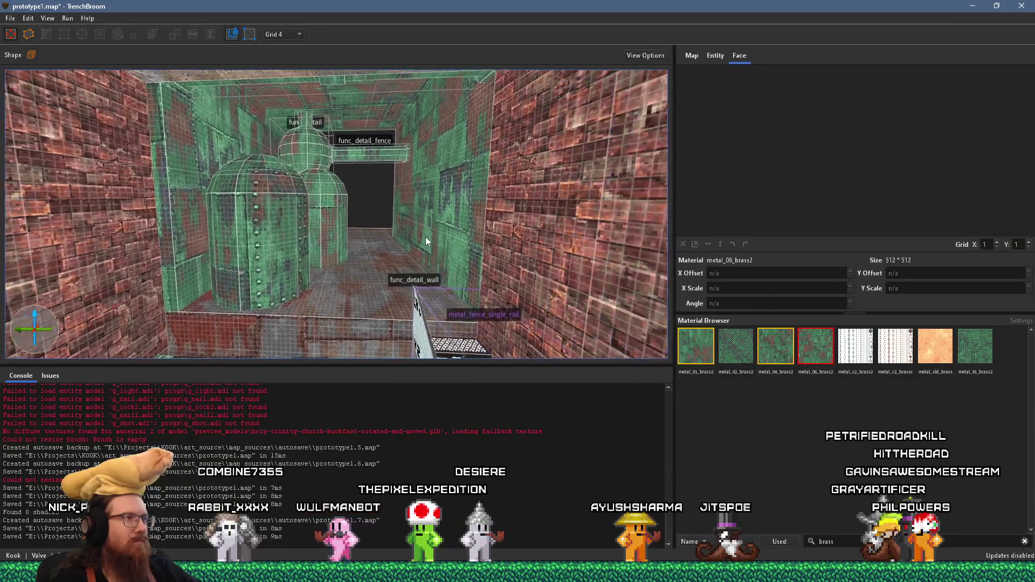
{"action": "key", "text": "w"}
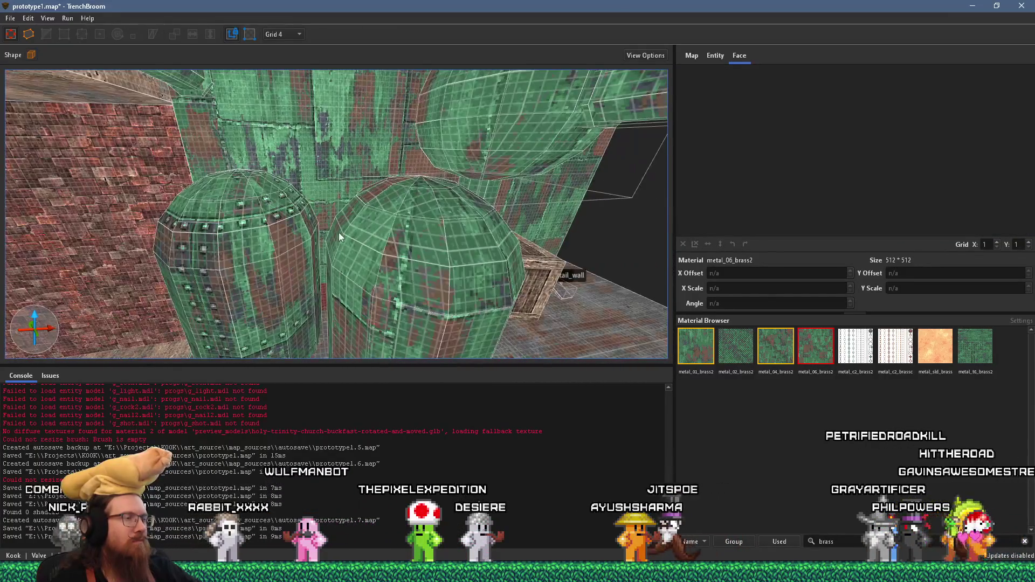
Step: Try metal_06_brass2 and other brass textures on the left tank, settling on metal_04_brass2
{"action": "double_click", "coordinate": [271, 246], "text": "shift"}
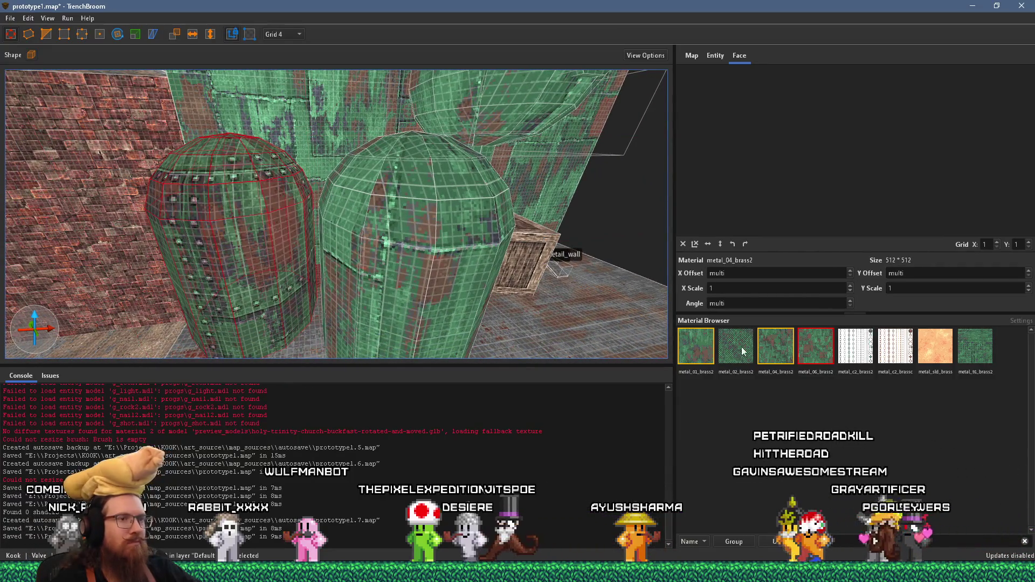
{"action": "left_click", "coordinate": [800, 346]}
{"action": "key", "text": "w"}
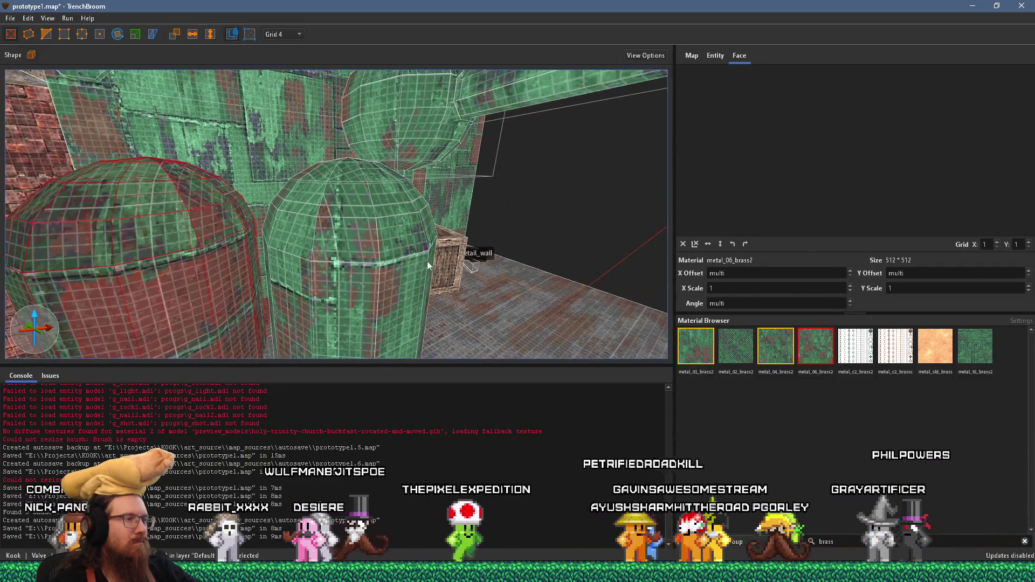
{"action": "key", "text": "s"}
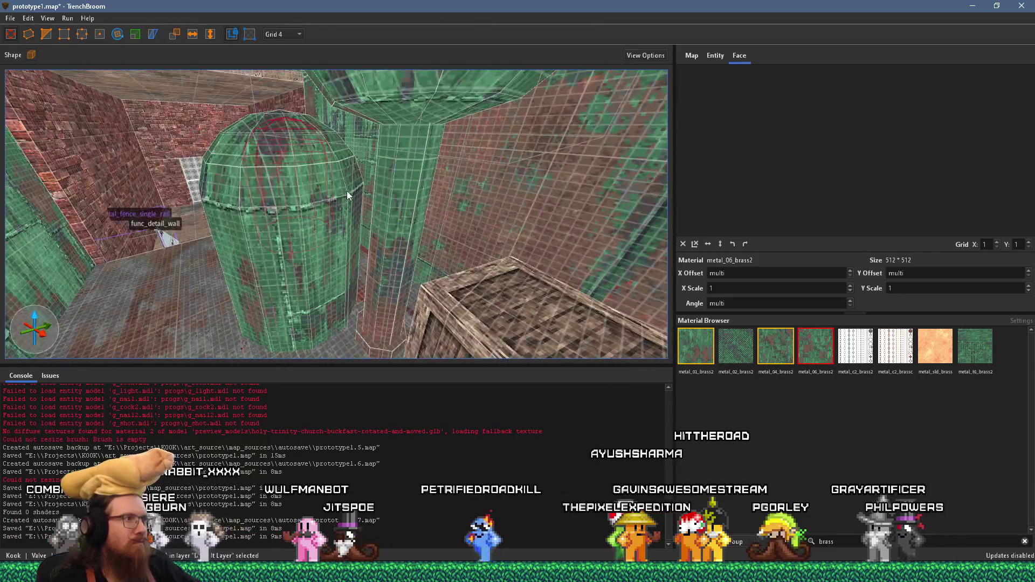
{"action": "key", "text": "ctrl+z"}
{"action": "left_click", "coordinate": [817, 337]}
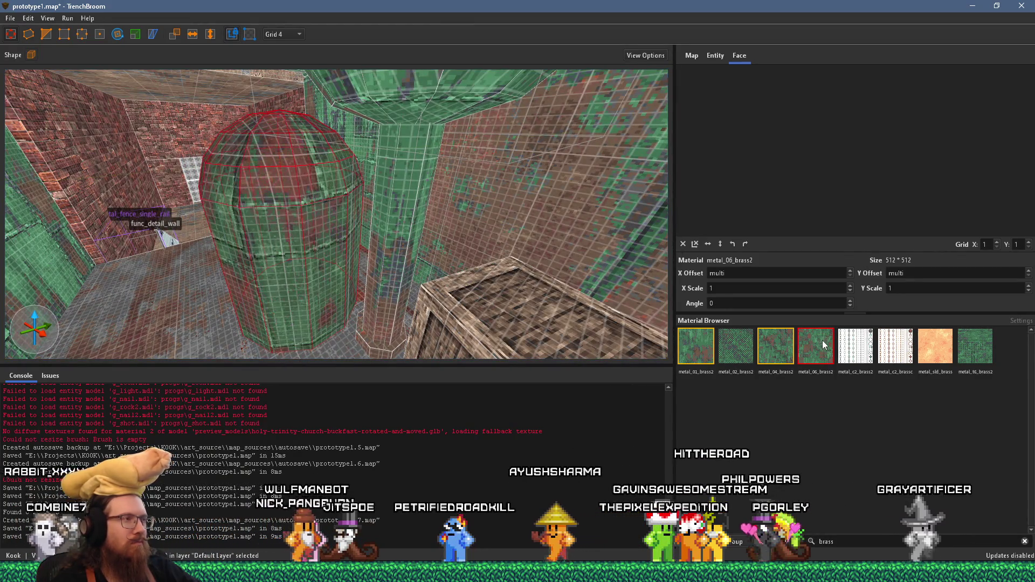
{"action": "left_click", "coordinate": [777, 345]}
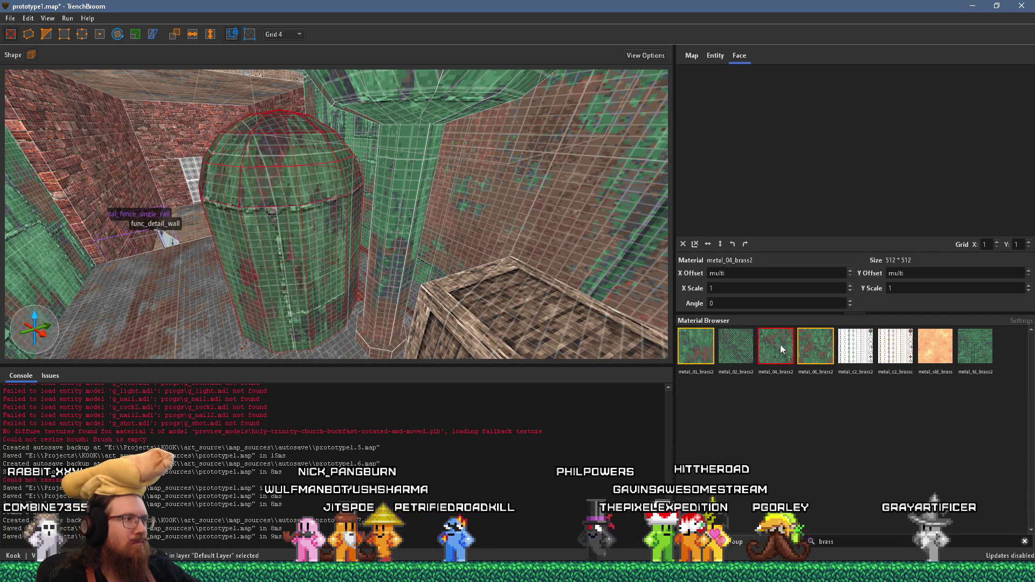
{"action": "left_click", "coordinate": [814, 345]}
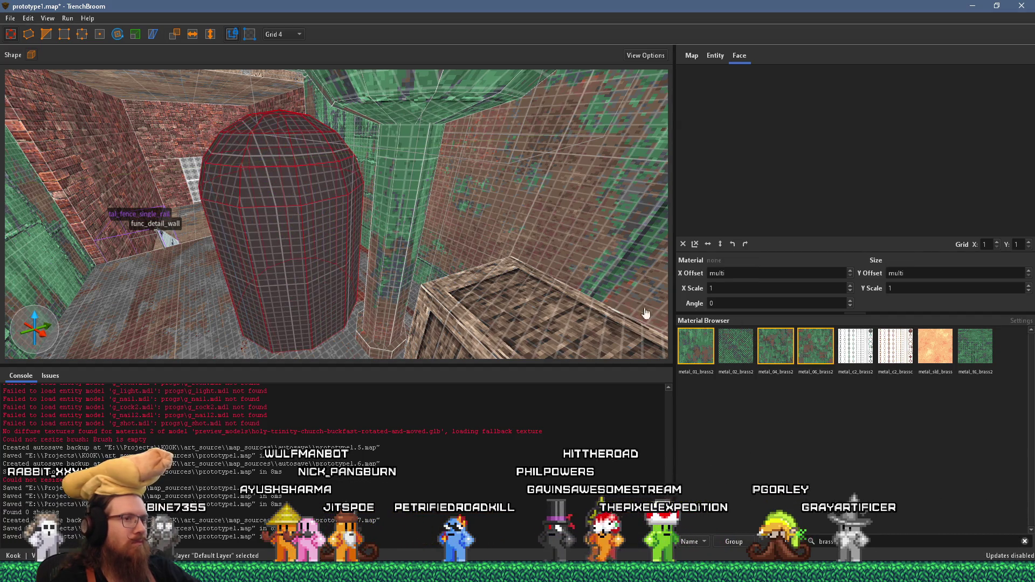
{"action": "left_click", "coordinate": [776, 346]}
{"action": "mouse_move", "coordinate": [494, 214]}
{"action": "left_mouse_down"}
{"action": "mouse_move", "coordinate": [563, 270]}
{"action": "mouse_move", "coordinate": [465, 243]}
{"action": "mouse_move", "coordinate": [639, 230]}
{"action": "mouse_move", "coordinate": [627, 310]}
{"action": "mouse_move", "coordinate": [550, 318]}
{"action": "mouse_move", "coordinate": [475, 280]}
{"action": "mouse_move", "coordinate": [372, 200]}
{"action": "mouse_move", "coordinate": [255, 224]}
{"action": "mouse_move", "coordinate": [371, 235]}
{"action": "mouse_move", "coordinate": [351, 240]}
{"action": "mouse_move", "coordinate": [355, 266]}
{"action": "mouse_move", "coordinate": [309, 245]}
{"action": "mouse_move", "coordinate": [247, 282]}
{"action": "mouse_move", "coordinate": [259, 307]}
{"action": "mouse_move", "coordinate": [302, 329]}
{"action": "mouse_move", "coordinate": [432, 349]}
{"action": "mouse_move", "coordinate": [349, 347]}
{"action": "mouse_move", "coordinate": [396, 282]}
{"action": "mouse_move", "coordinate": [273, 268]}
{"action": "mouse_move", "coordinate": [435, 249]}
{"action": "mouse_move", "coordinate": [289, 283]}
{"action": "mouse_move", "coordinate": [278, 251]}
{"action": "mouse_move", "coordinate": [263, 244]}
{"action": "mouse_move", "coordinate": [337, 210]}
{"action": "mouse_move", "coordinate": [397, 227]}
{"action": "mouse_move", "coordinate": [402, 255]}
{"action": "mouse_move", "coordinate": [365, 192]}
{"action": "mouse_move", "coordinate": [312, 216]}
{"action": "mouse_move", "coordinate": [333, 227]}
{"action": "mouse_move", "coordinate": [319, 215]}
{"action": "left_mouse_up"}
{"action": "key", "text": "Escape"}
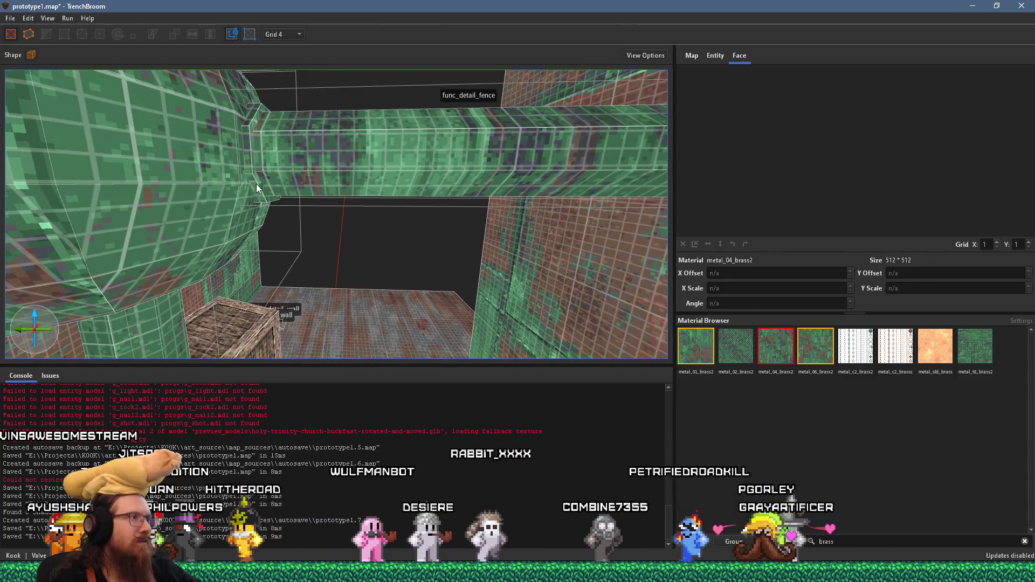
Step: Inspect the func_detail_fence pipe, then save prototype1.map
{"action": "left_click", "coordinate": [258, 183]}
{"action": "mouse_move", "coordinate": [270, 186]}
{"action": "left_mouse_down"}
{"action": "mouse_move", "coordinate": [252, 182]}
{"action": "mouse_move", "coordinate": [337, 210]}
{"action": "mouse_move", "coordinate": [269, 221]}
{"action": "mouse_move", "coordinate": [330, 240]}
{"action": "mouse_move", "coordinate": [373, 276]}
{"action": "left_mouse_up"}
{"action": "left_click", "coordinate": [289, 222]}
{"action": "scroll", "coordinate": [365, 241], "scroll_direction": "up", "scroll_amount": 5}
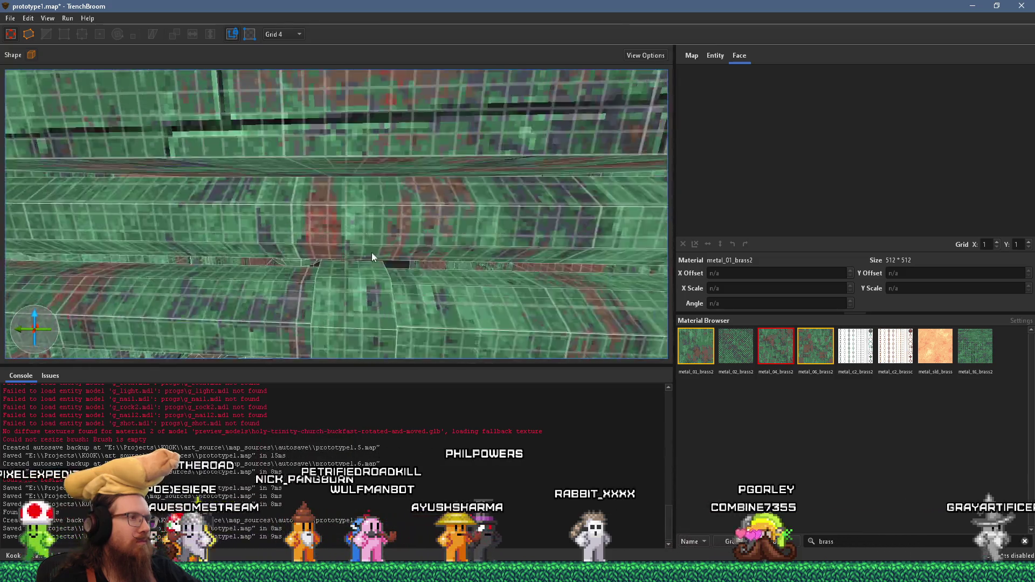
{"action": "scroll", "coordinate": [372, 256], "scroll_direction": "down", "scroll_amount": 6}
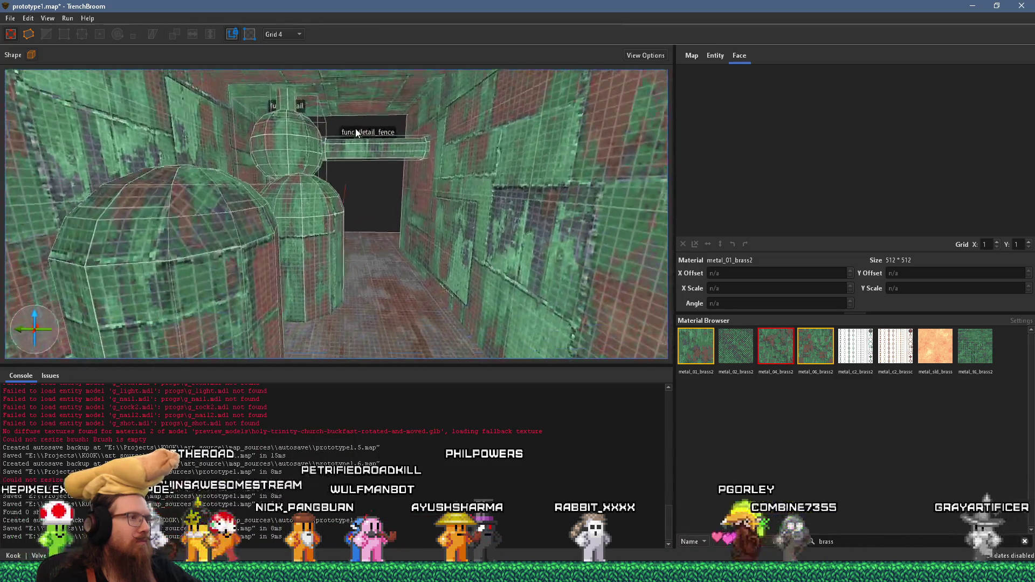
{"action": "left_click", "coordinate": [8, 19]}
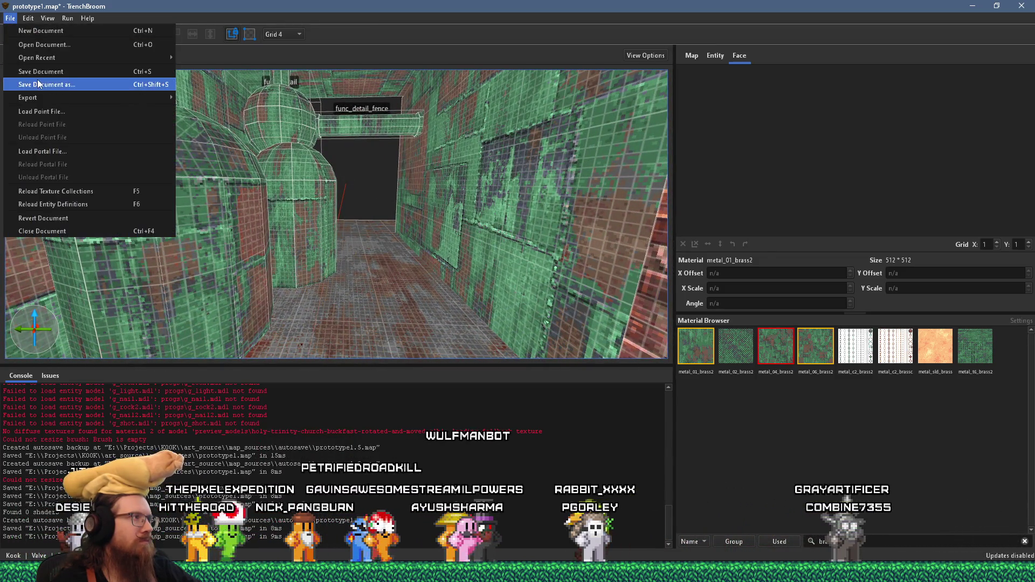
{"action": "left_click", "coordinate": [32, 82]}
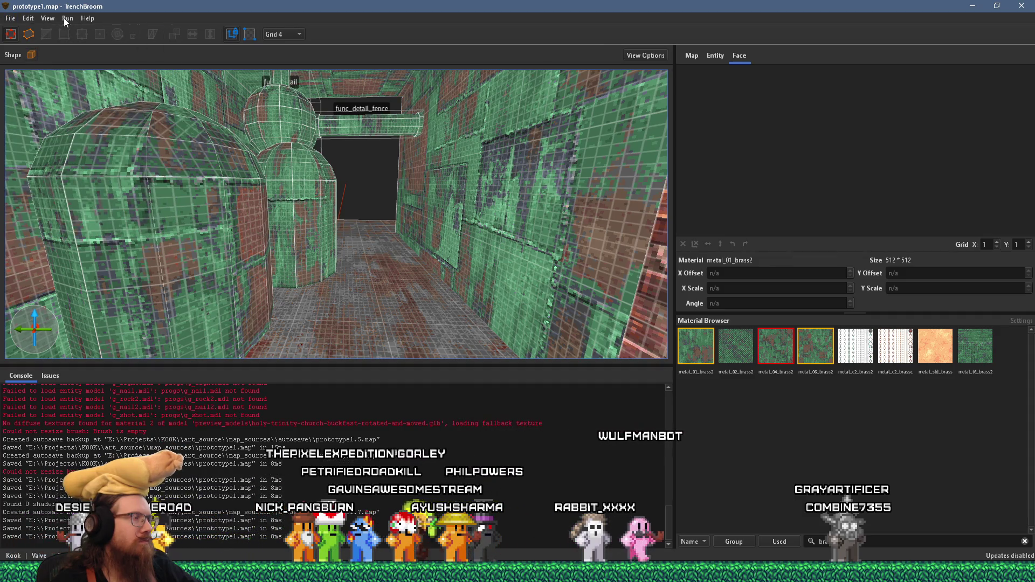
Step: Recompile the map with the qbsp profile and switch to Godot
{"action": "left_click_drag", "start_coordinate": [375, 215], "coordinate": [315, 230]}
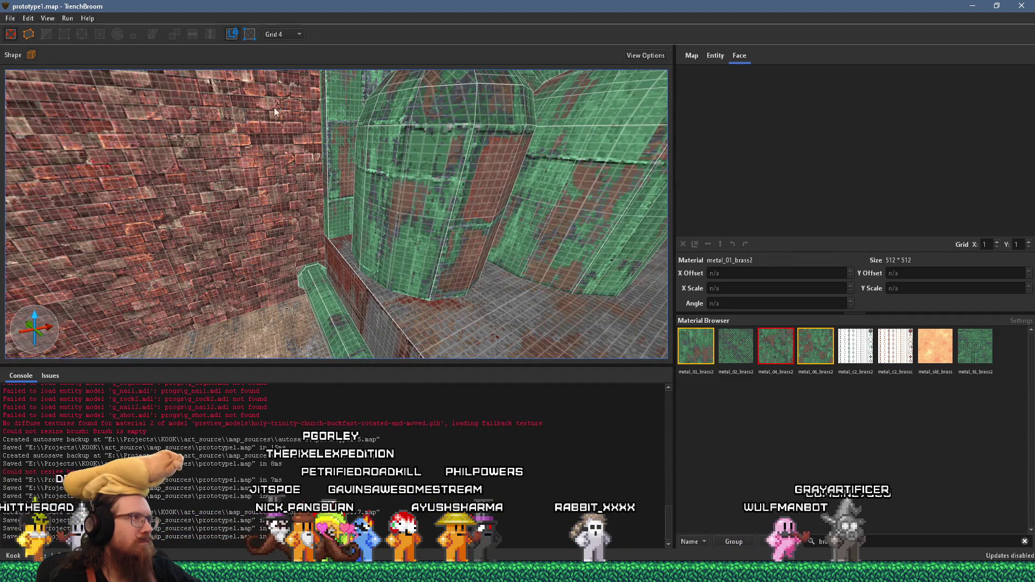
{"action": "left_click", "coordinate": [68, 18]}
{"action": "left_click", "coordinate": [89, 29]}
{"action": "left_click", "coordinate": [651, 430]}
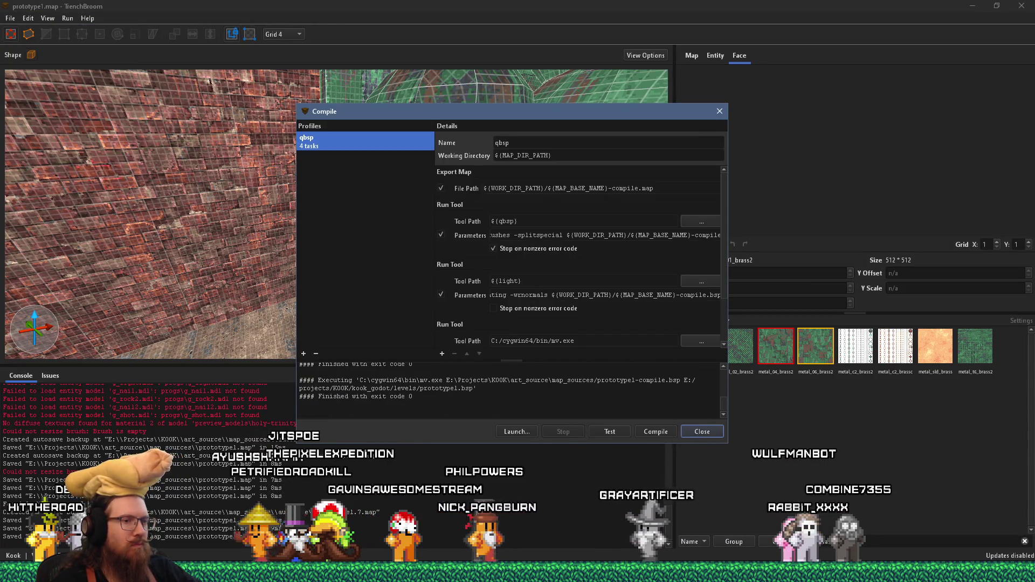
{"action": "key", "text": "alt+Tab"}
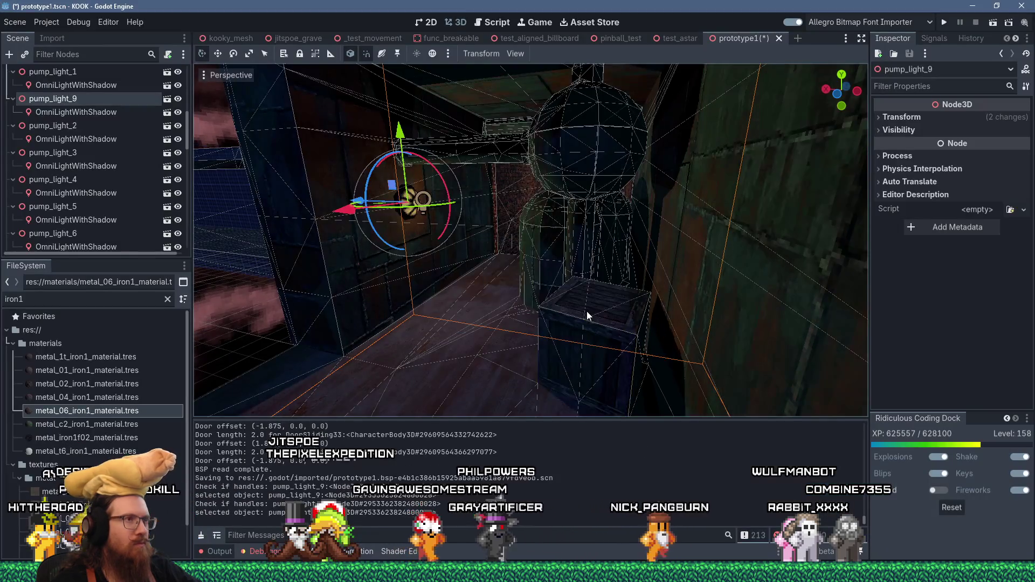
Step: Fly around the green tank, crate and pump light, then run the project
{"action": "scroll", "coordinate": [489, 299], "scroll_direction": "down", "scroll_amount": 5}
{"action": "key", "text": "w"}
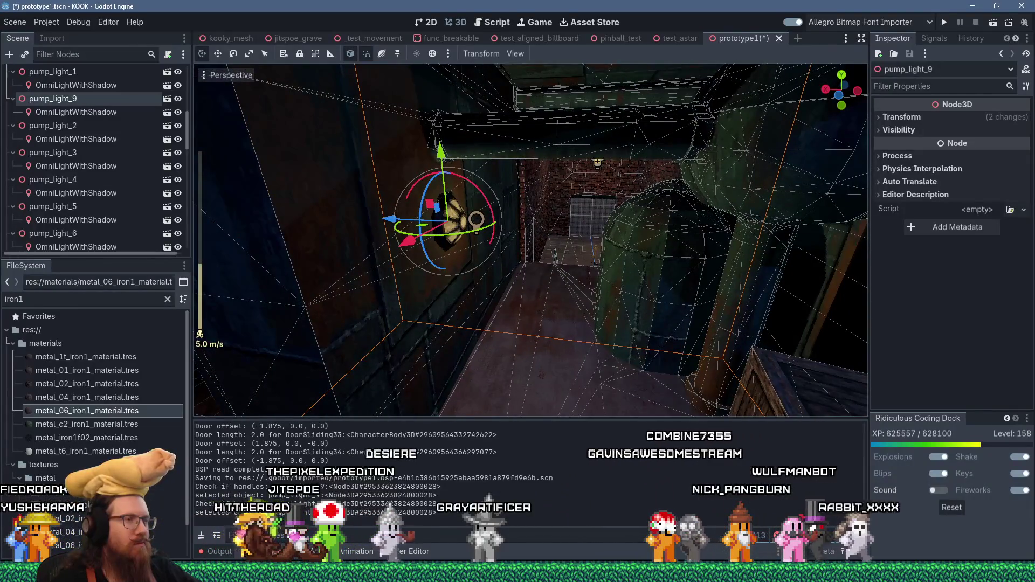
{"action": "key", "text": "w"}
{"action": "key", "text": "s"}
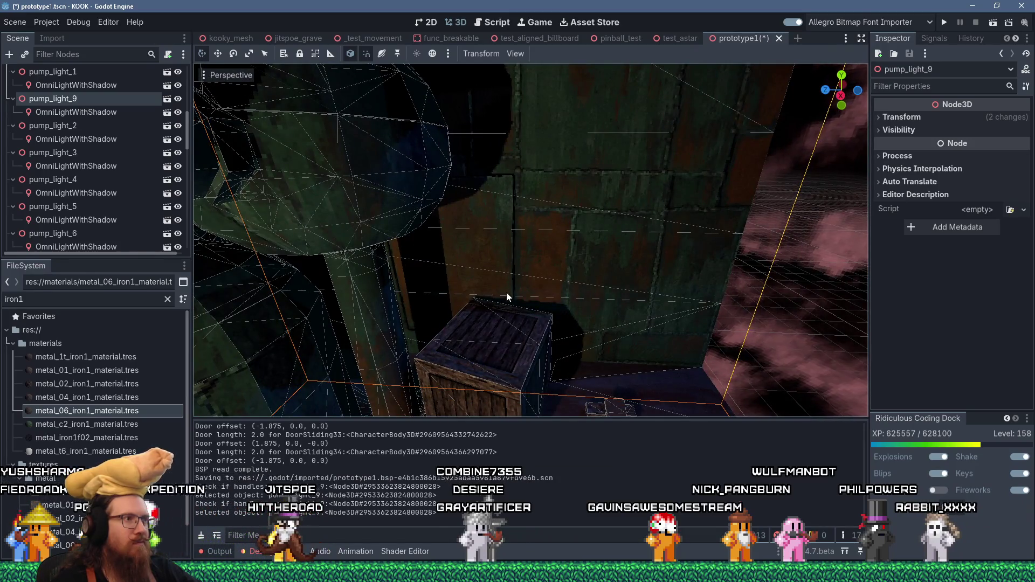
{"action": "key", "text": "s"}
{"action": "scroll", "coordinate": [489, 243], "scroll_direction": "up", "scroll_amount": 2}
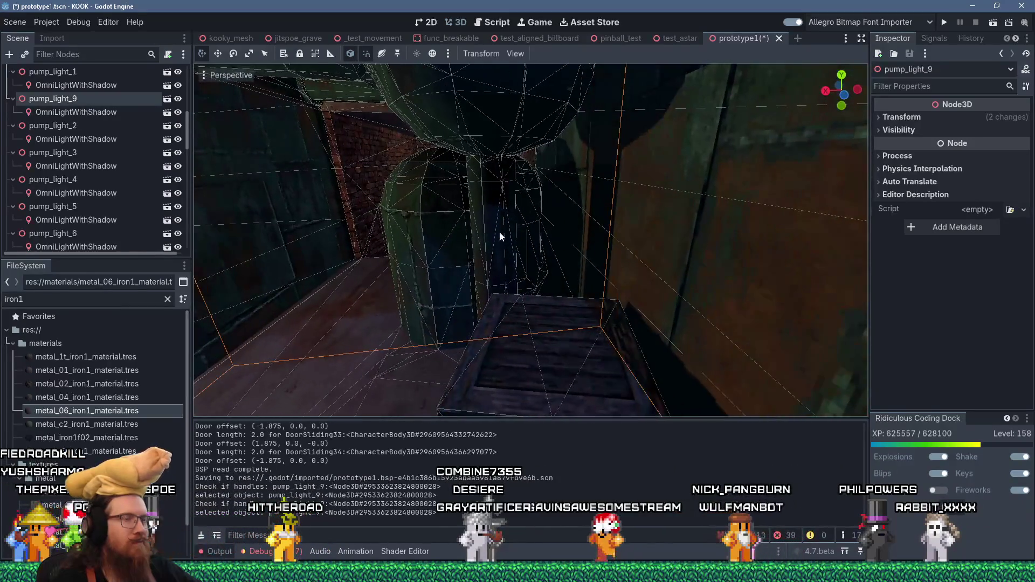
{"action": "mouse_move", "coordinate": [651, 182]}
{"action": "left_mouse_down"}
{"action": "mouse_move", "coordinate": [597, 207]}
{"action": "mouse_move", "coordinate": [691, 171]}
{"action": "mouse_move", "coordinate": [653, 159]}
{"action": "mouse_move", "coordinate": [572, 240]}
{"action": "left_mouse_up"}
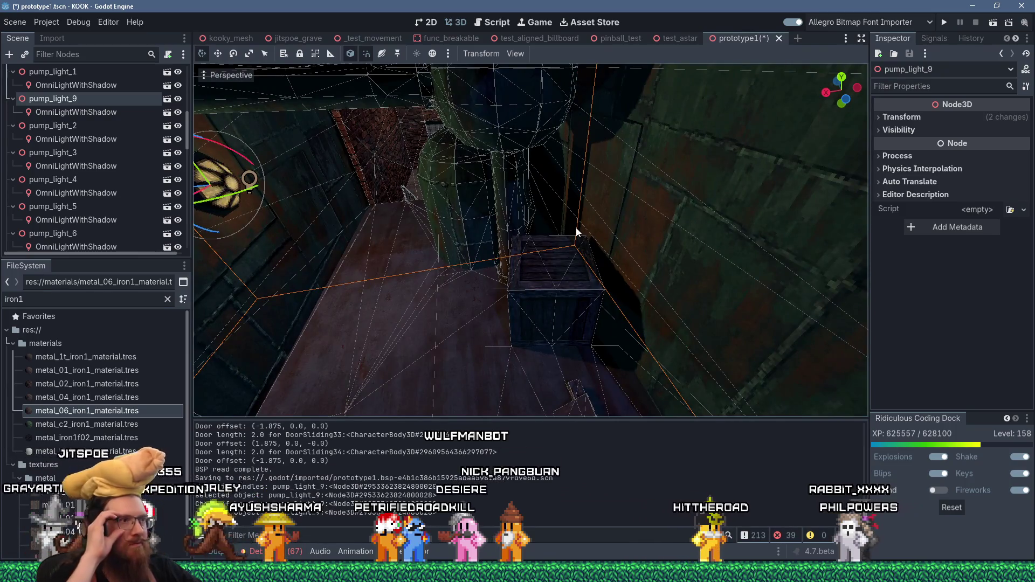
{"action": "mouse_move", "coordinate": [577, 232]}
{"action": "left_mouse_down"}
{"action": "mouse_move", "coordinate": [501, 237]}
{"action": "mouse_move", "coordinate": [527, 245]}
{"action": "left_mouse_up"}
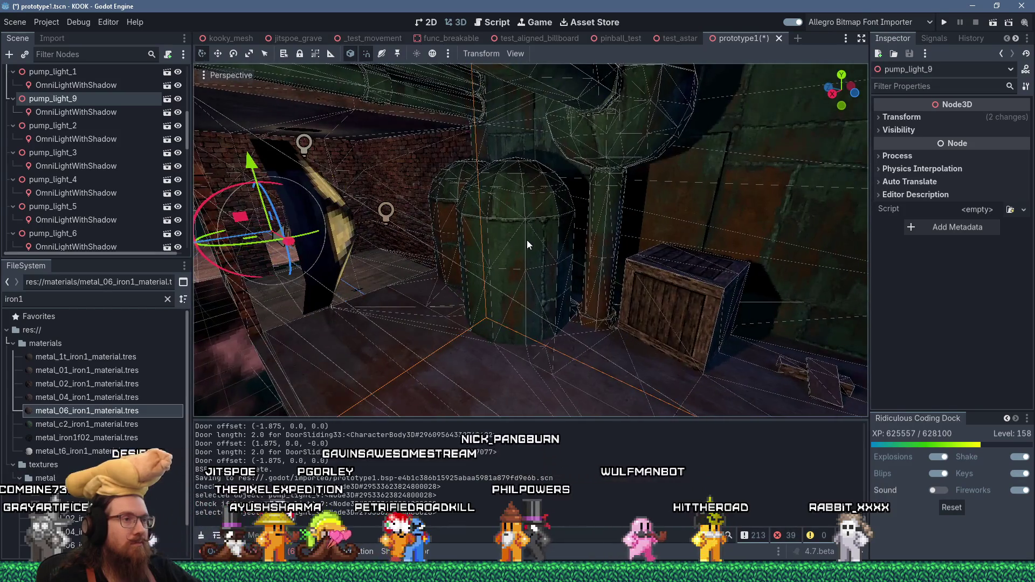
{"action": "scroll", "coordinate": [539, 237], "scroll_direction": "down", "scroll_amount": 5}
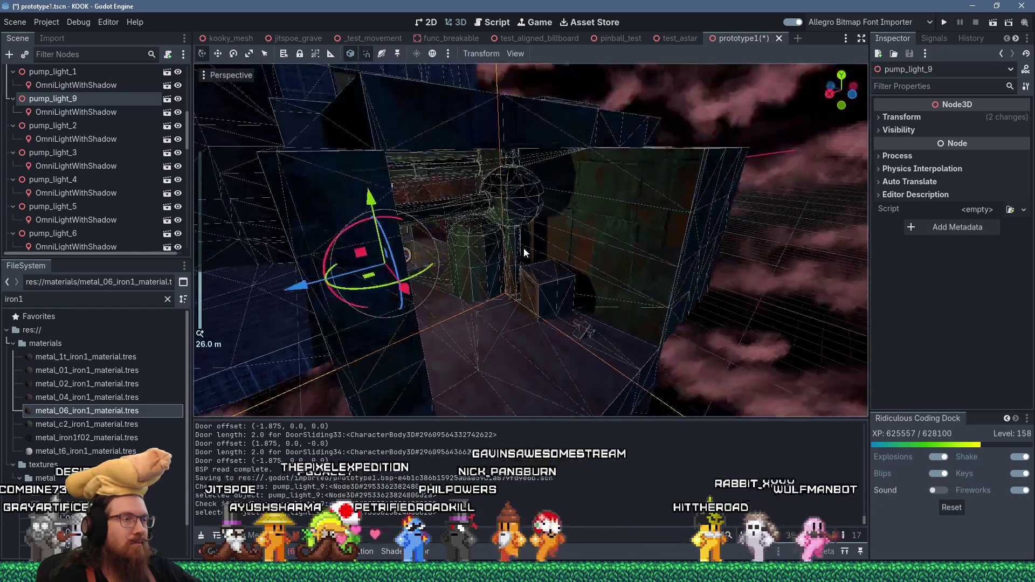
{"action": "left_click", "coordinate": [943, 23]}
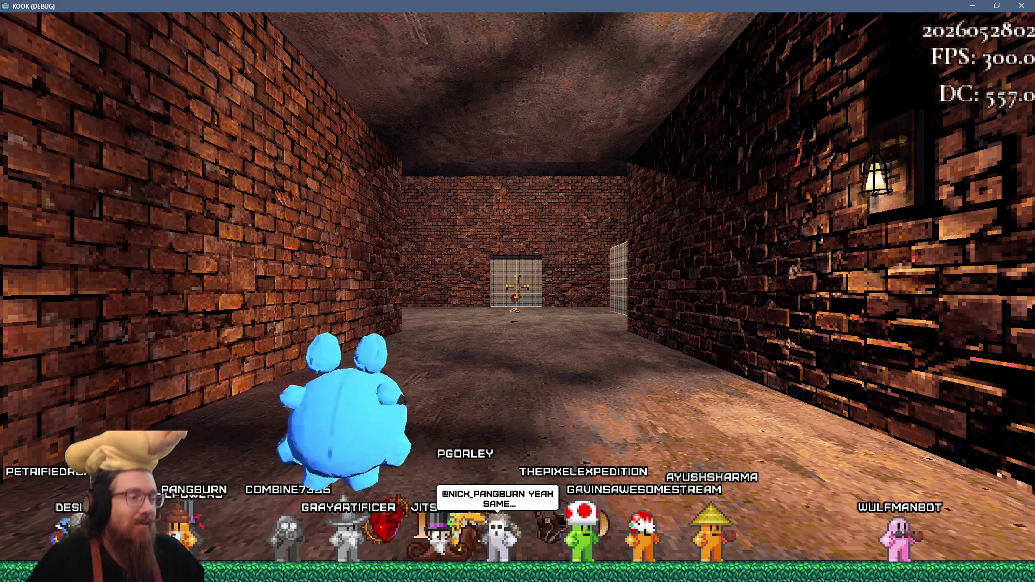
Step: Walk to the gated door and turn noclip off through the console
{"action": "key", "text": "w"}
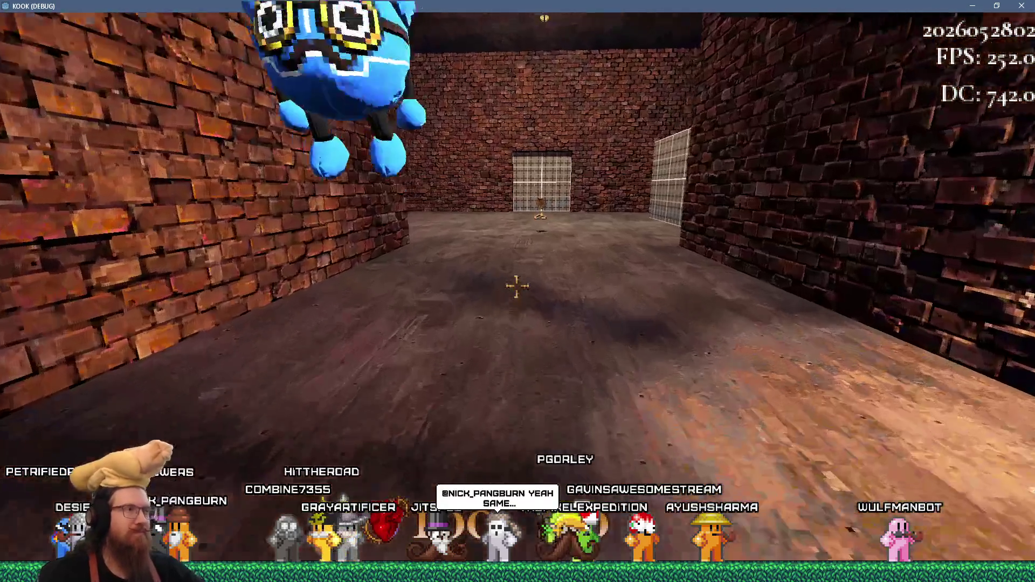
{"action": "key", "text": "w"}
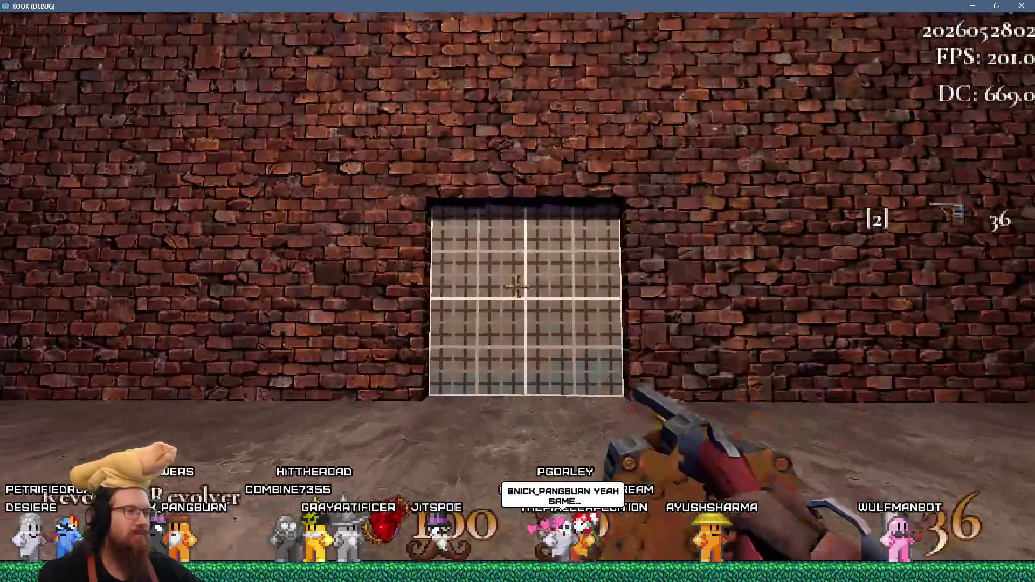
{"action": "key", "text": "grave"}
{"action": "key", "text": "Return"}
{"action": "key", "text": "grave"}
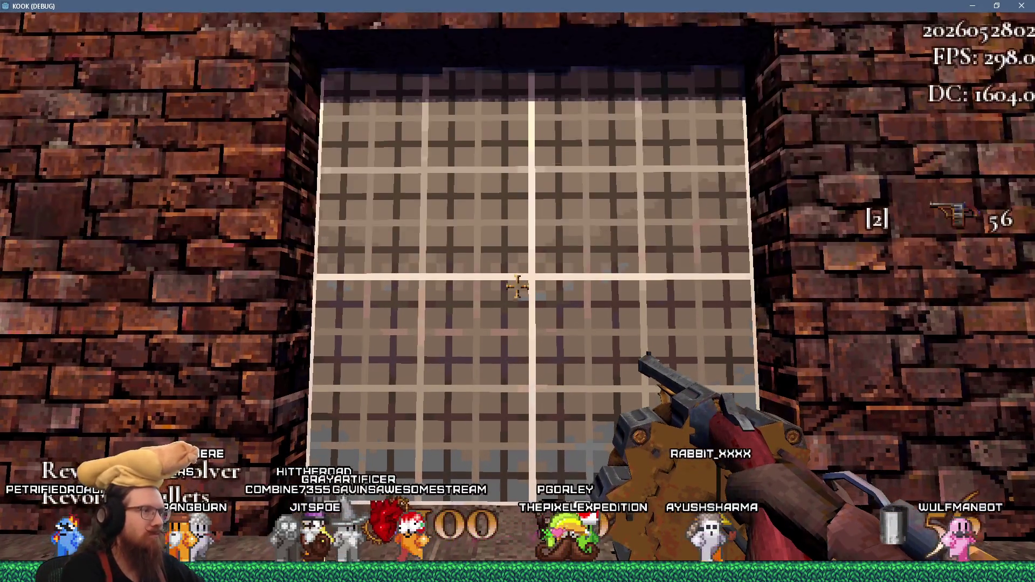
{"action": "key", "text": "w"}
{"action": "key", "text": "w"}
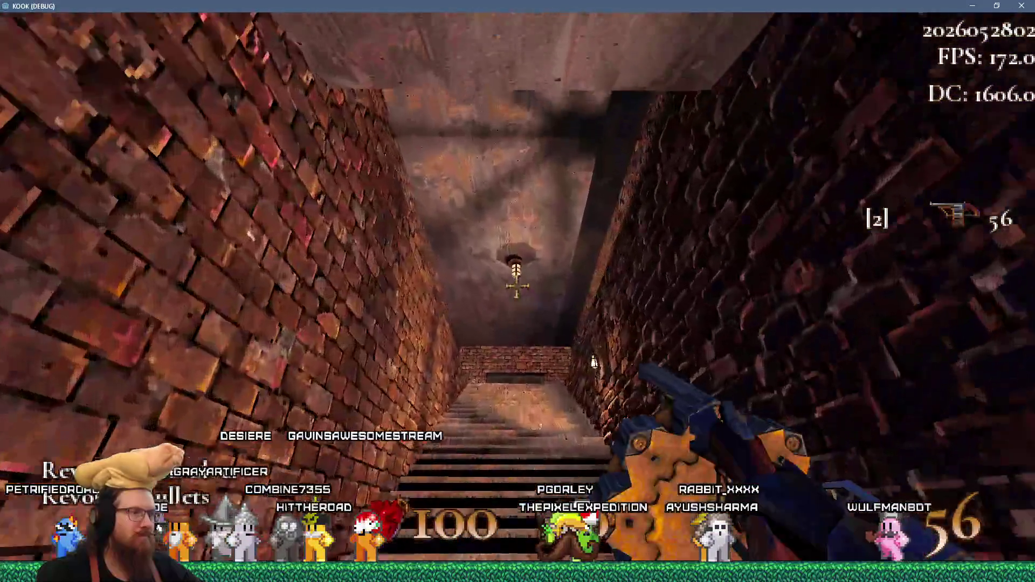
{"action": "type", "text": "w"}
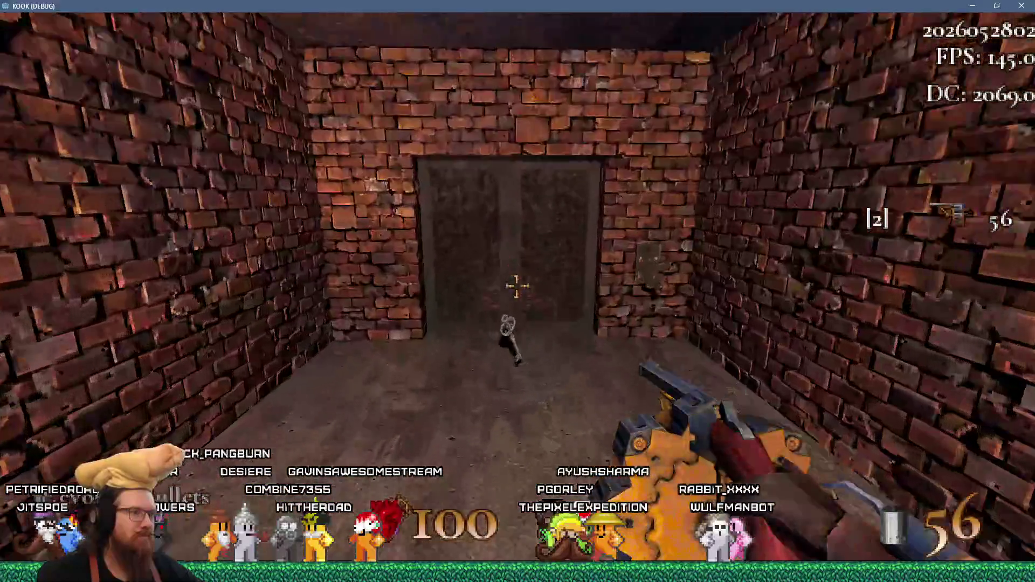
{"action": "type", "text": "oclip"}
{"action": "key", "text": "Return"}
{"action": "key", "text": "grave"}
{"action": "key", "text": "w"}
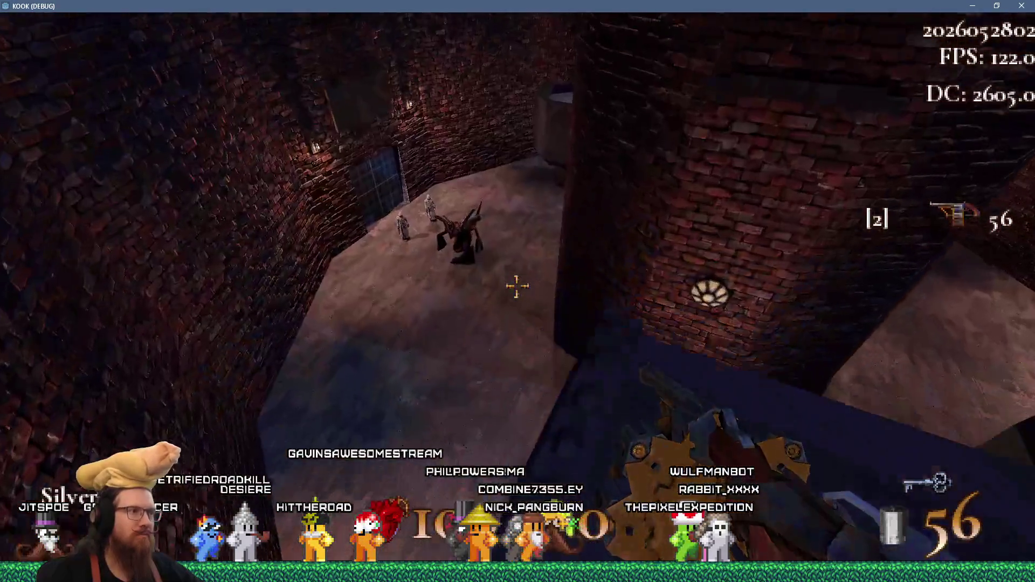
Step: Shoot the courtyard enemy dead and try to open the barred gate
{"action": "left_click", "coordinate": [517, 287]}
{"action": "left_click", "coordinate": [517, 288]}
{"action": "left_click", "coordinate": [518, 287]}
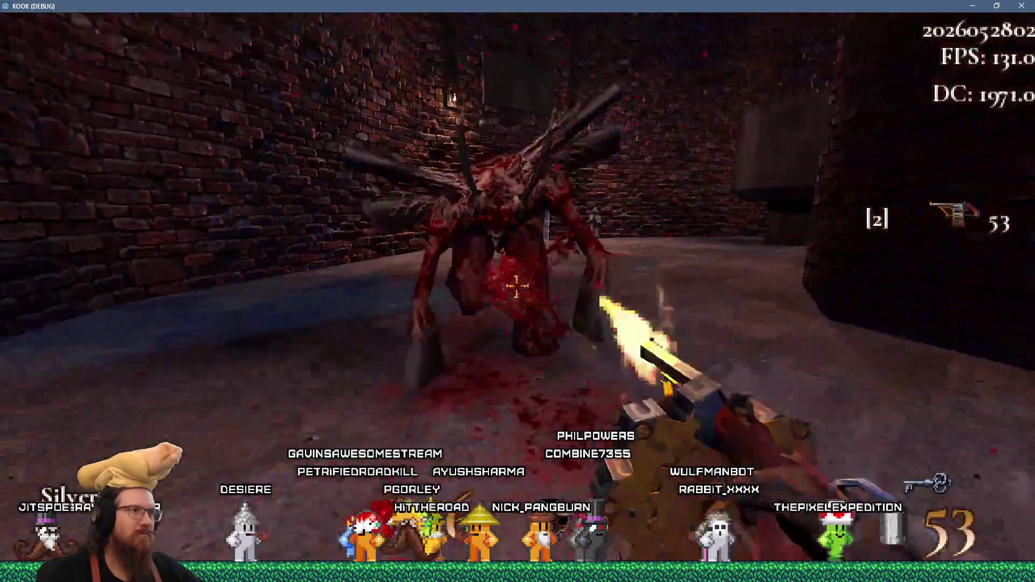
{"action": "left_click", "coordinate": [518, 287]}
{"action": "left_click", "coordinate": [518, 287]}
{"action": "left_click", "coordinate": [517, 286]}
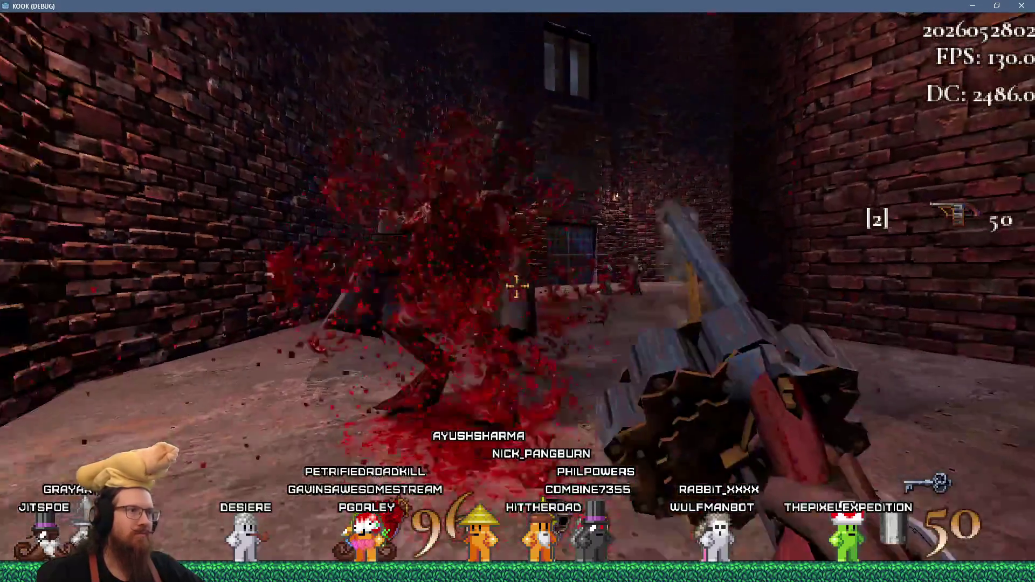
{"action": "left_click", "coordinate": [517, 287]}
{"action": "left_click", "coordinate": [518, 287]}
{"action": "left_click", "coordinate": [518, 288]}
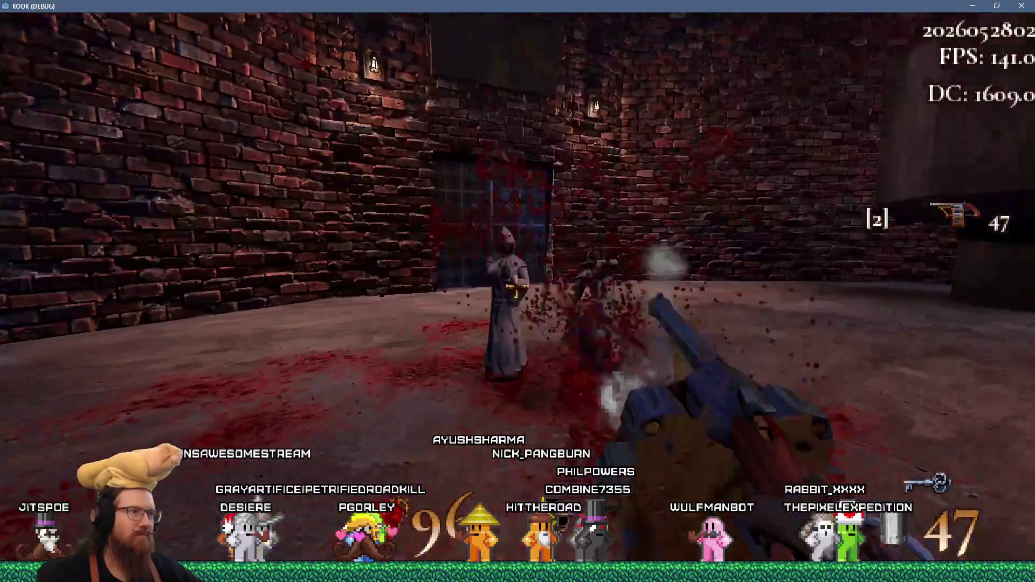
{"action": "key", "text": "period"}
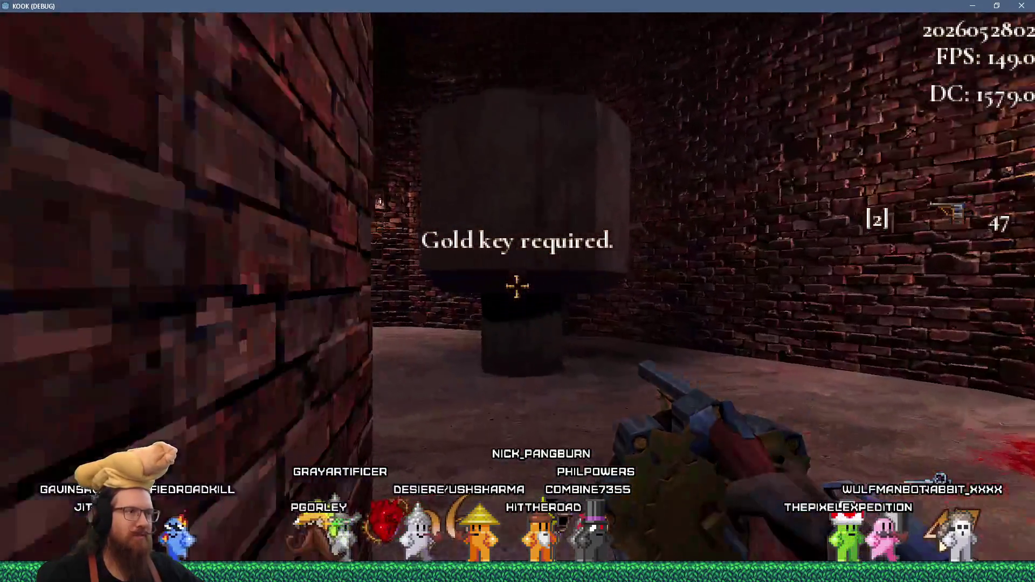
{"action": "key", "text": "w"}
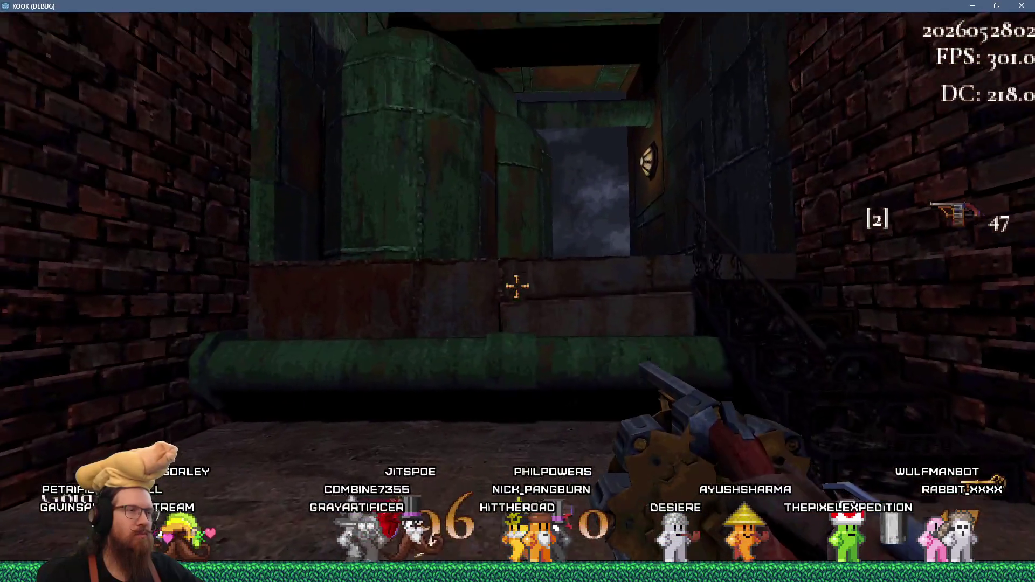
Step: Climb the stairs and roam the tank room past the crate, riveted wall and window
{"action": "key", "text": "w"}
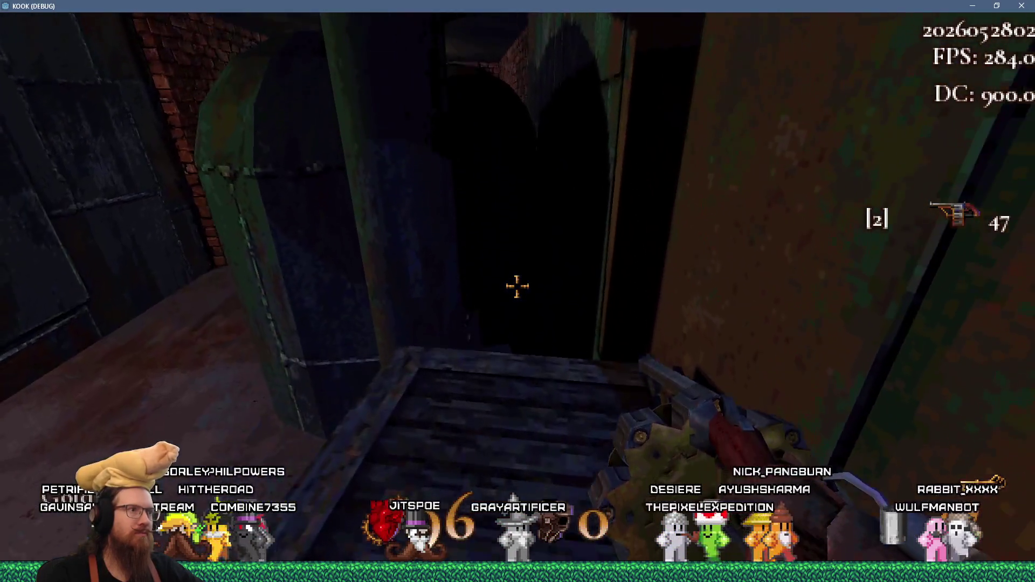
{"action": "key", "text": "w"}
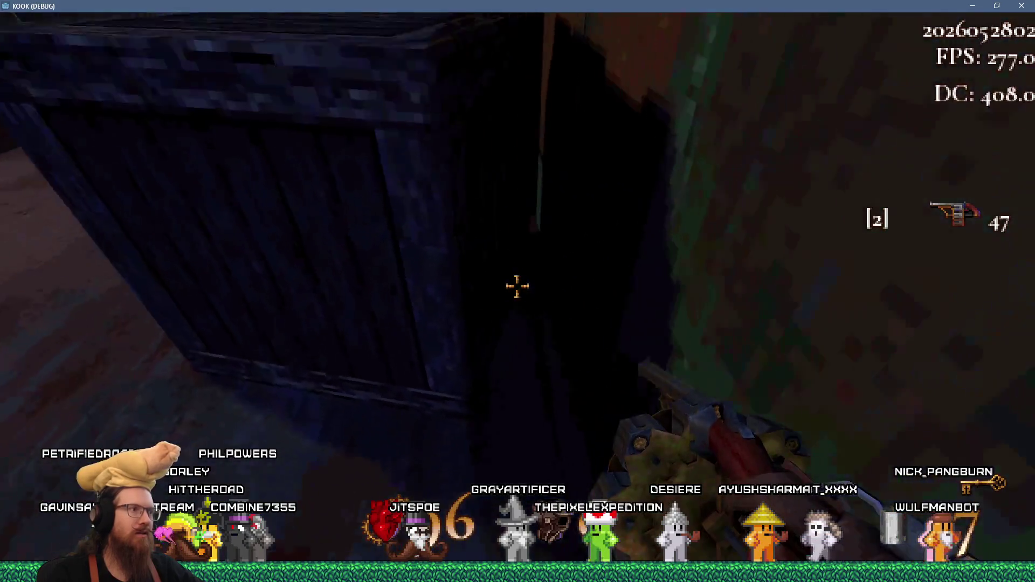
{"action": "key", "text": "w"}
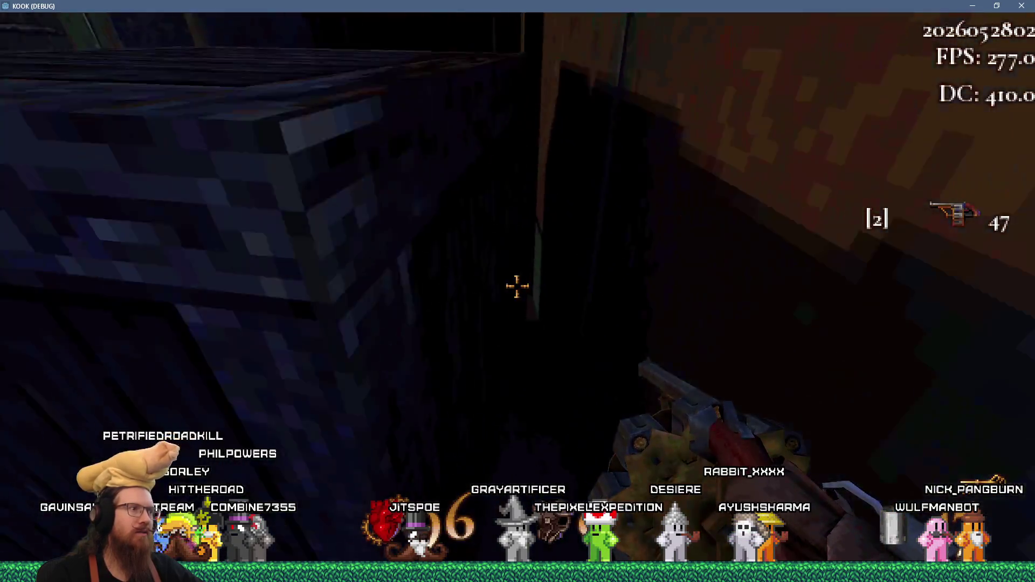
{"action": "key", "text": "w"}
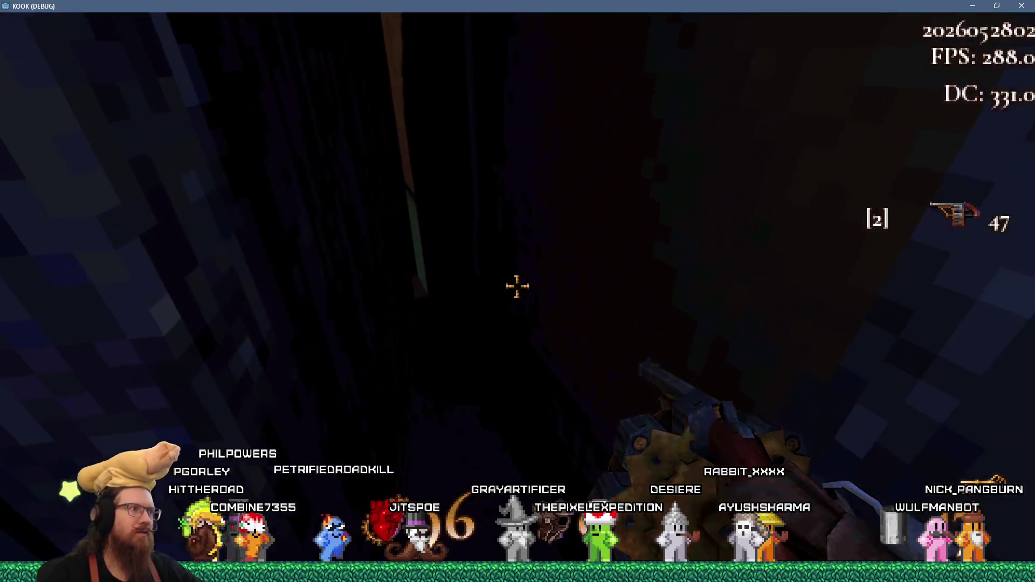
{"action": "key", "text": "w"}
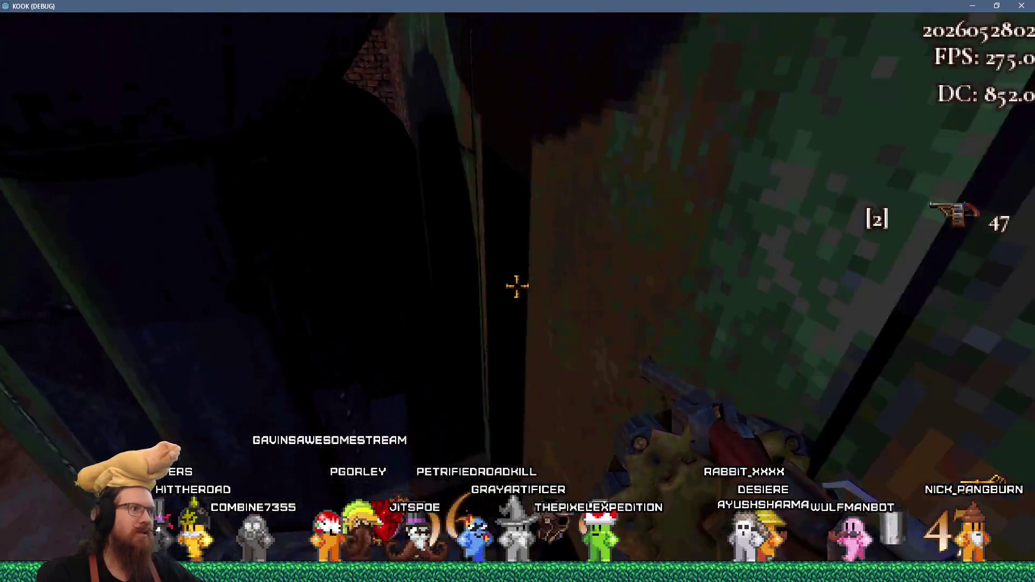
{"action": "key", "text": "w"}
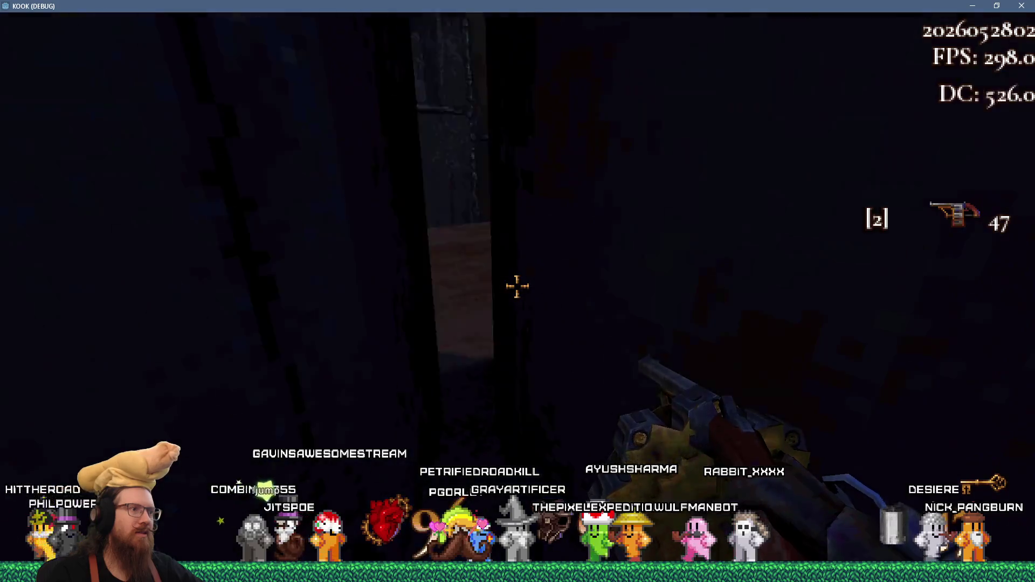
{"action": "key", "text": "w"}
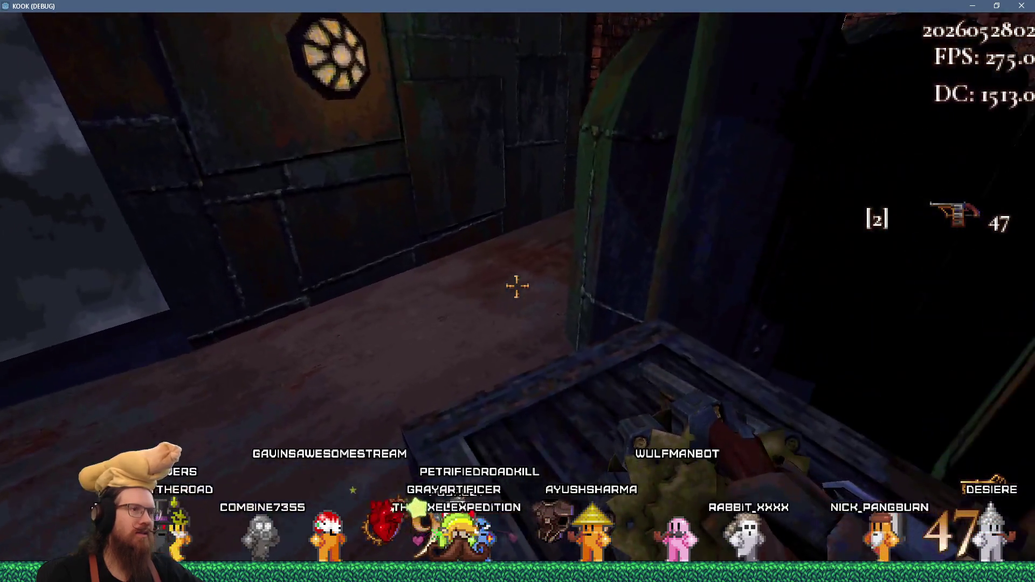
{"action": "key", "text": "w"}
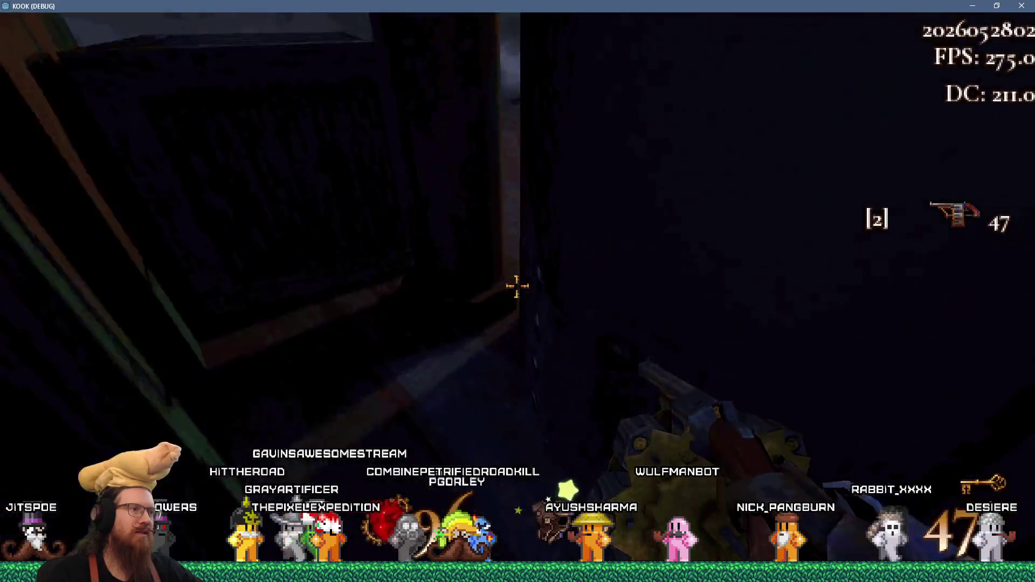
Step: Climb over the ledge and probe the green walls and crate corner
{"action": "key", "text": "w"}
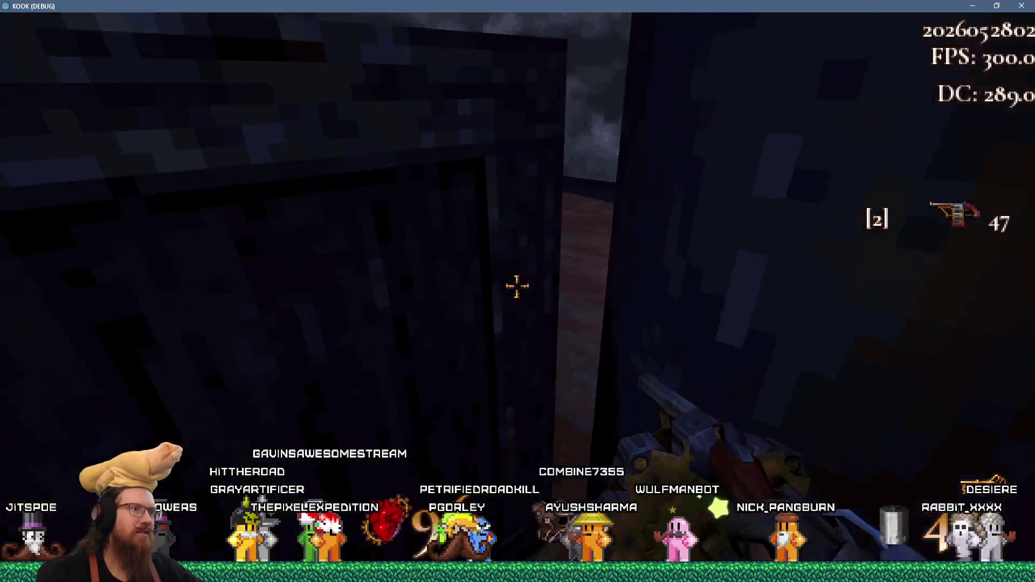
{"action": "key", "text": "w"}
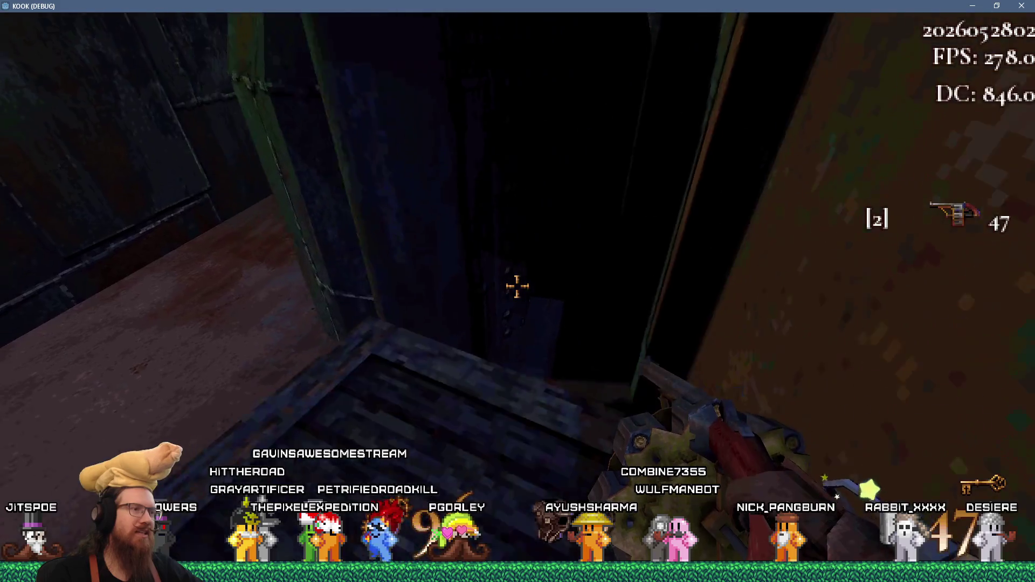
{"action": "key", "text": "s"}
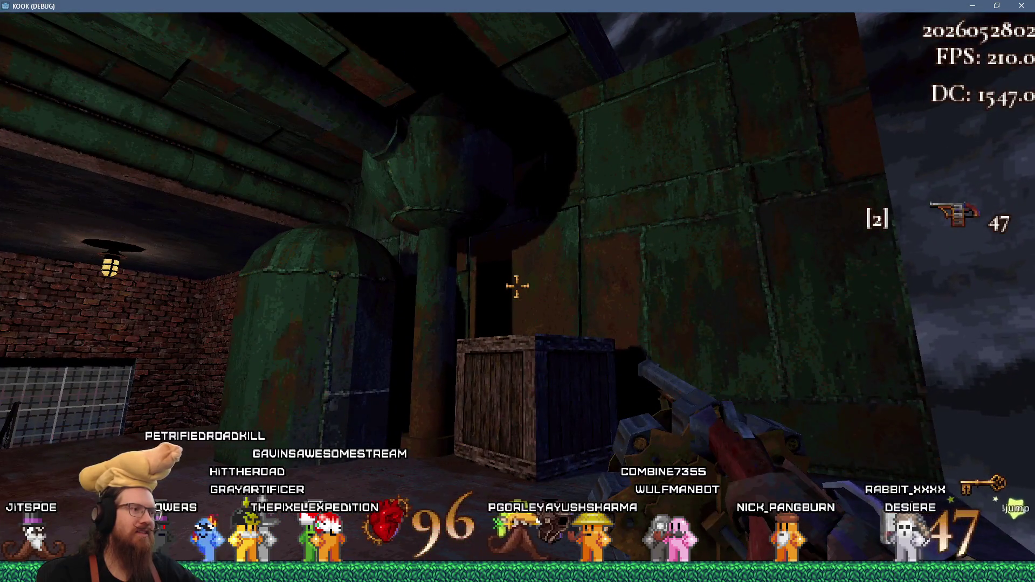
{"action": "key", "text": "w"}
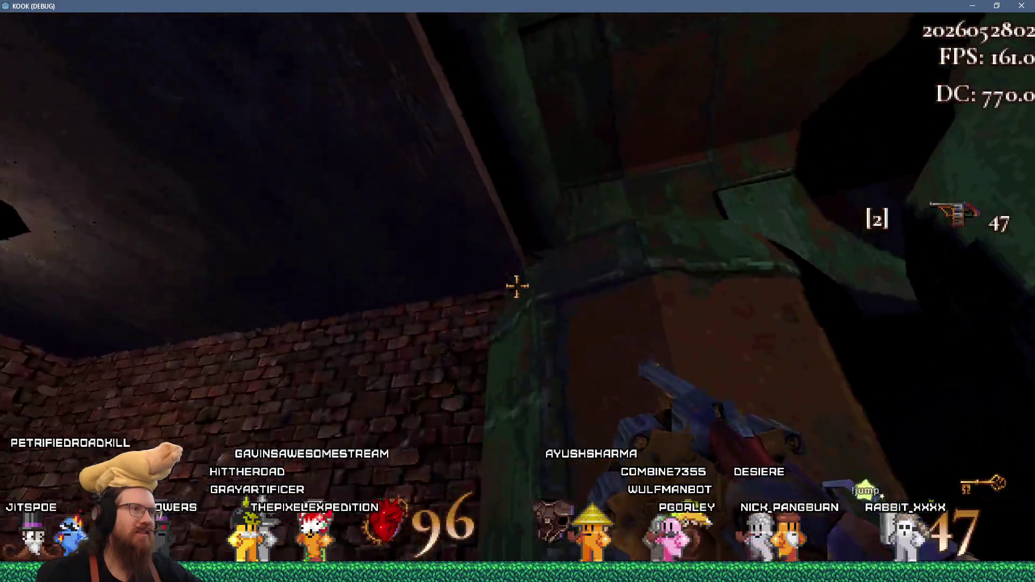
{"action": "key", "text": "w"}
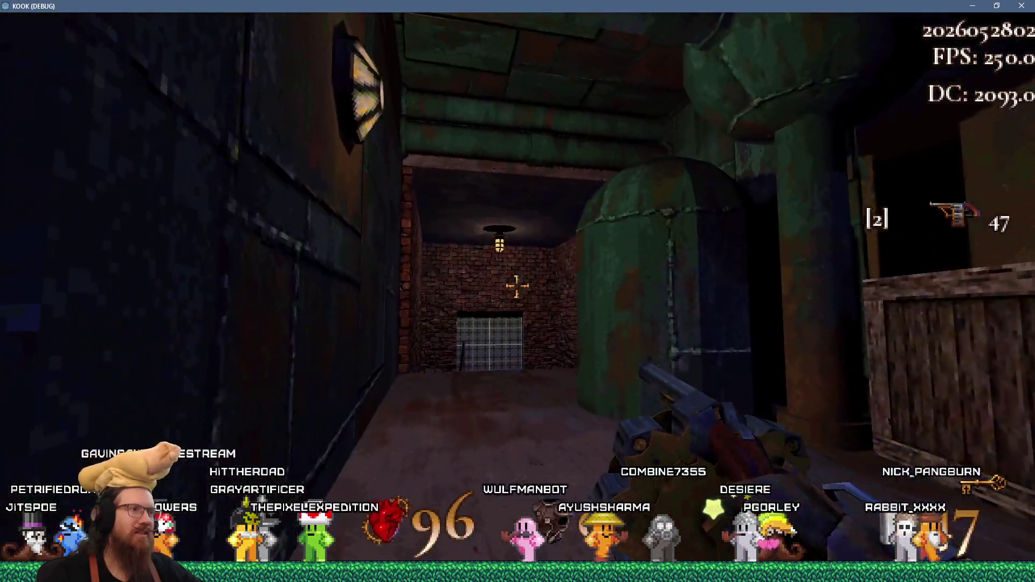
{"action": "key", "text": "w"}
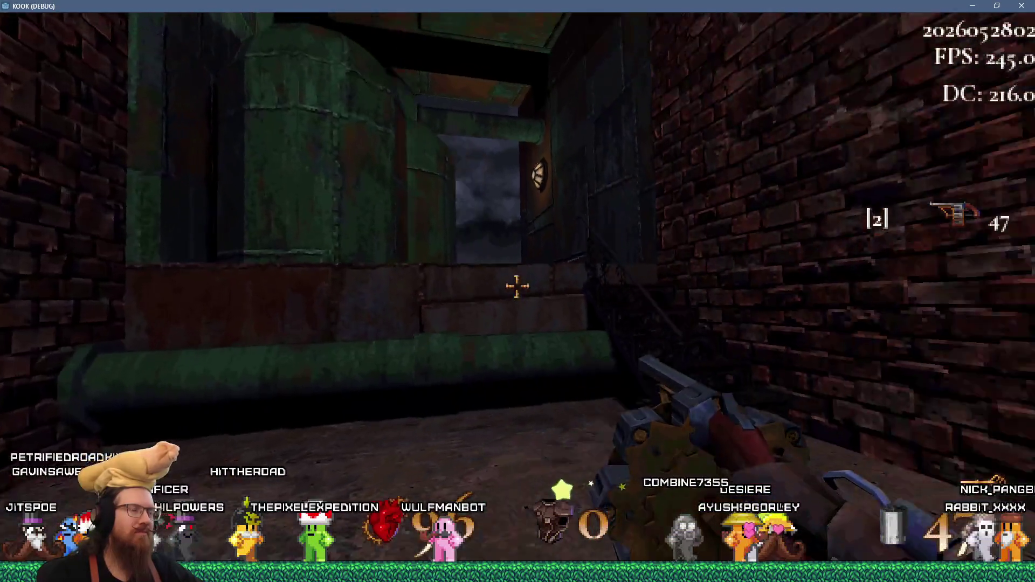
{"action": "key", "text": "w"}
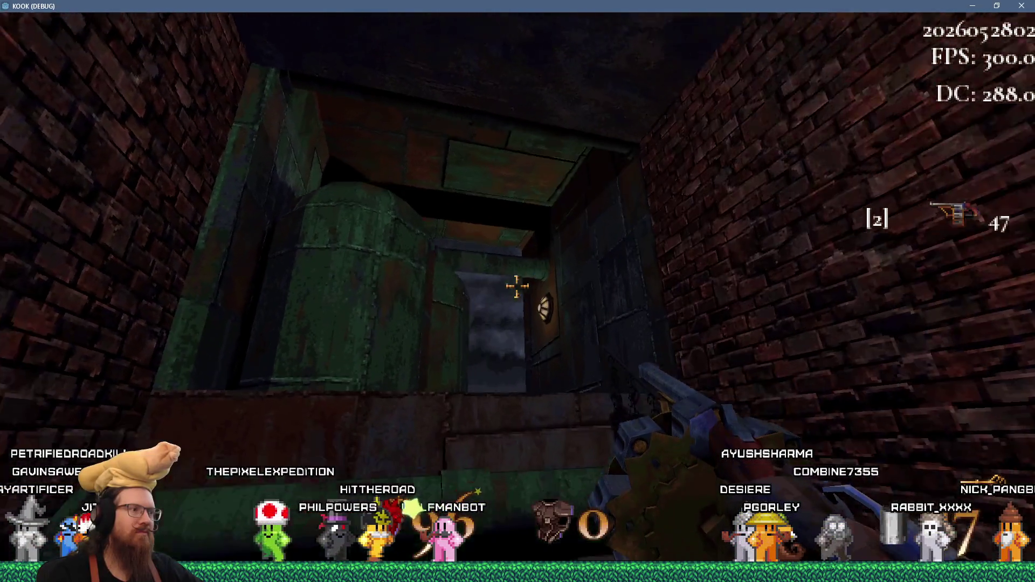
{"action": "key", "text": "w"}
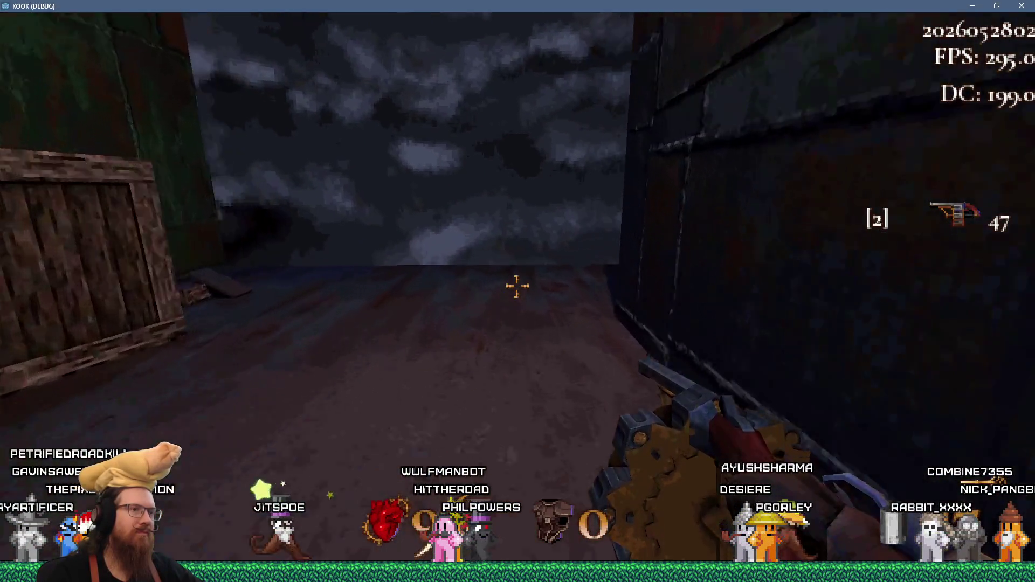
{"action": "key", "text": "w"}
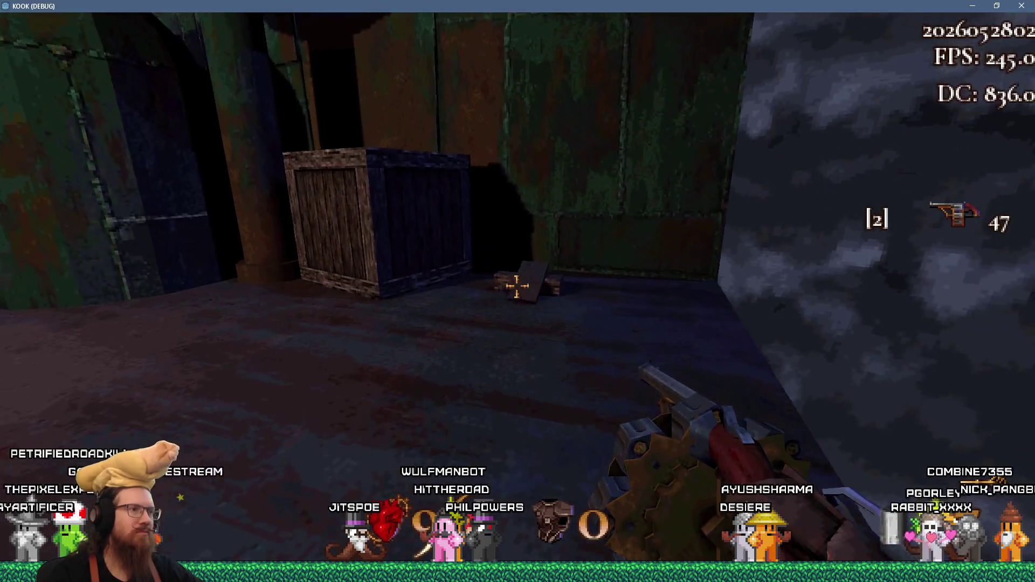
{"action": "key", "text": "w"}
{"action": "key", "text": "a"}
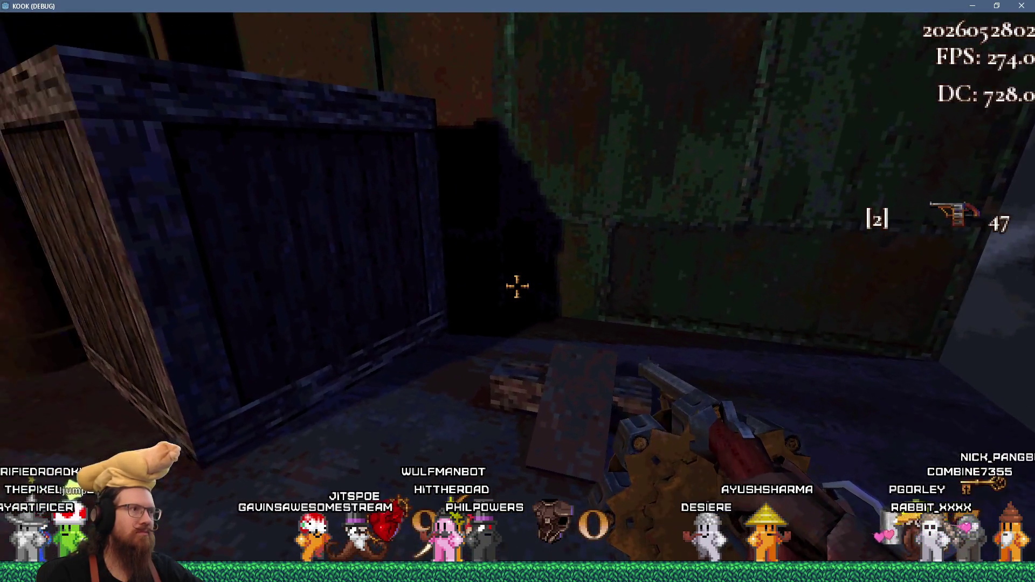
{"action": "key", "text": "w"}
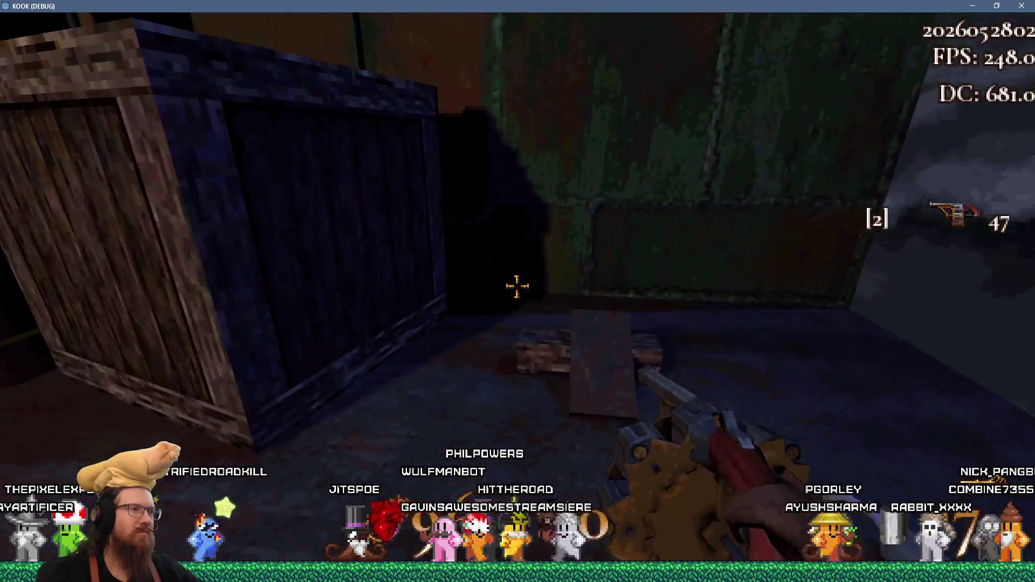
{"action": "key", "text": "w"}
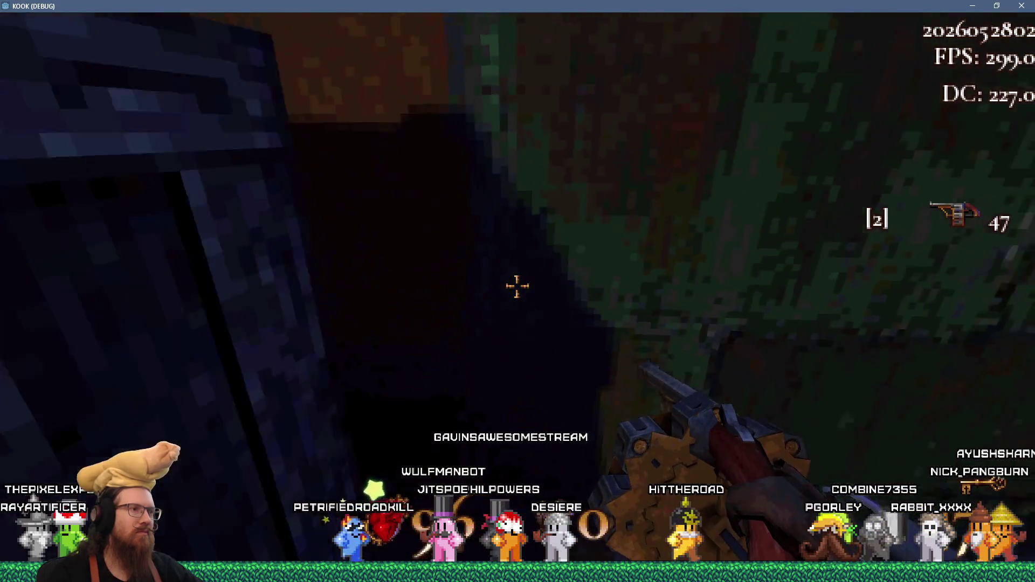
{"action": "key", "text": "s"}
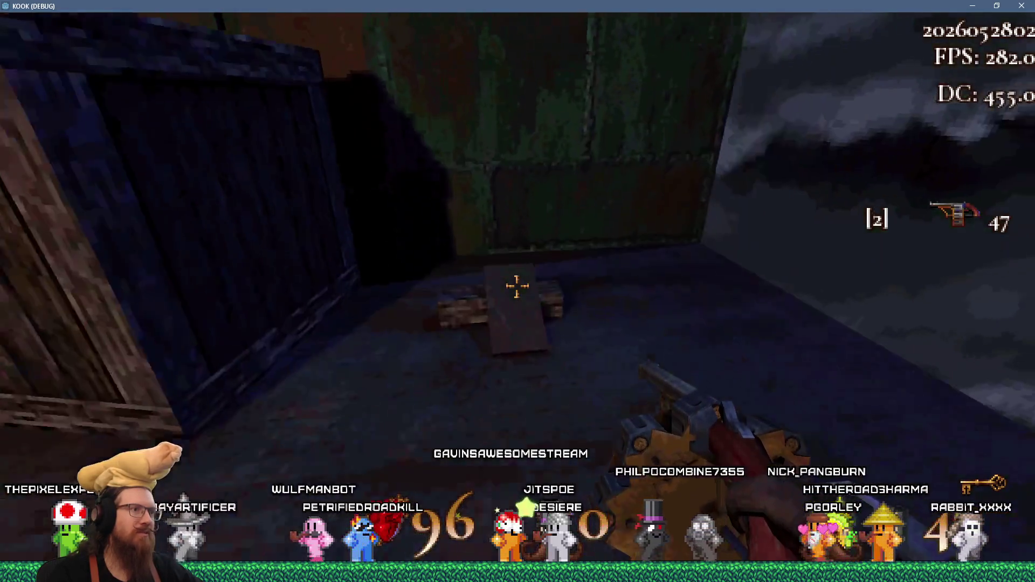
{"action": "key", "text": "w"}
{"action": "key", "text": "s"}
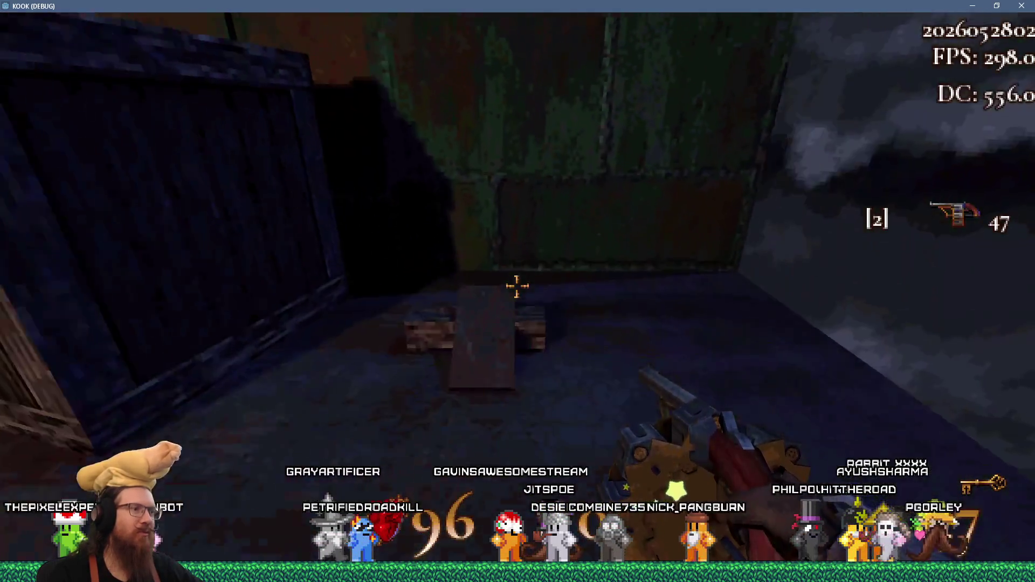
{"action": "key", "text": "w"}
{"action": "key", "text": "s"}
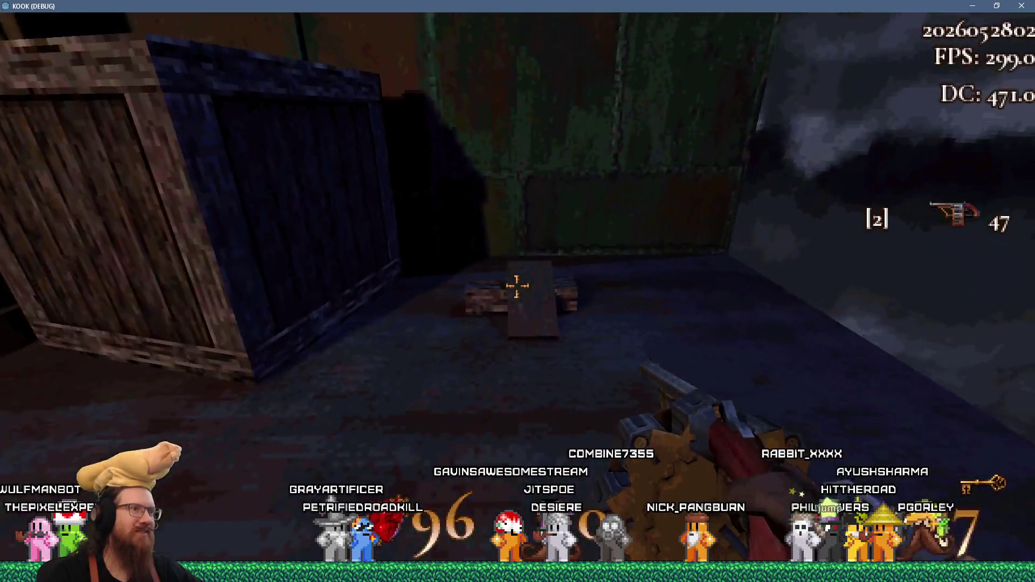
{"action": "key", "text": "w"}
{"action": "key", "text": "s"}
{"action": "key", "text": "s"}
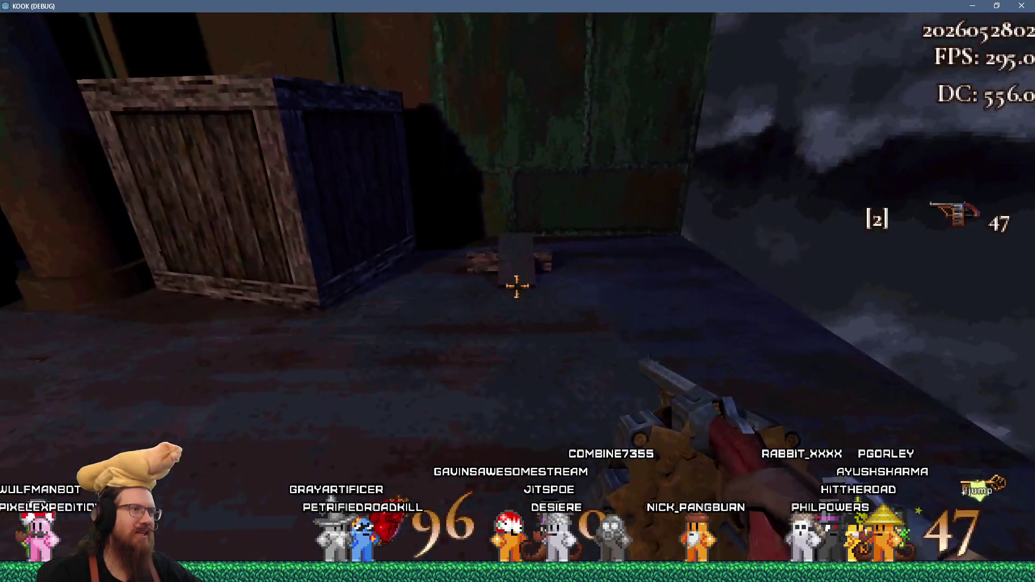
{"action": "key", "text": "w"}
{"action": "key", "text": "s"}
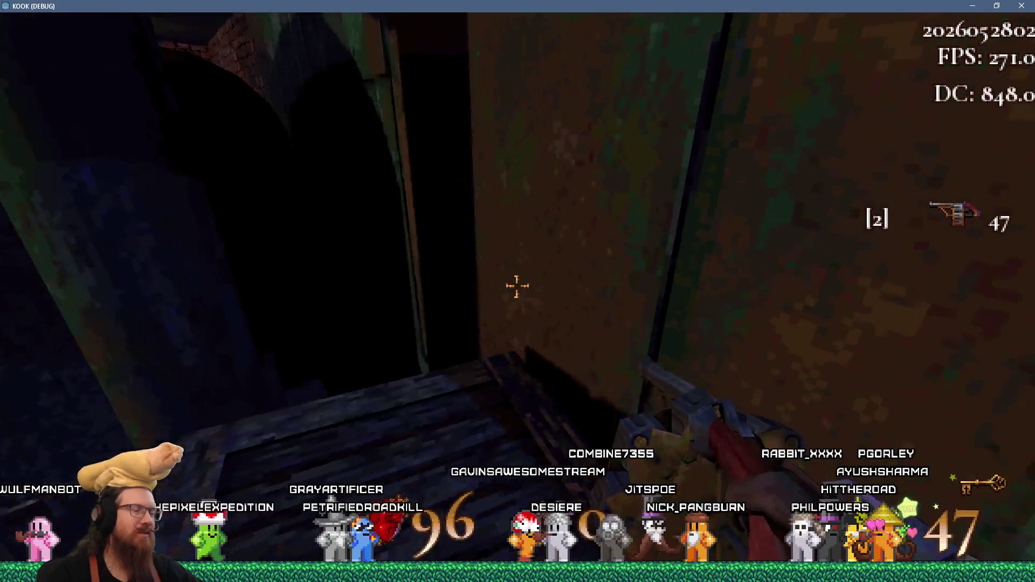
{"action": "key", "text": "w"}
{"action": "key", "text": "s"}
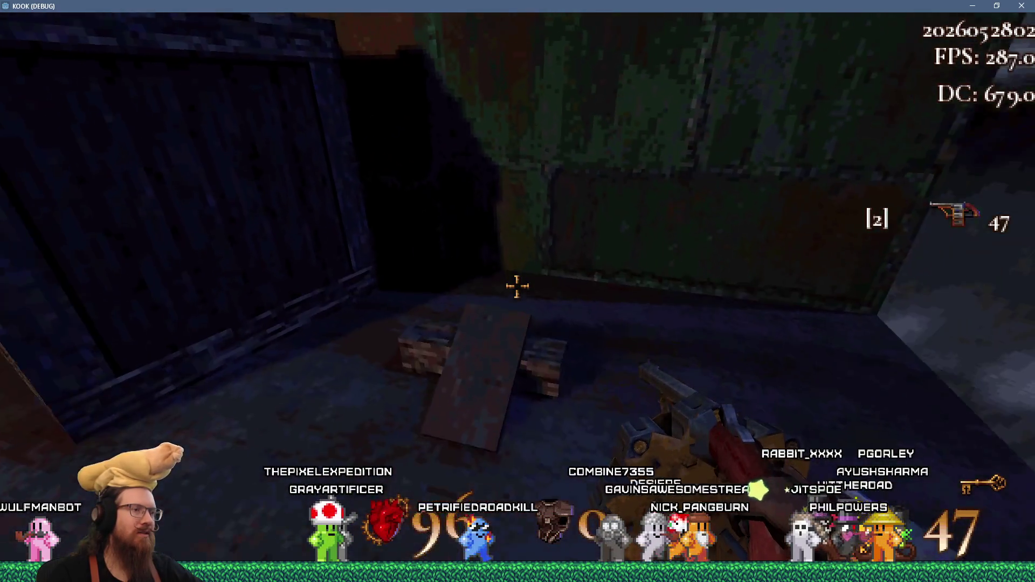
{"action": "key", "text": "w"}
{"action": "key", "text": "s"}
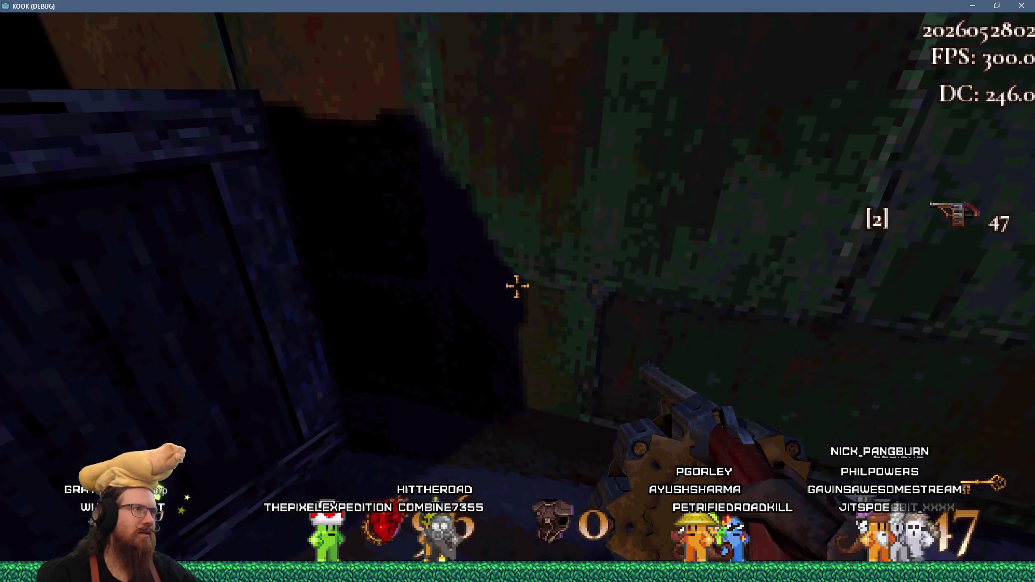
Step: Walk the rooftop, pipe corridor and tank area, then climb the stairs into the brick room
{"action": "key", "text": "w"}
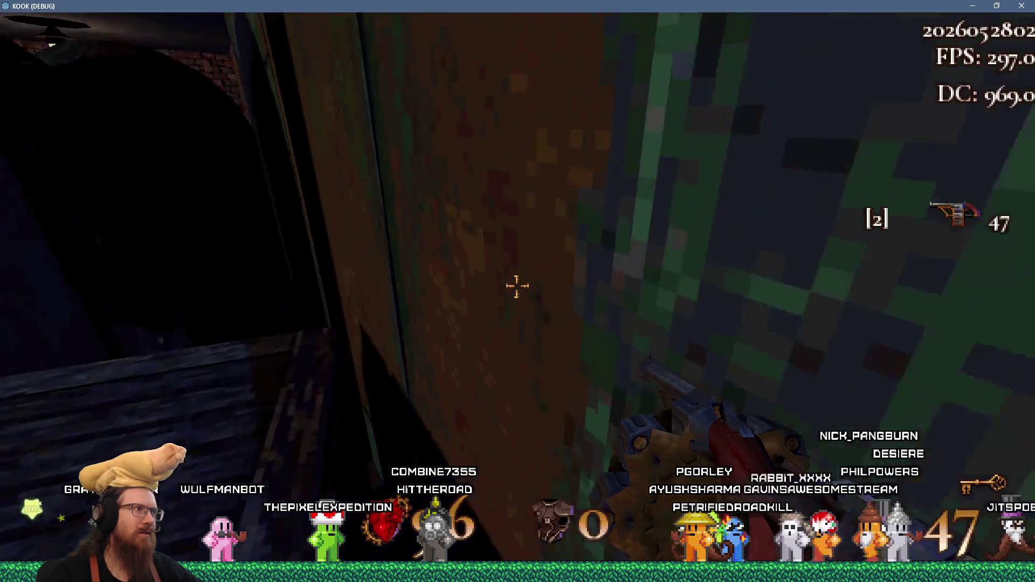
{"action": "key", "text": "w"}
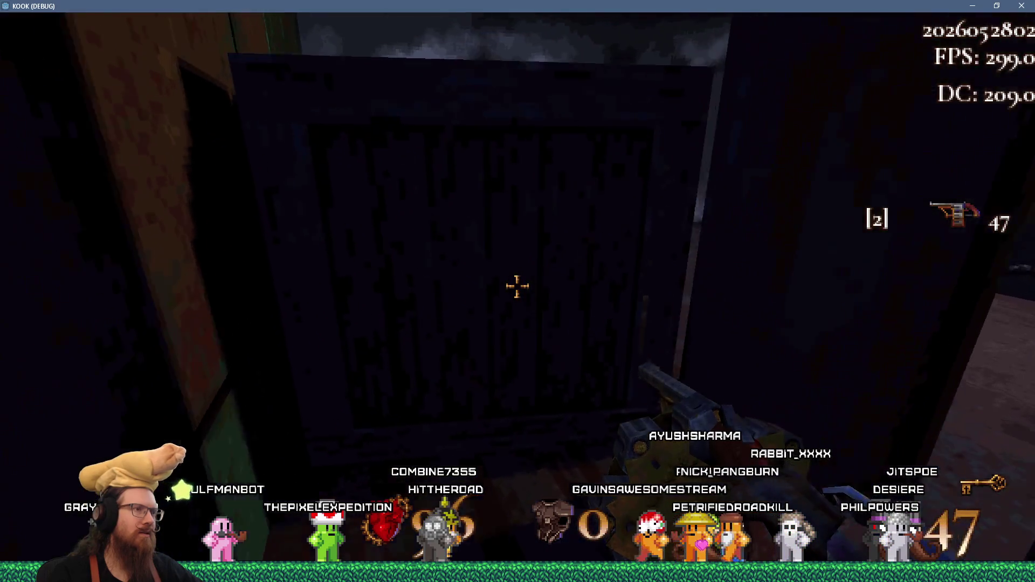
{"action": "key", "text": "w"}
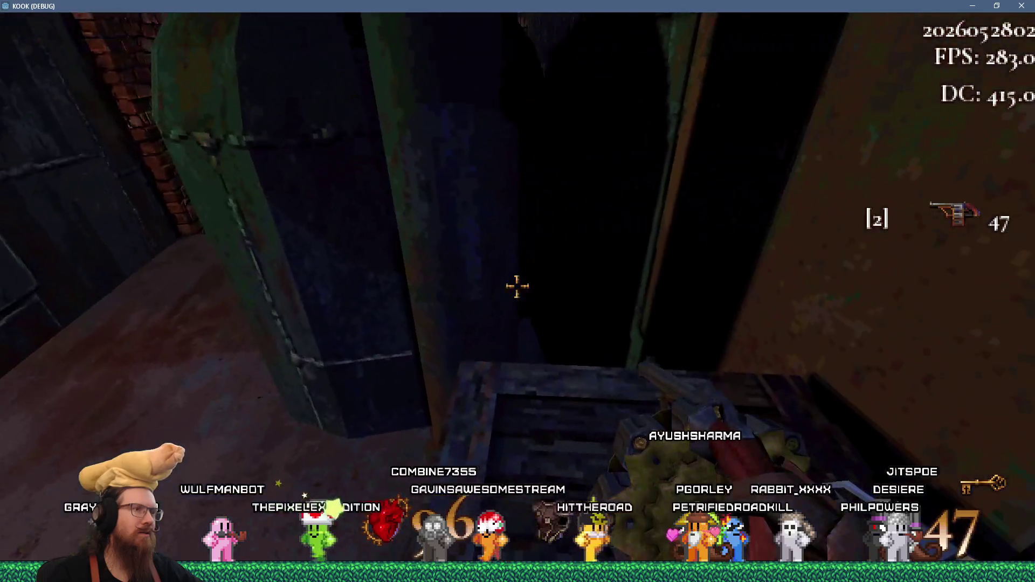
{"action": "key", "text": "w"}
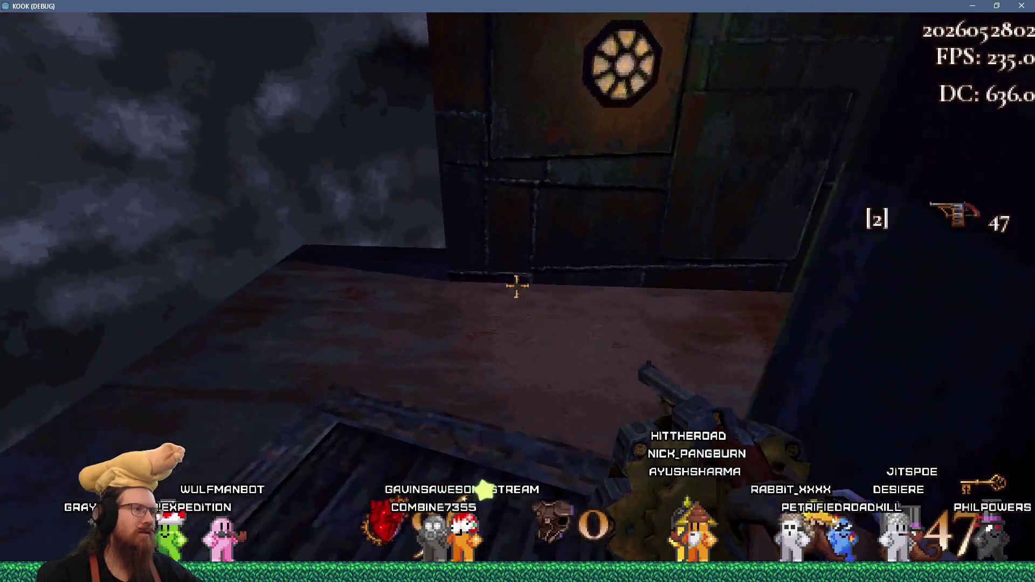
{"action": "key", "text": "w"}
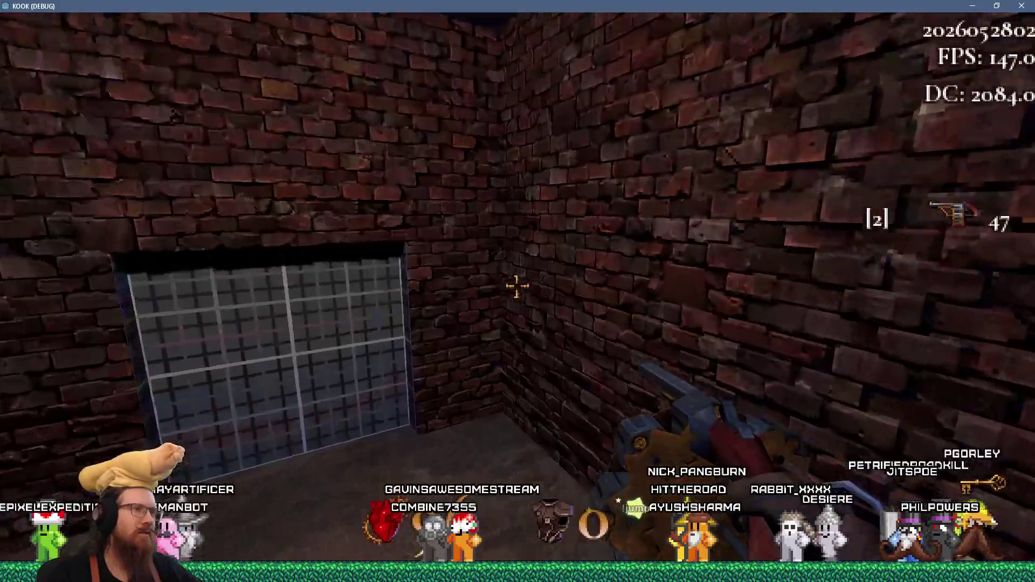
{"action": "key", "text": "w"}
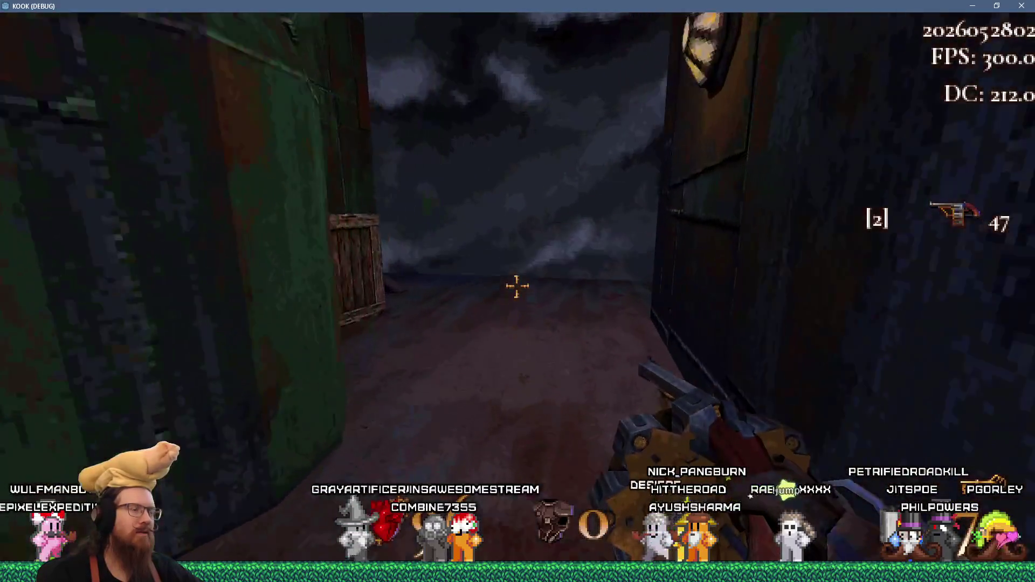
{"action": "key", "text": "w"}
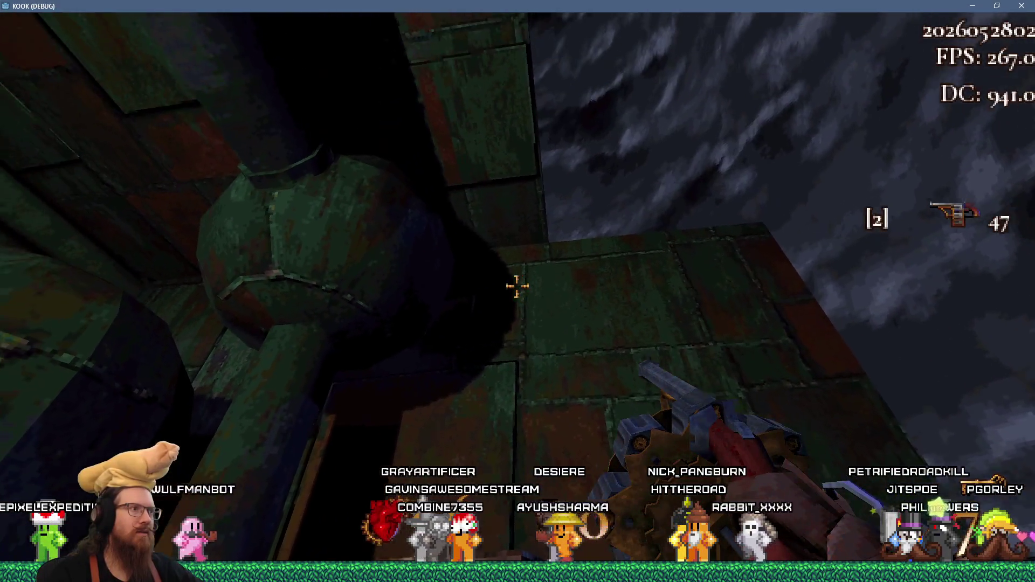
{"action": "key", "text": "w"}
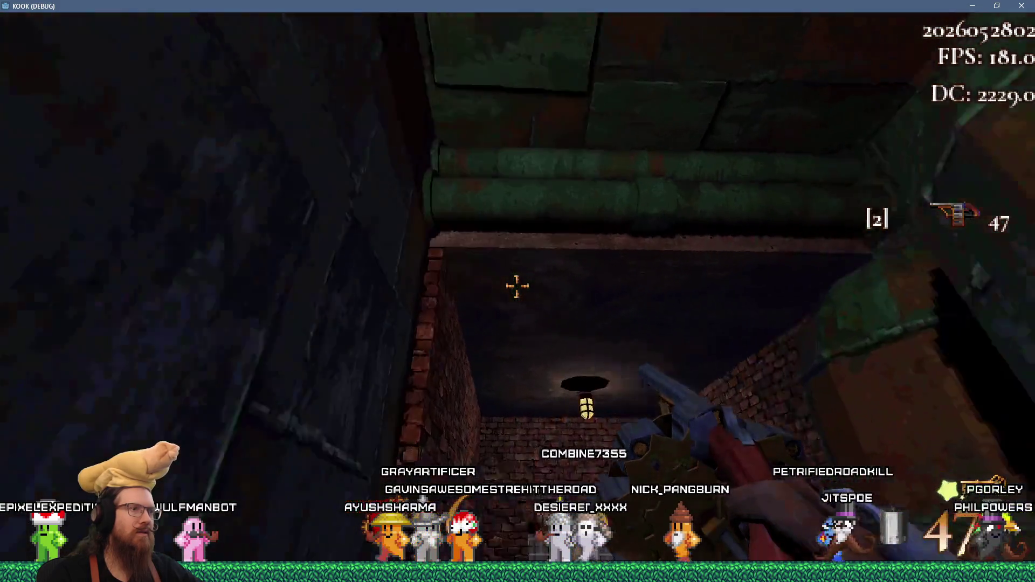
{"action": "key", "text": "w"}
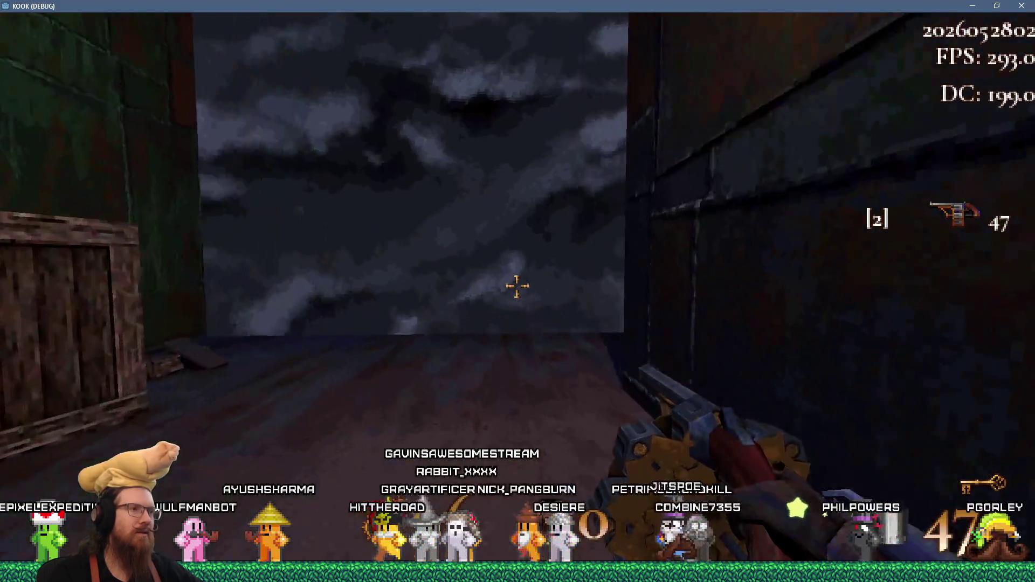
{"action": "key", "text": "w"}
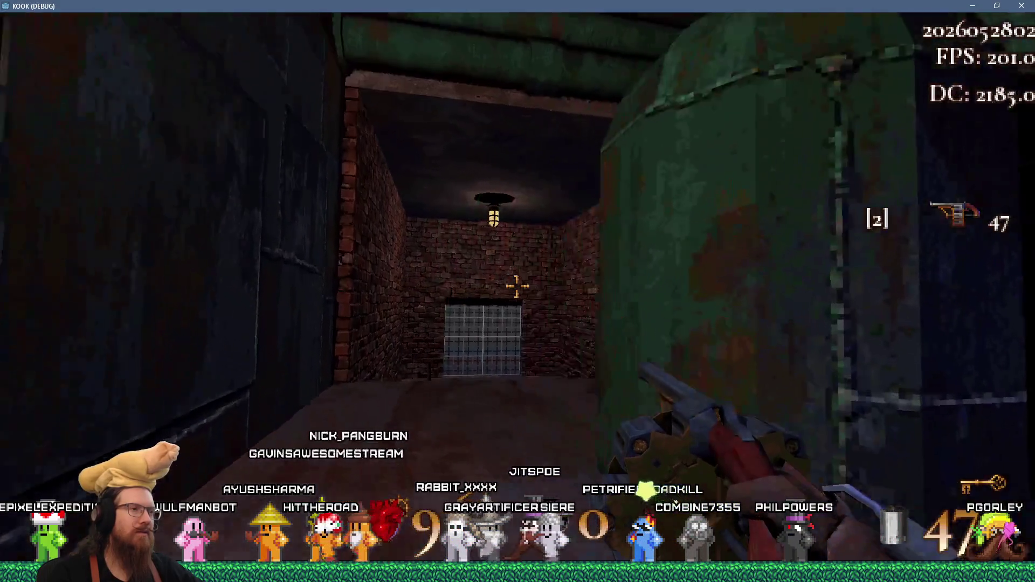
{"action": "key", "text": "w"}
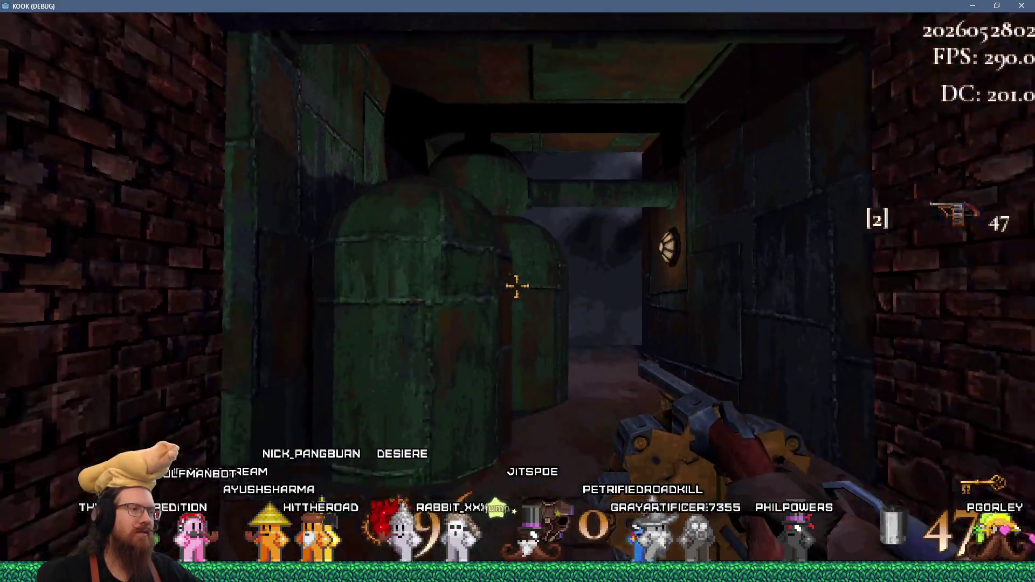
{"action": "key", "text": "w"}
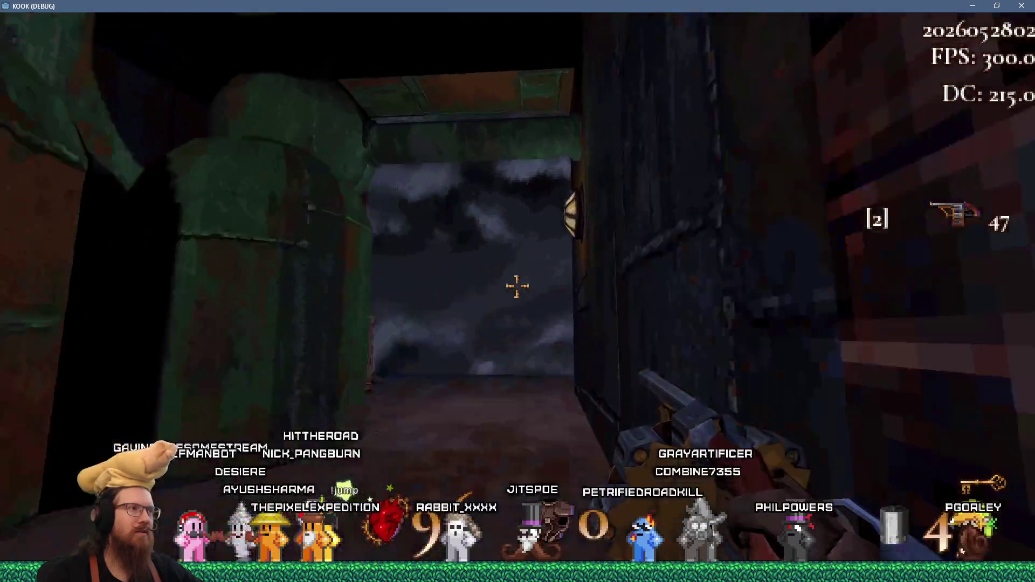
{"action": "key", "text": "w"}
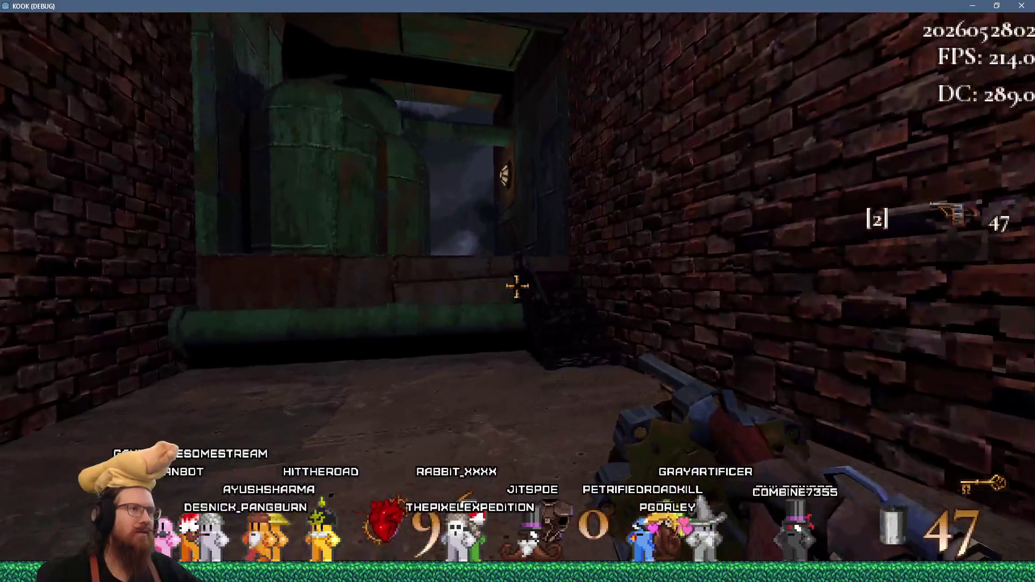
{"action": "key", "text": "w"}
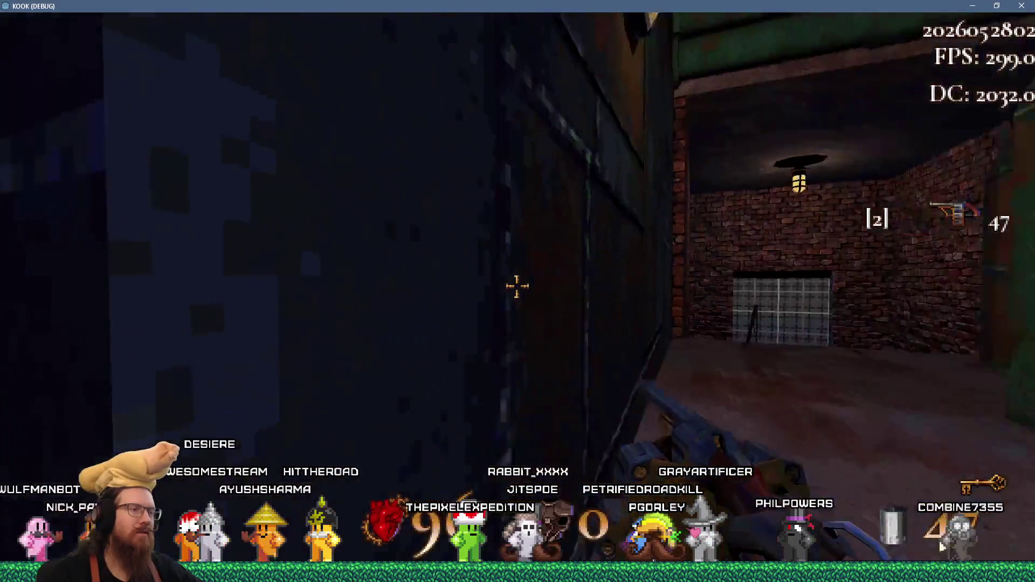
{"action": "key", "text": "w"}
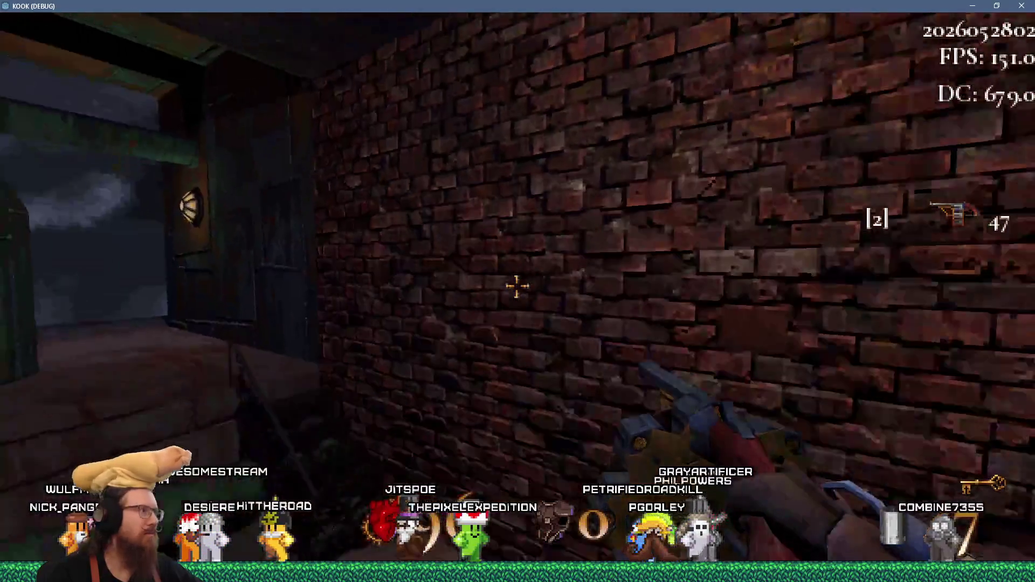
{"action": "key", "text": "w"}
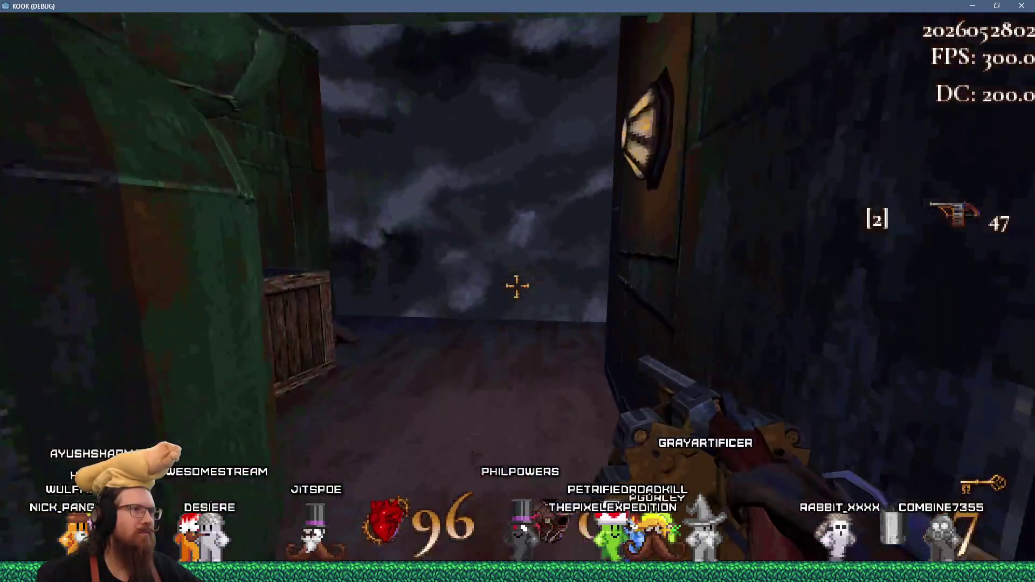
{"action": "key", "text": "w"}
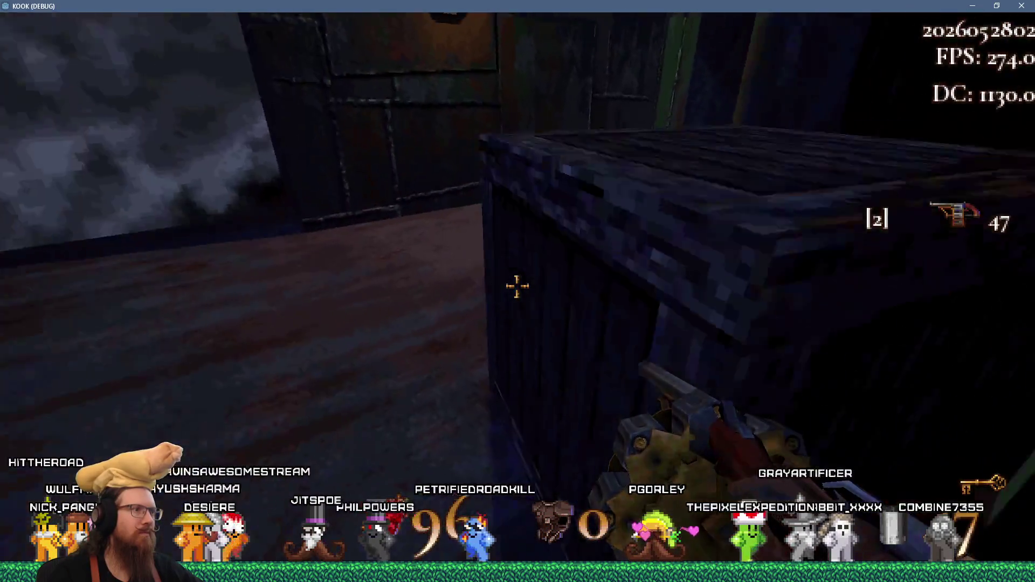
{"action": "key", "text": "w"}
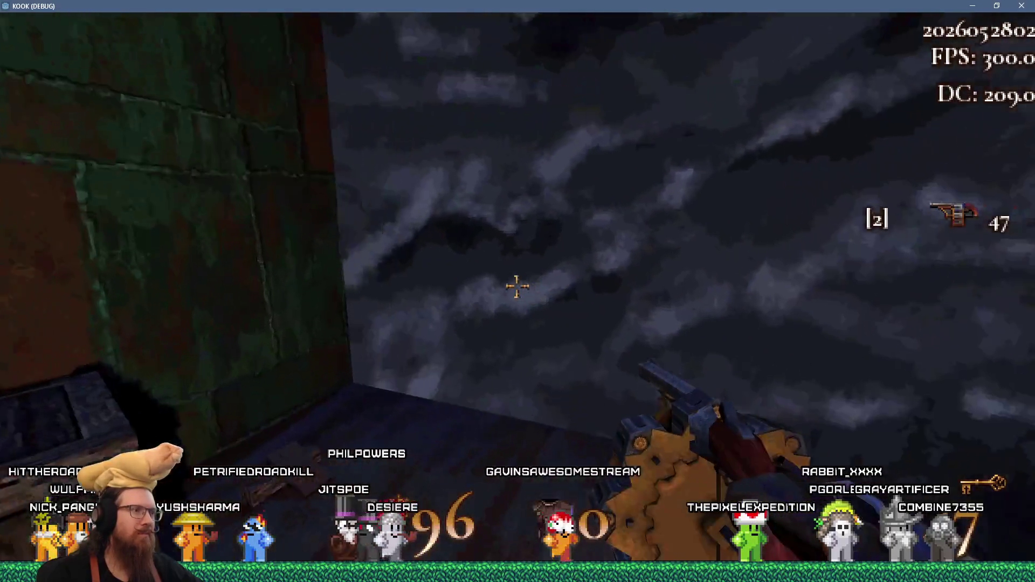
{"action": "key", "text": "w"}
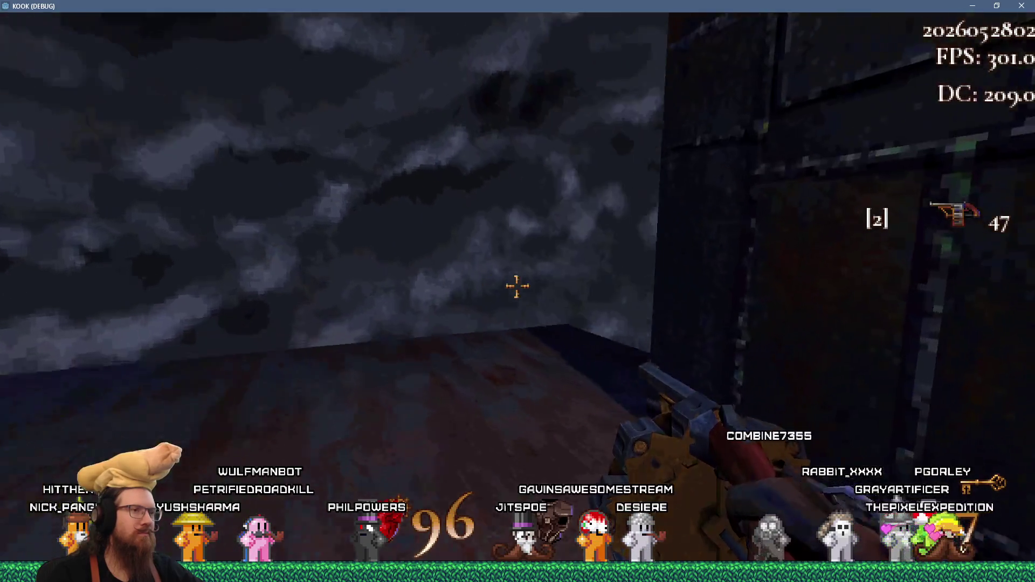
{"action": "key", "text": "w"}
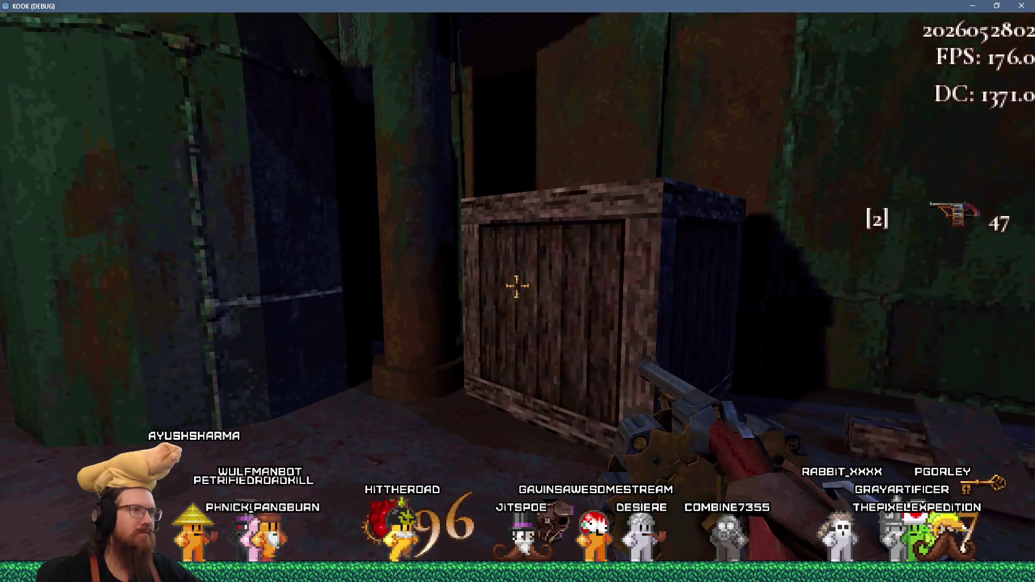
{"action": "key", "text": "w"}
{"action": "key", "text": "w"}
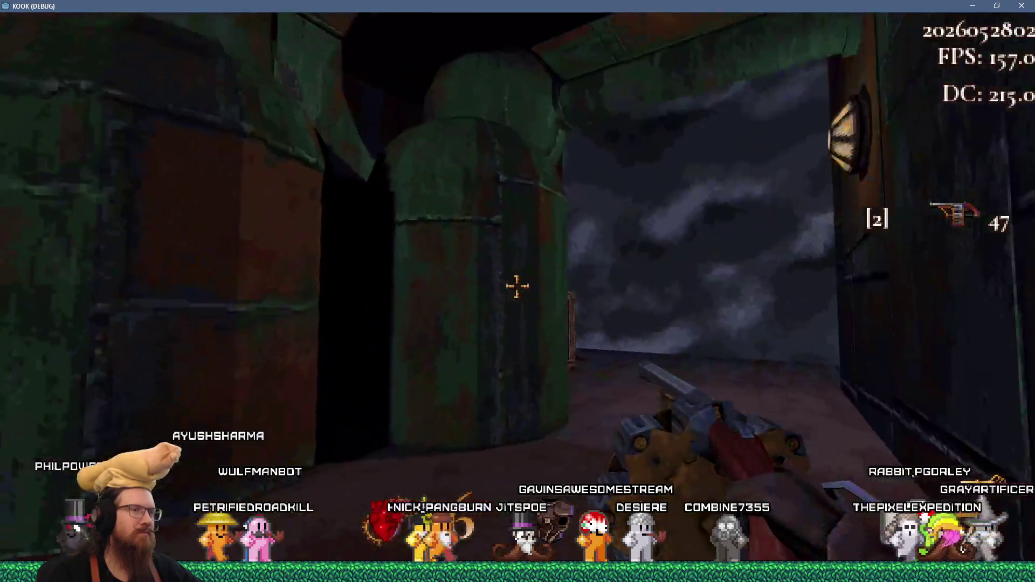
{"action": "key", "text": "w"}
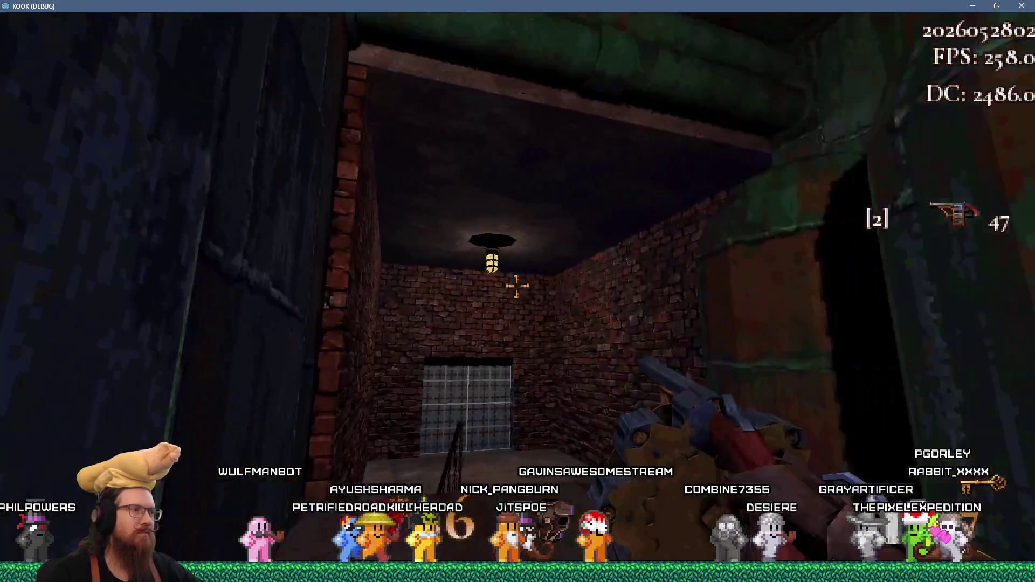
{"action": "key", "text": "w"}
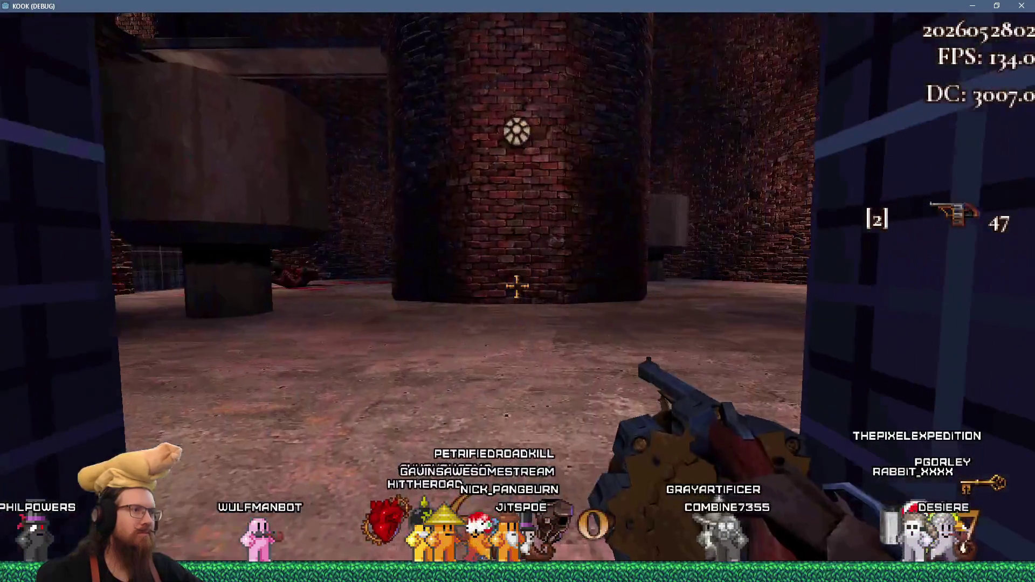
{"action": "key", "text": "w"}
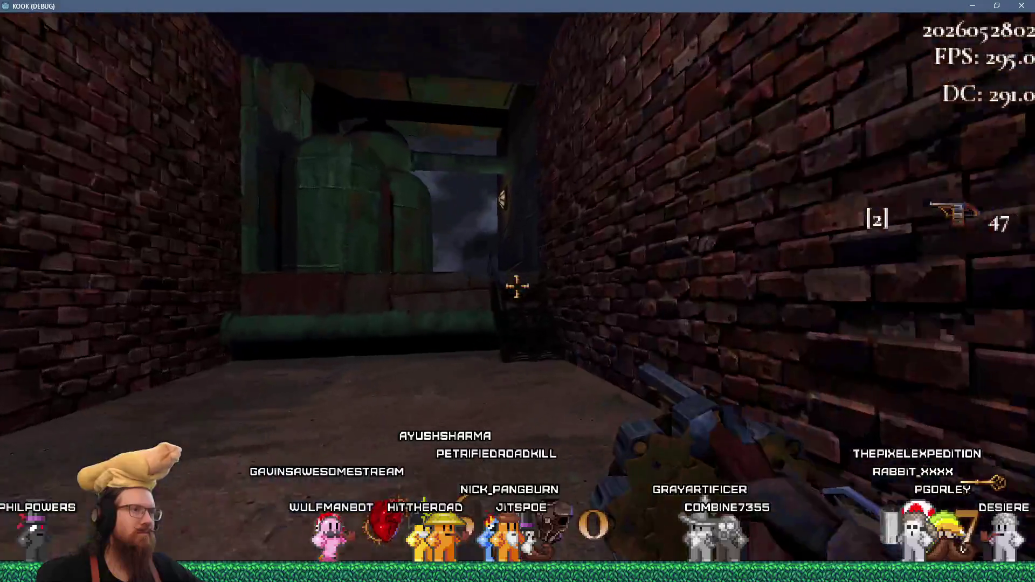
{"action": "key", "text": "w"}
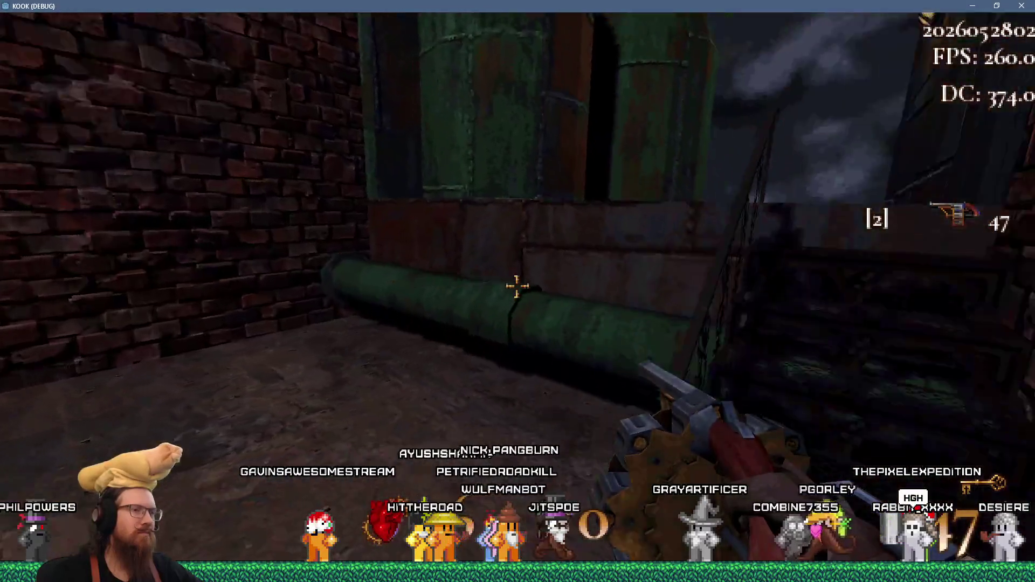
{"action": "key", "text": "w"}
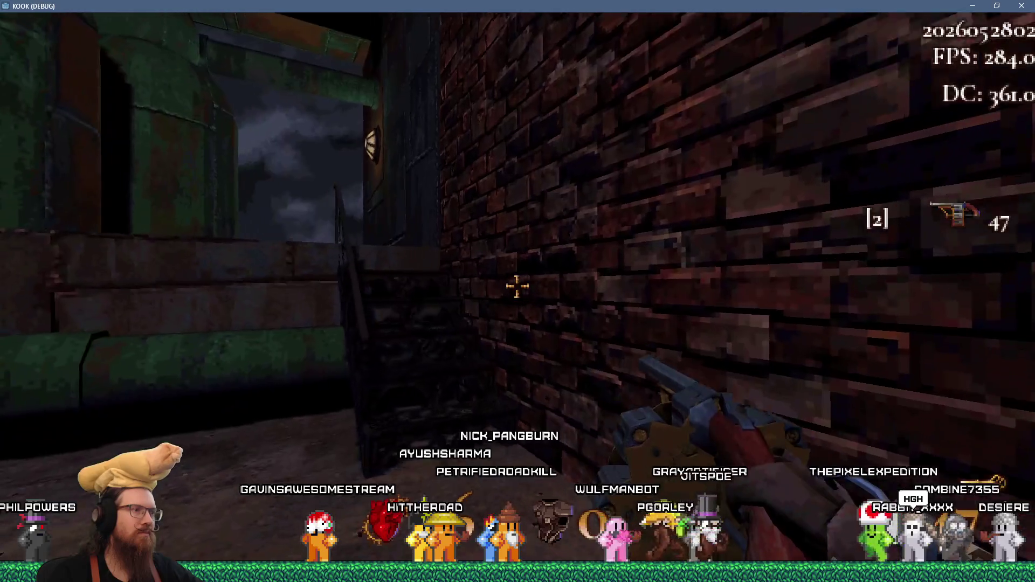
{"action": "key", "text": "w"}
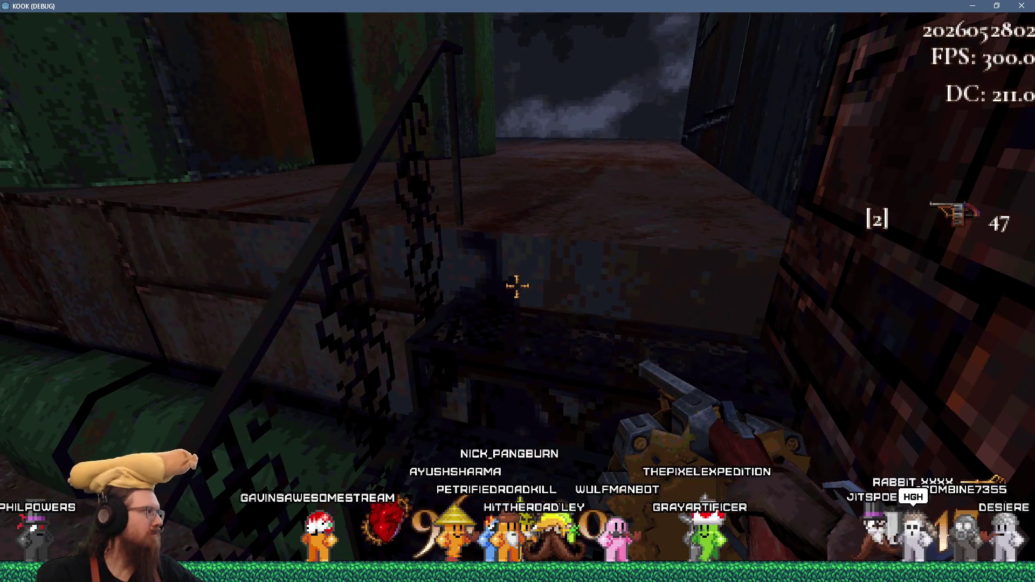
{"action": "key", "text": "w"}
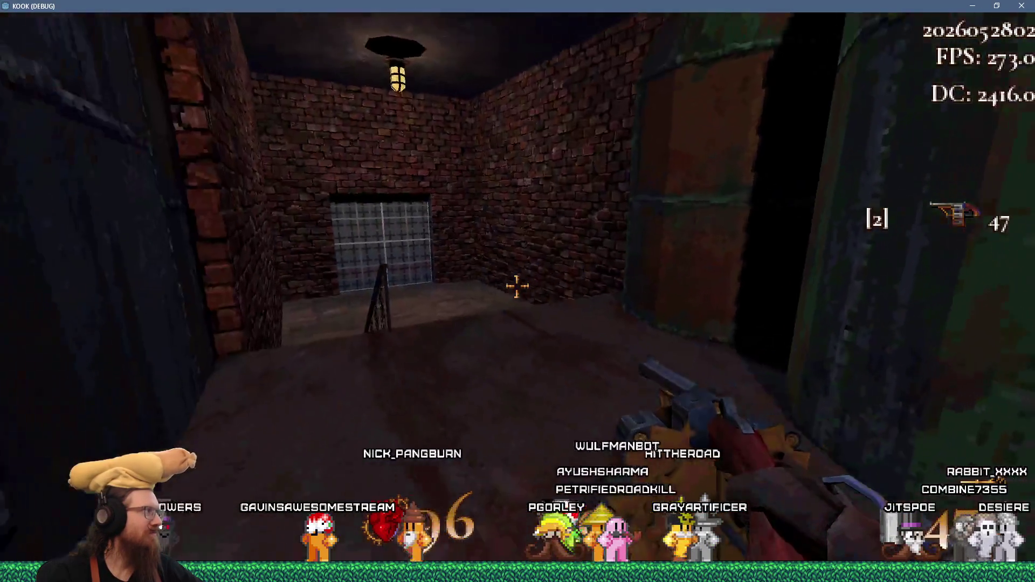
{"action": "key", "text": "w"}
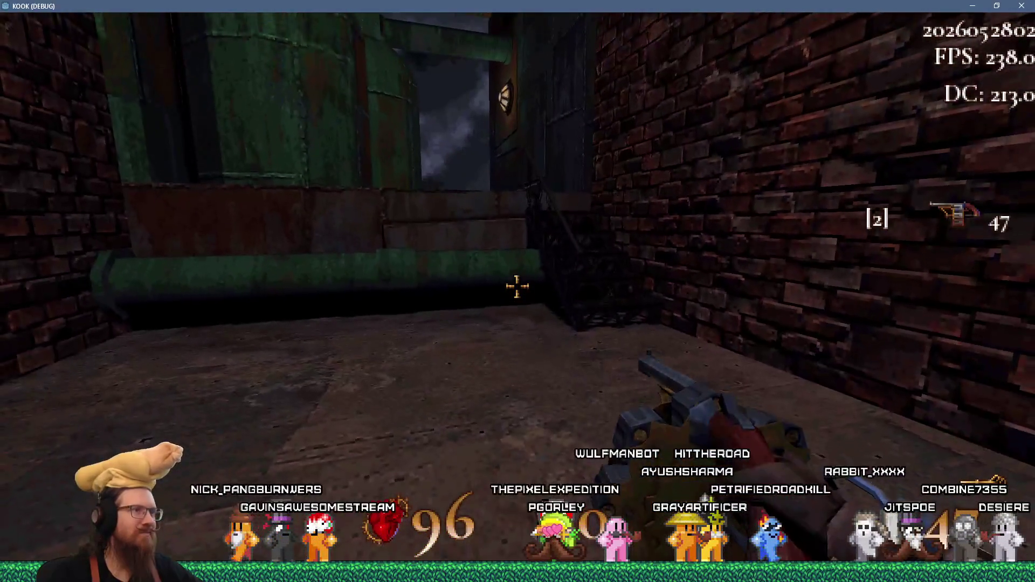
Step: Quit the game by entering 'quit' in the developer console
{"action": "key", "text": "grave"}
{"action": "type", "text": "quit"}
{"action": "key", "text": "Return"}
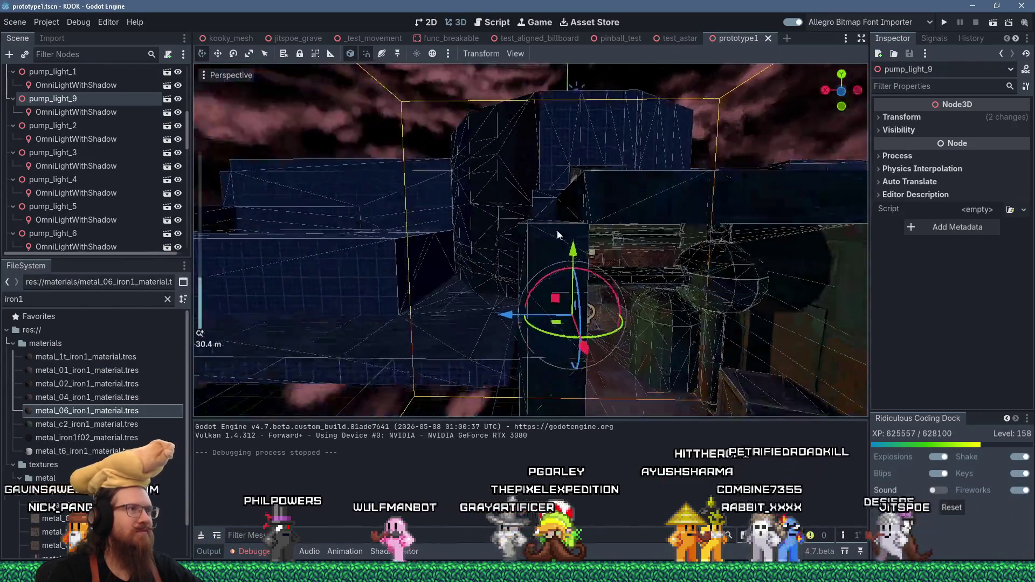
Step: Fly into the corridor, frame pump_light_9 up close, then filter files by 'light'
{"action": "right_click", "coordinate": [557, 231]}
{"action": "key", "text": "w"}
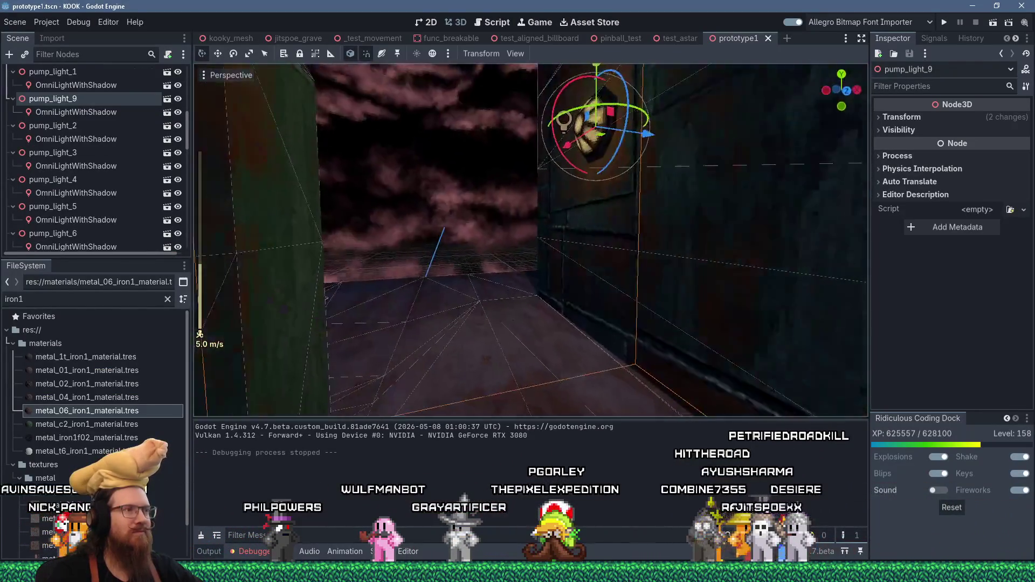
{"action": "key", "text": "f"}
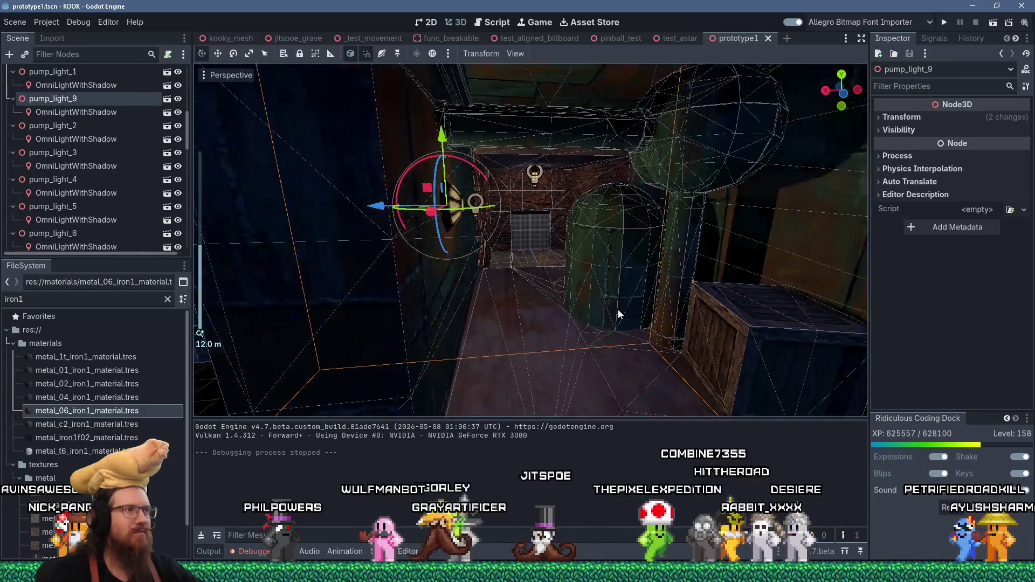
{"action": "scroll", "coordinate": [618, 310], "scroll_direction": "down", "scroll_amount": 4}
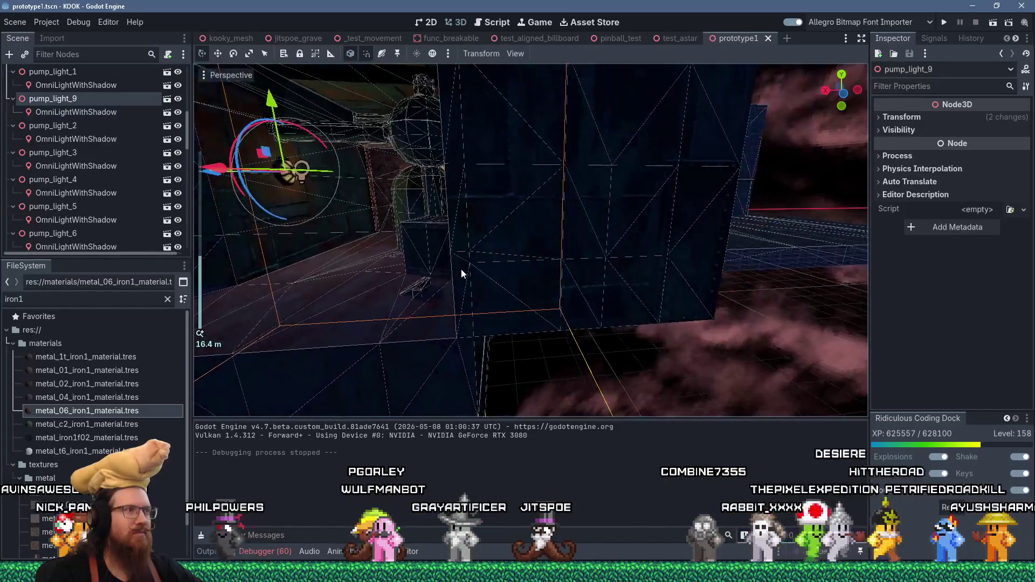
{"action": "scroll", "coordinate": [608, 278], "scroll_direction": "up", "scroll_amount": 5}
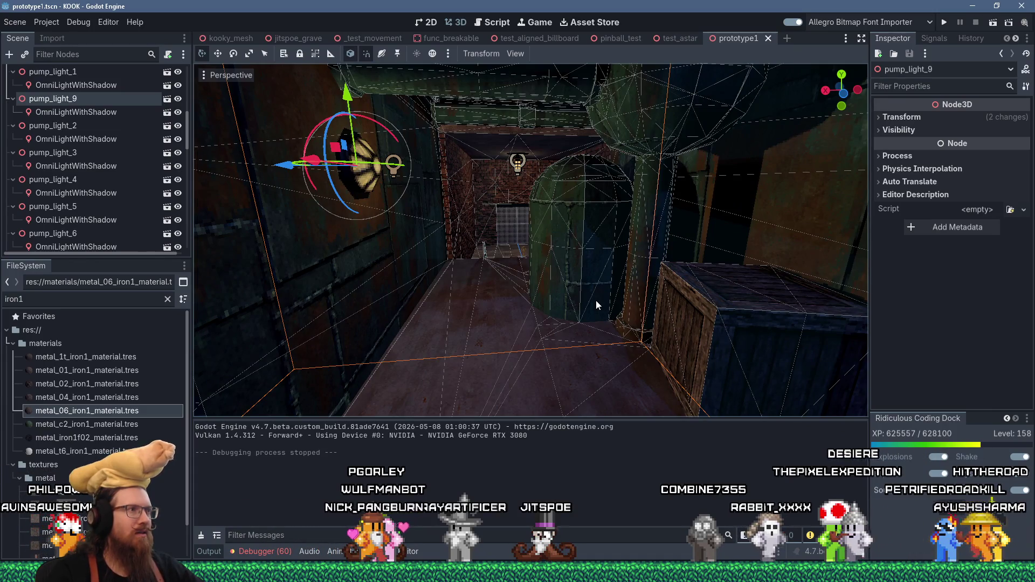
{"action": "key", "text": "f"}
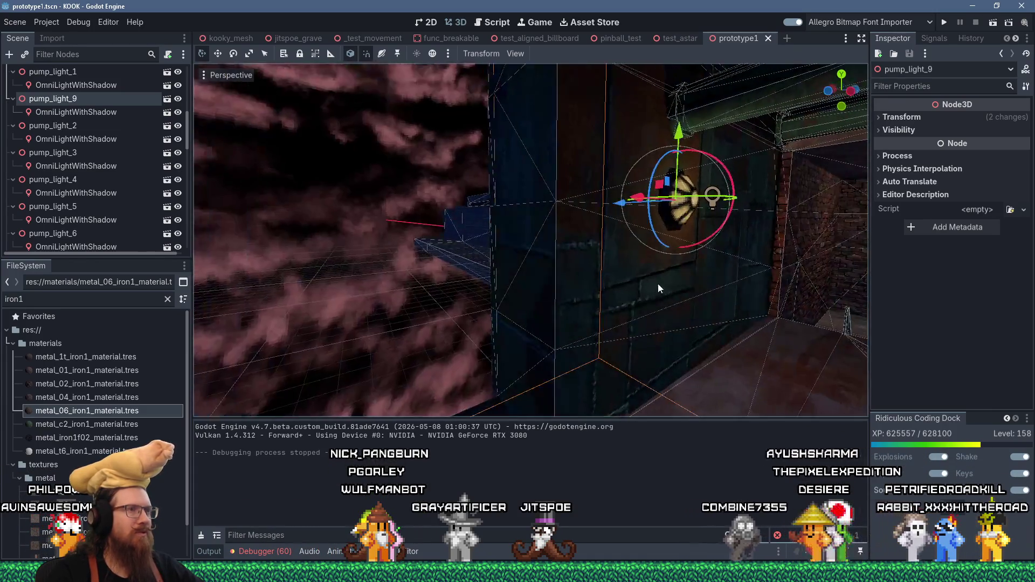
{"action": "scroll", "coordinate": [589, 296], "scroll_direction": "up", "scroll_amount": 5}
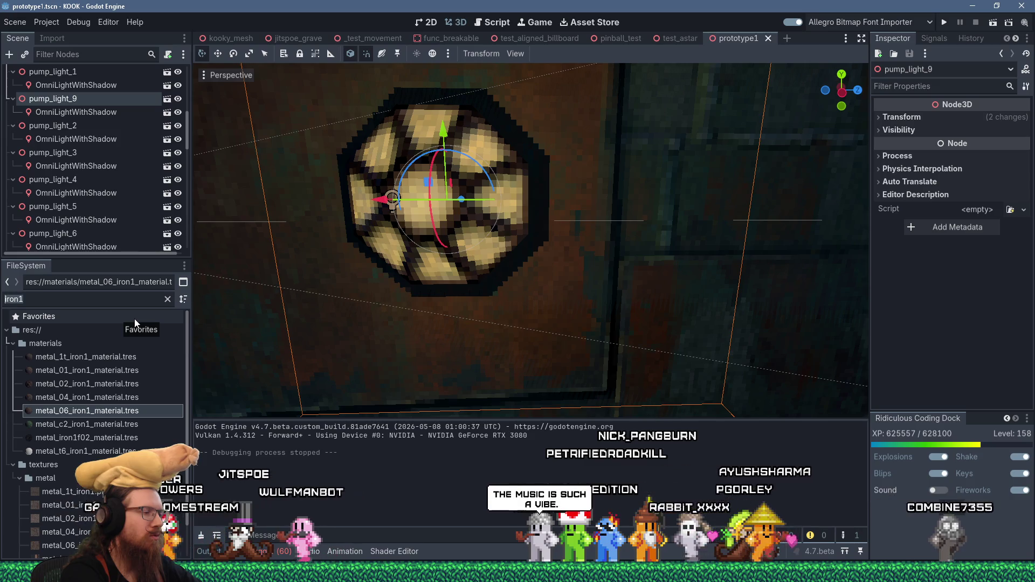
{"action": "key", "text": "ctrl+a"}
{"action": "type", "text": "light"}
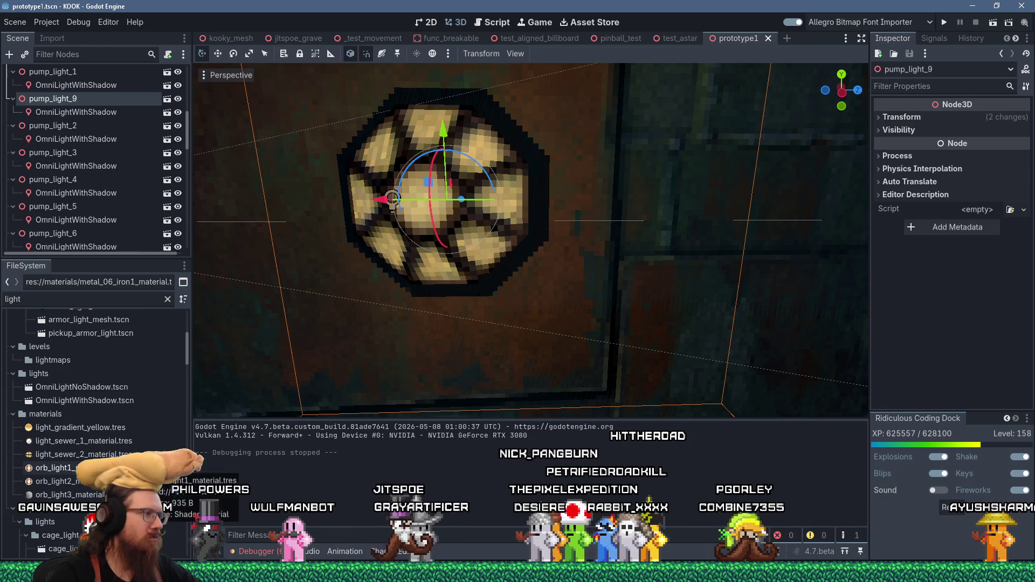
Step: Select pump_light_1_emission.png in the filtered files and show its Import settings
{"action": "scroll", "coordinate": [94, 421], "scroll_direction": "down", "scroll_amount": 5}
{"action": "scroll", "coordinate": [95, 421], "scroll_direction": "down", "scroll_amount": 8}
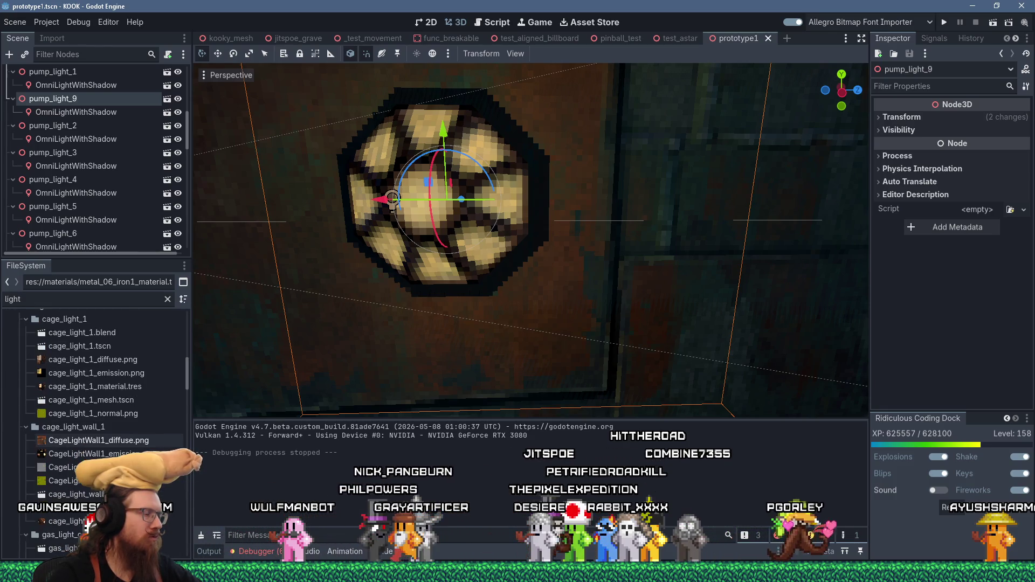
{"action": "scroll", "coordinate": [95, 440], "scroll_direction": "down", "scroll_amount": 10}
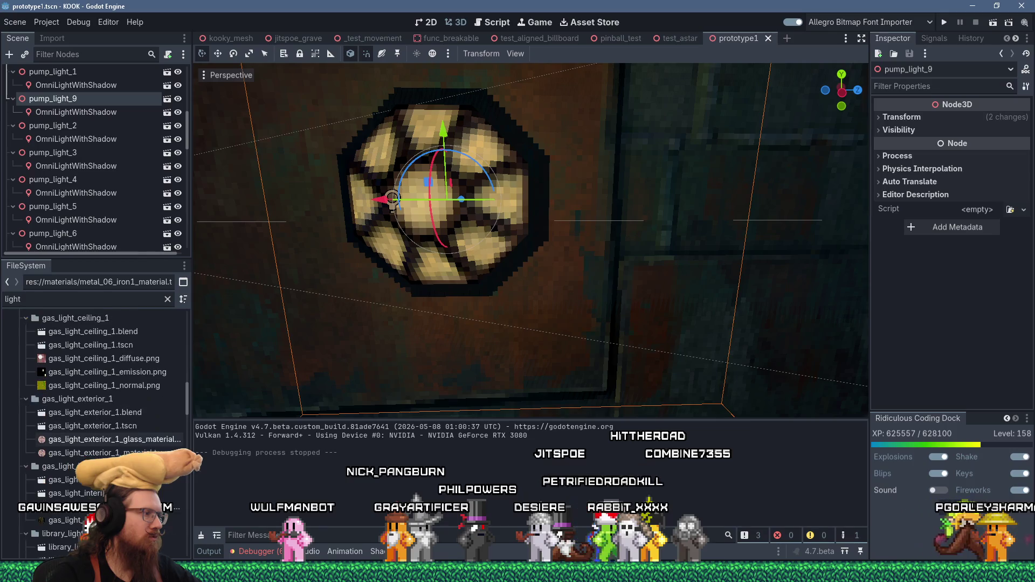
{"action": "scroll", "coordinate": [95, 434], "scroll_direction": "down", "scroll_amount": 3}
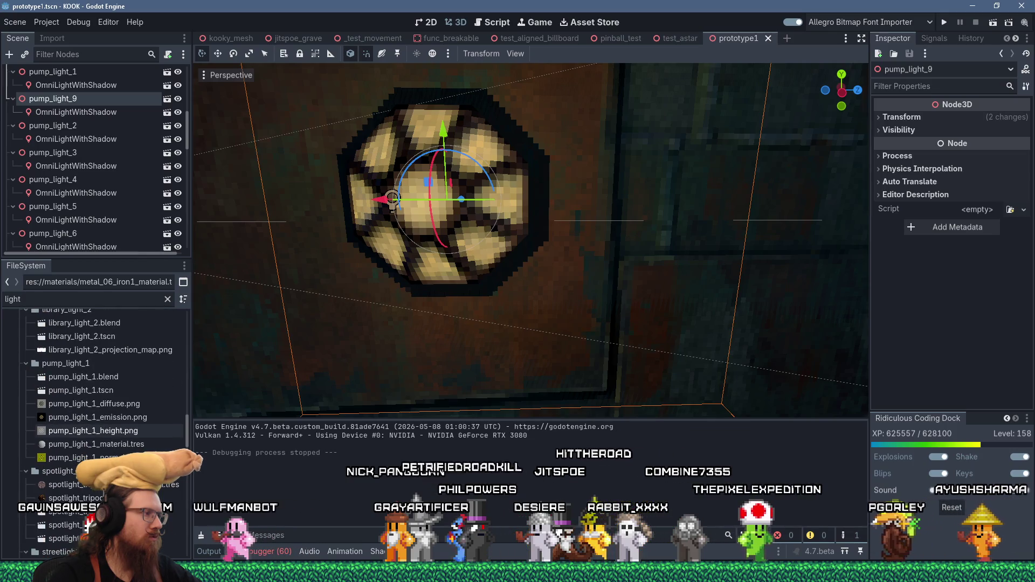
{"action": "left_click", "coordinate": [113, 417]}
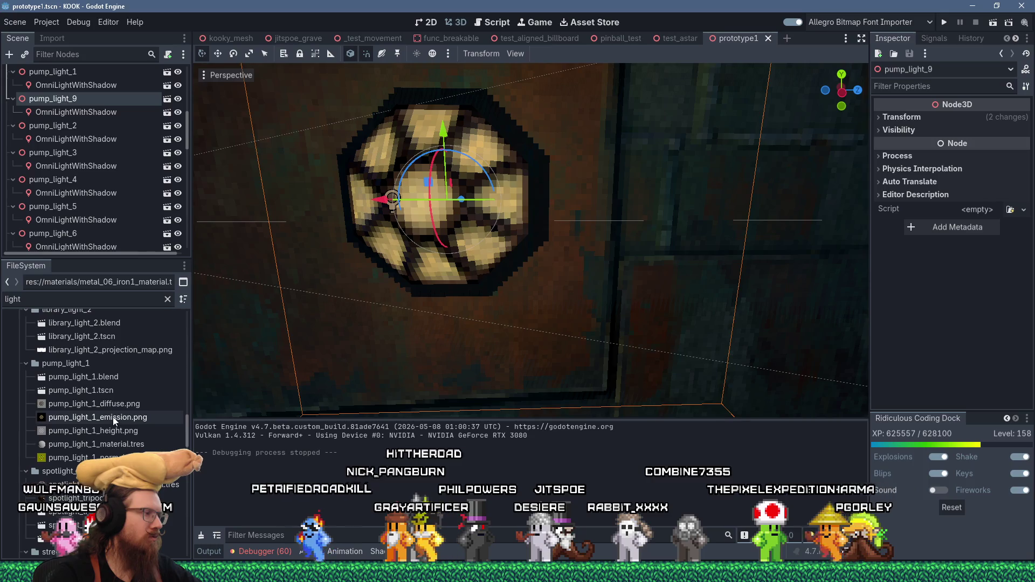
{"action": "left_click", "coordinate": [64, 43]}
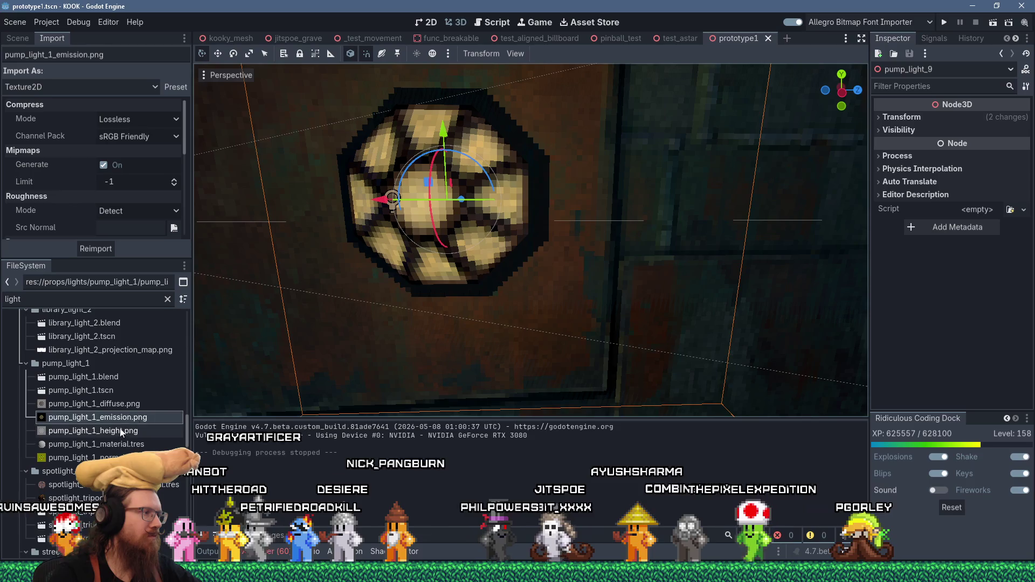
{"action": "mouse_move", "coordinate": [90, 417]}
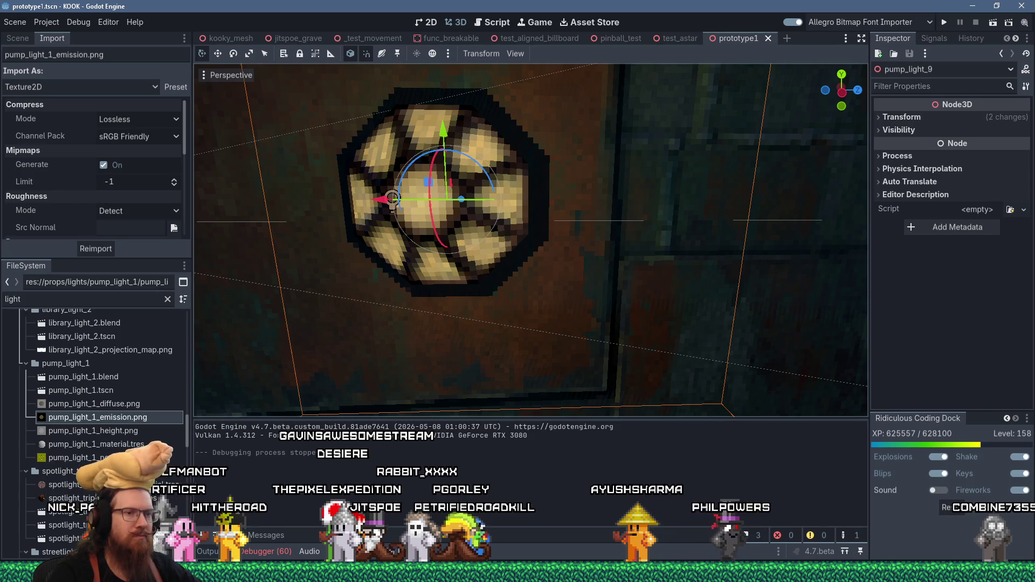
{"action": "left_click", "coordinate": [881, 573]}
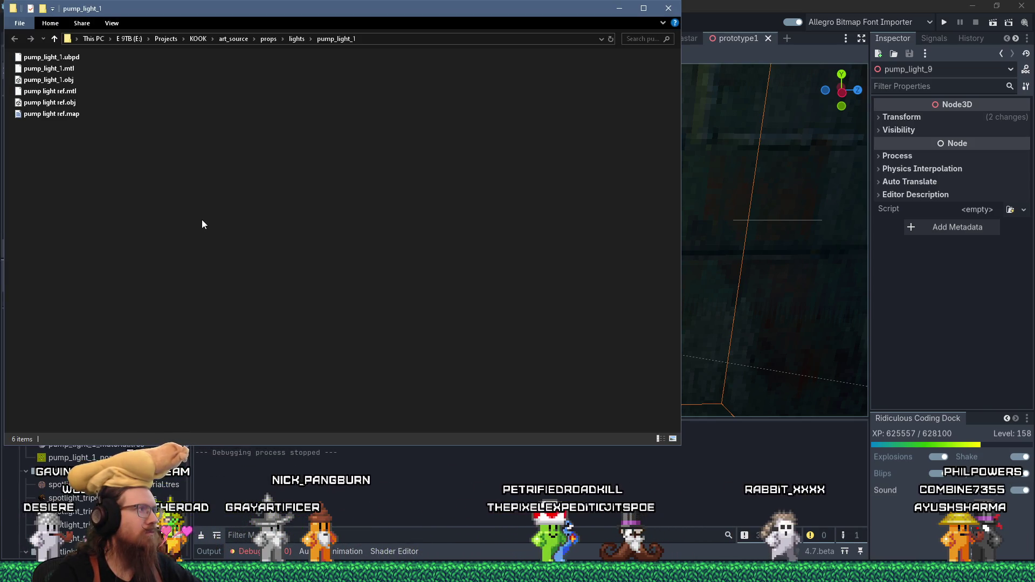
Step: Reposition the Explorer window showing the pump_light_1 art source folder, then return to Godot
{"action": "mouse_move", "coordinate": [233, 11]}
{"action": "left_mouse_down"}
{"action": "mouse_move", "coordinate": [441, 89]}
{"action": "mouse_move", "coordinate": [717, 129]}
{"action": "mouse_move", "coordinate": [671, 134]}
{"action": "left_mouse_up"}
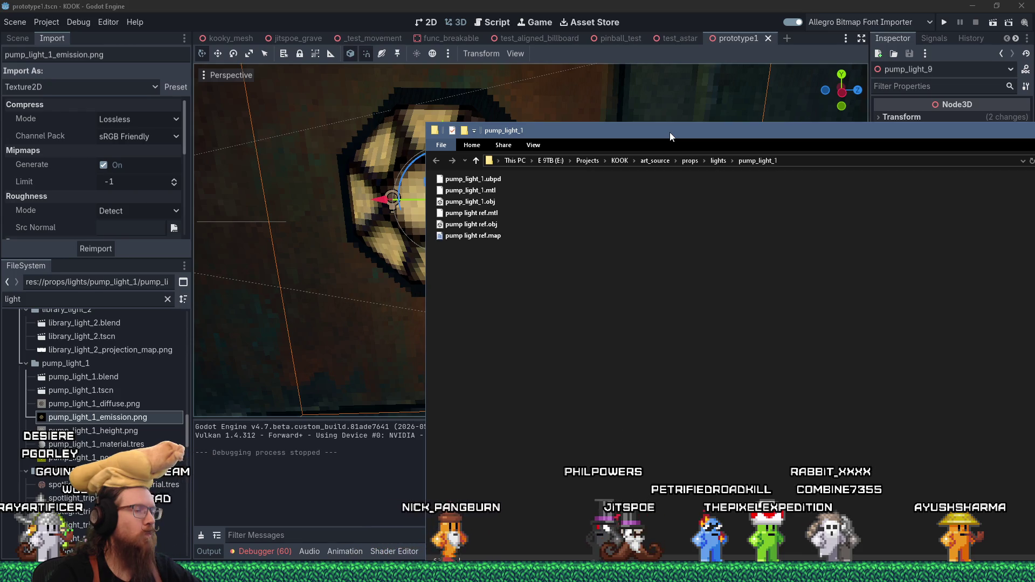
{"action": "mouse_move", "coordinate": [670, 131]}
{"action": "left_mouse_down"}
{"action": "mouse_move", "coordinate": [783, 168]}
{"action": "mouse_move", "coordinate": [662, 279]}
{"action": "left_mouse_up"}
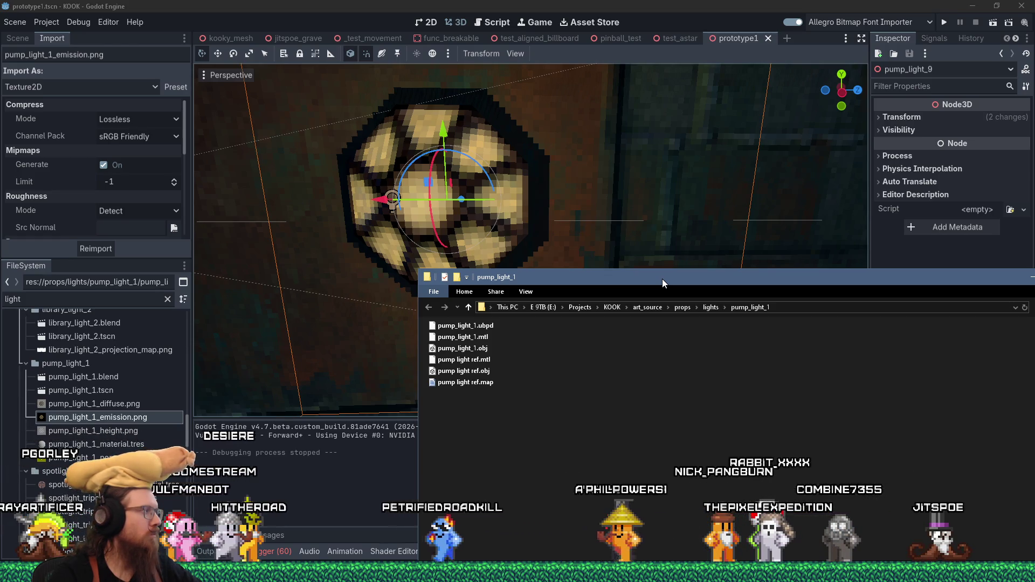
{"action": "mouse_move", "coordinate": [663, 279]}
{"action": "left_mouse_down"}
{"action": "mouse_move", "coordinate": [468, 192]}
{"action": "mouse_move", "coordinate": [425, 114]}
{"action": "left_mouse_up"}
{"action": "left_click", "coordinate": [441, 6]}
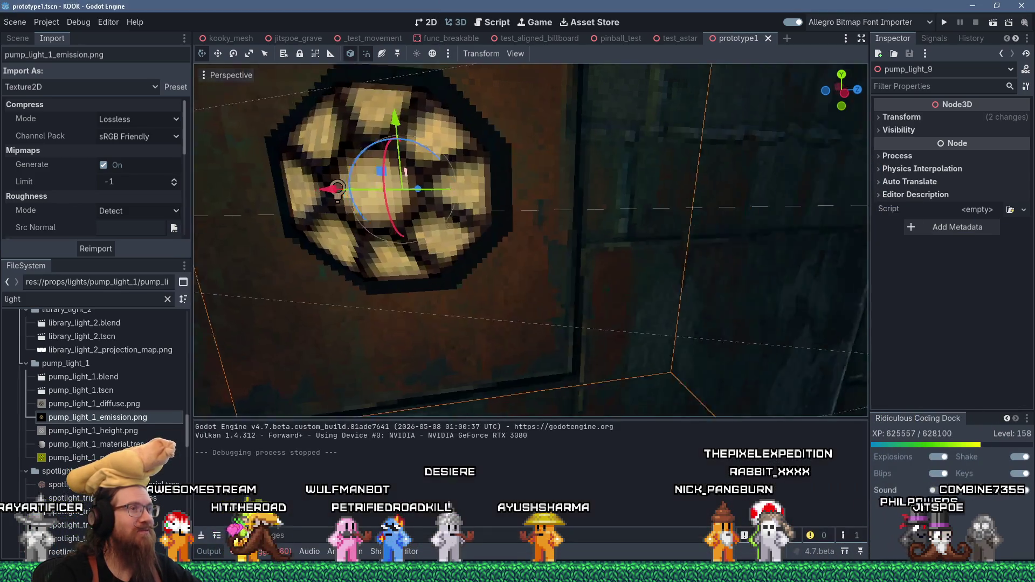
Step: Orbit and frame the pump light, then open the wulfmanbot project folder from pinned folders
{"action": "mouse_move", "coordinate": [448, 208]}
{"action": "left_mouse_down"}
{"action": "mouse_move", "coordinate": [483, 219]}
{"action": "mouse_move", "coordinate": [577, 210]}
{"action": "mouse_move", "coordinate": [392, 215]}
{"action": "mouse_move", "coordinate": [493, 196]}
{"action": "mouse_move", "coordinate": [502, 235]}
{"action": "mouse_move", "coordinate": [232, 175]}
{"action": "left_mouse_up"}
{"action": "scroll", "coordinate": [498, 232], "scroll_direction": "up", "scroll_amount": 3}
{"action": "scroll", "coordinate": [268, 181], "scroll_direction": "down", "scroll_amount": 2}
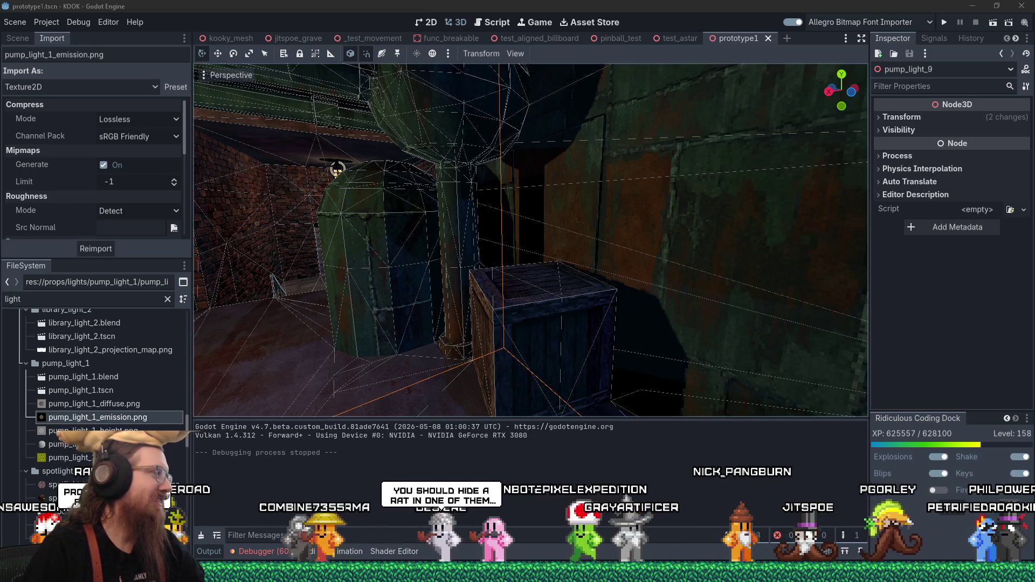
{"action": "key", "text": "f"}
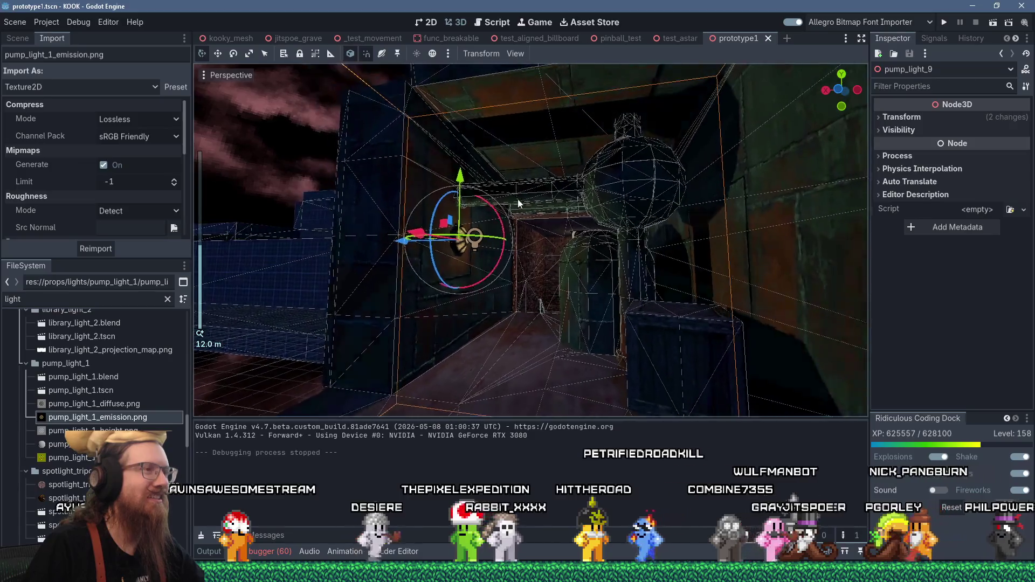
{"action": "scroll", "coordinate": [517, 198], "scroll_direction": "up", "scroll_amount": 3}
{"action": "scroll", "coordinate": [536, 190], "scroll_direction": "up", "scroll_amount": 4}
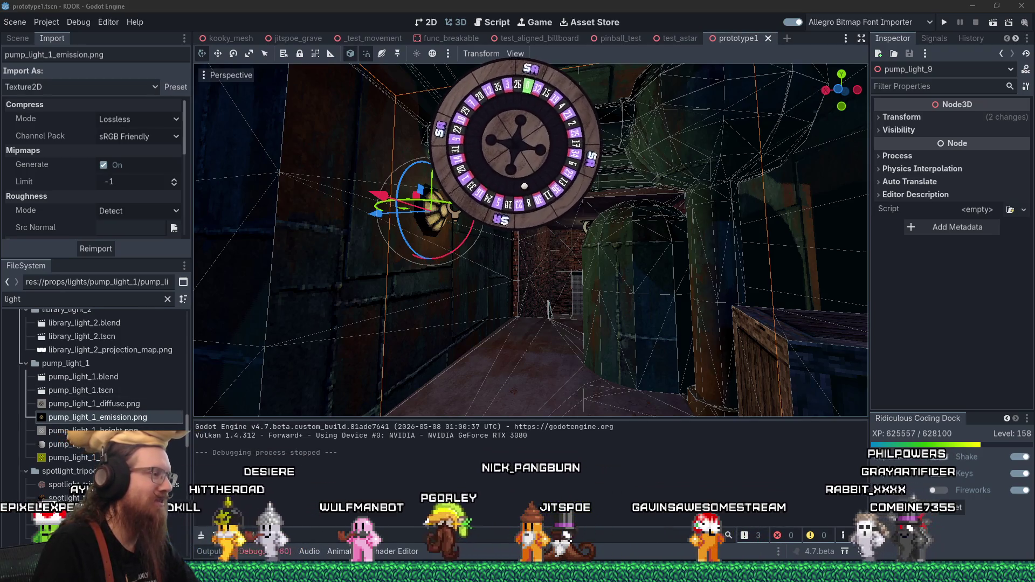
{"action": "key", "text": "super+w"}
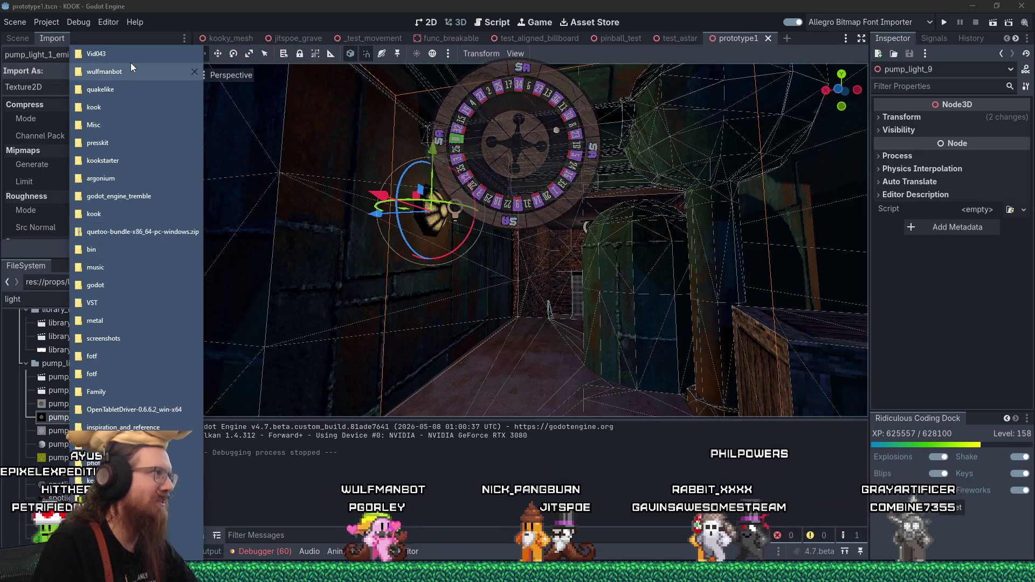
{"action": "left_click", "coordinate": [128, 66]}
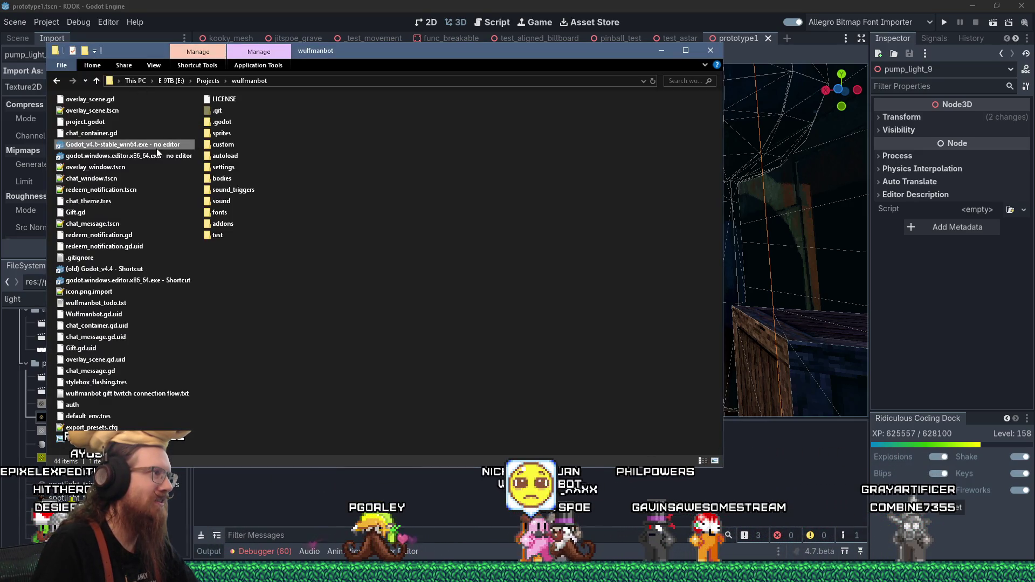
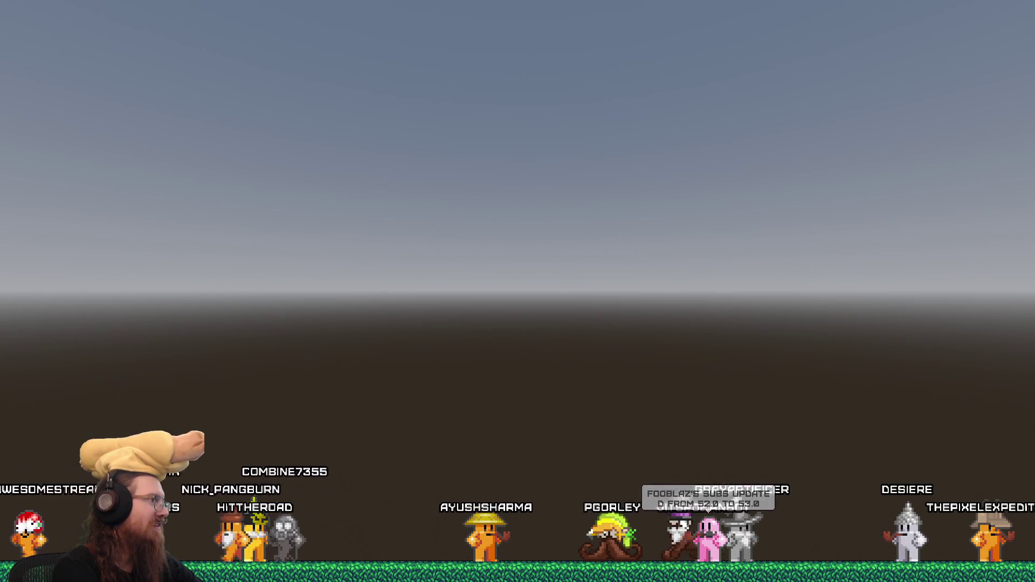
Step: Bring the Godot editor showing the KOOK project's prototype1 scene to the front
{"action": "key", "text": "alt+Tab"}
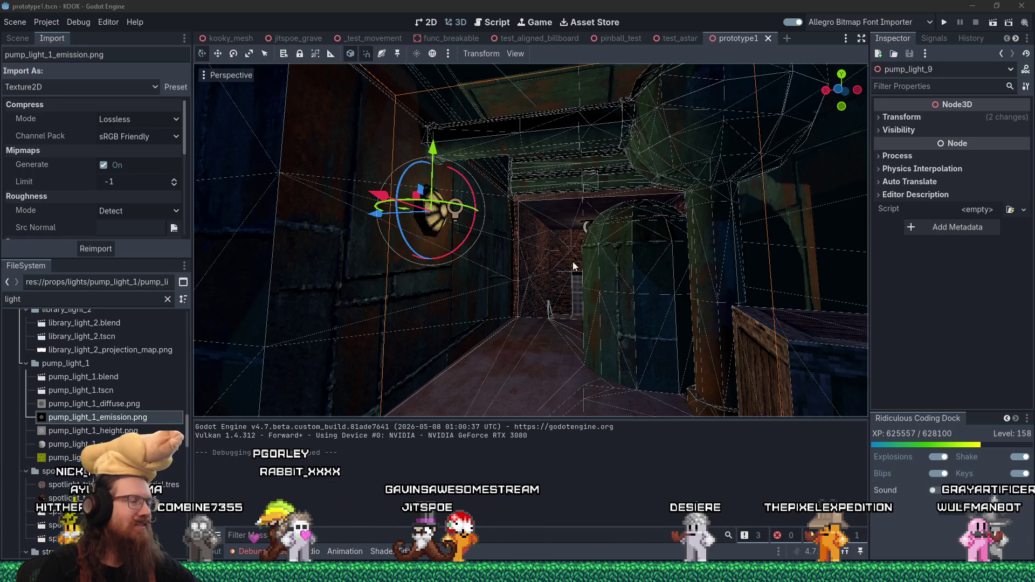
{"action": "scroll", "coordinate": [621, 311], "scroll_direction": "down", "scroll_amount": 5}
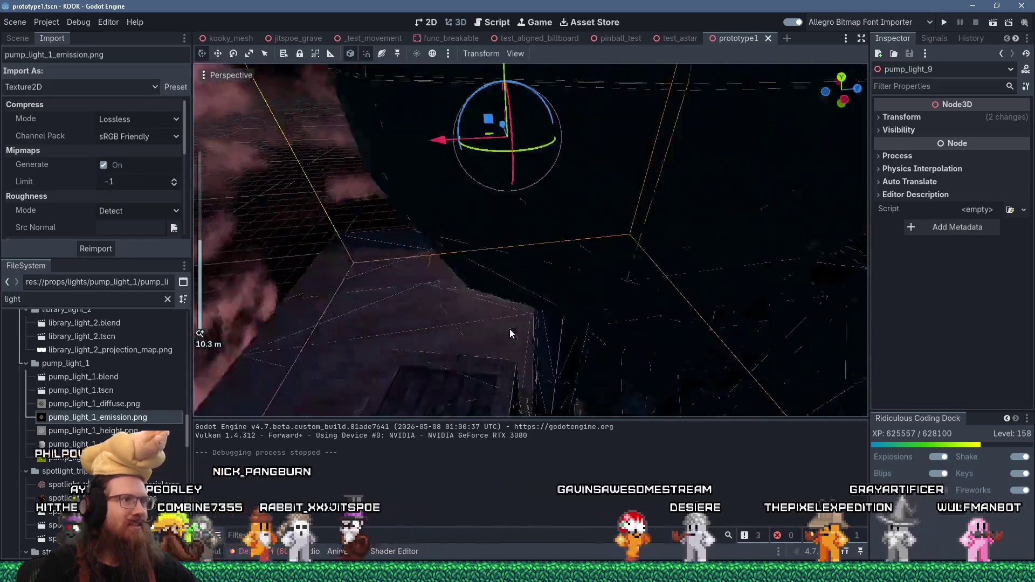
{"action": "scroll", "coordinate": [510, 329], "scroll_direction": "up", "scroll_amount": 4}
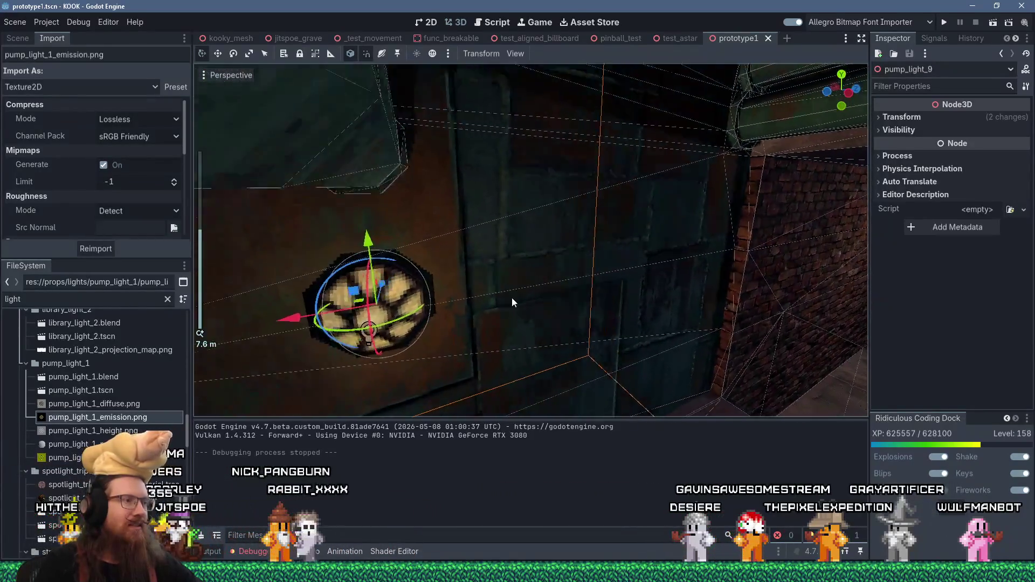
{"action": "scroll", "coordinate": [564, 280], "scroll_direction": "down", "scroll_amount": 3}
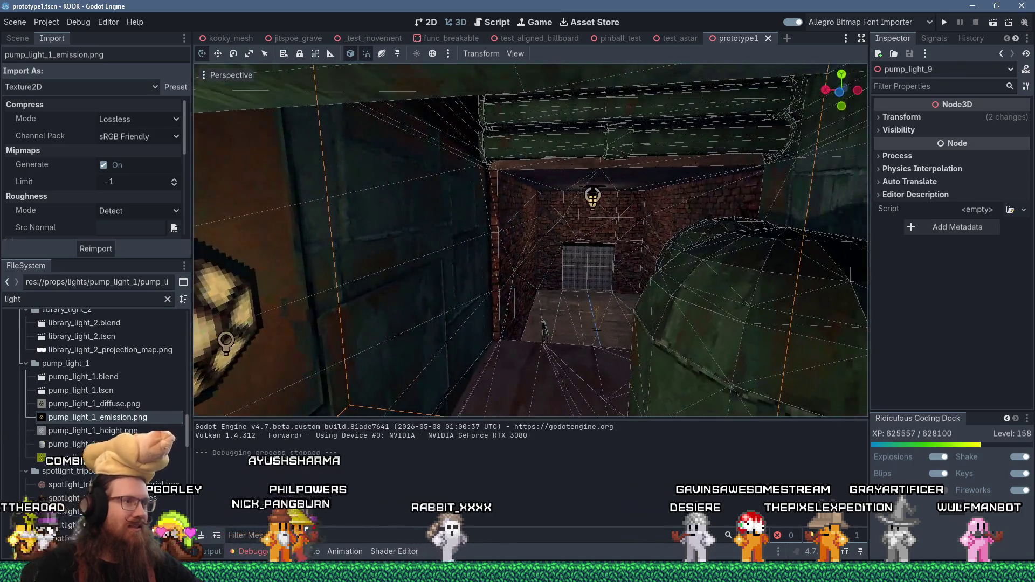
{"action": "mouse_move", "coordinate": [511, 323]}
{"action": "left_mouse_down"}
{"action": "mouse_move", "coordinate": [579, 302]}
{"action": "mouse_move", "coordinate": [613, 307]}
{"action": "mouse_move", "coordinate": [598, 303]}
{"action": "left_mouse_up"}
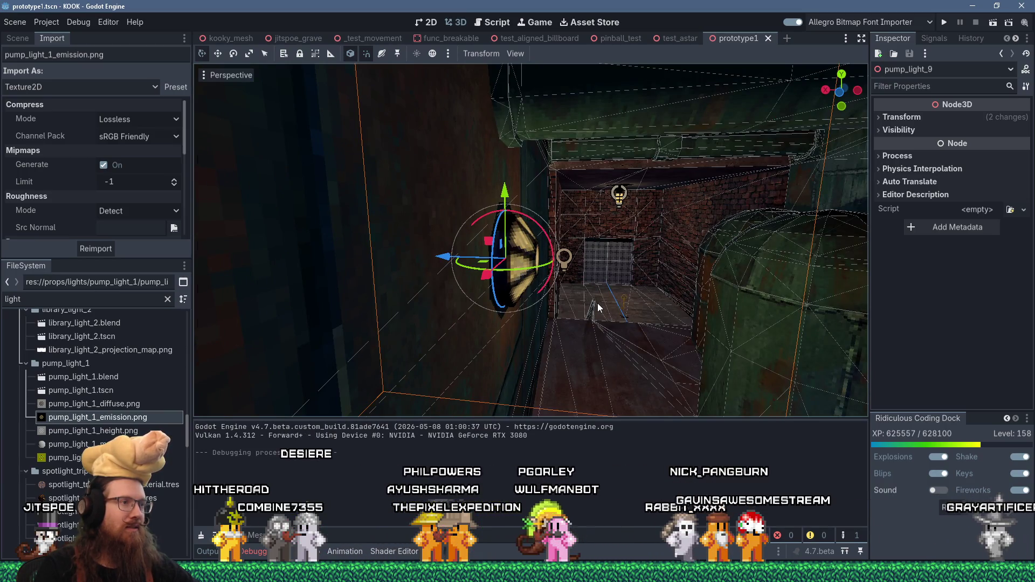
{"action": "mouse_move", "coordinate": [598, 303]}
{"action": "left_mouse_down"}
{"action": "mouse_move", "coordinate": [645, 296]}
{"action": "mouse_move", "coordinate": [574, 295]}
{"action": "mouse_move", "coordinate": [589, 297]}
{"action": "mouse_move", "coordinate": [538, 262]}
{"action": "left_mouse_up"}
{"action": "scroll", "coordinate": [538, 262], "scroll_direction": "up", "scroll_amount": 1}
{"action": "scroll", "coordinate": [537, 262], "scroll_direction": "up", "scroll_amount": 2}
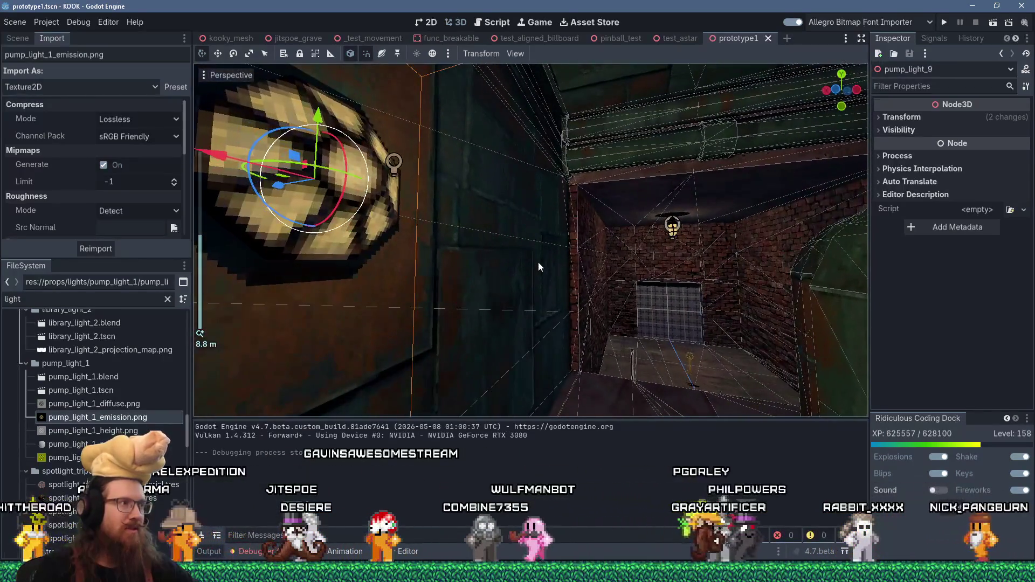
{"action": "key", "text": "f"}
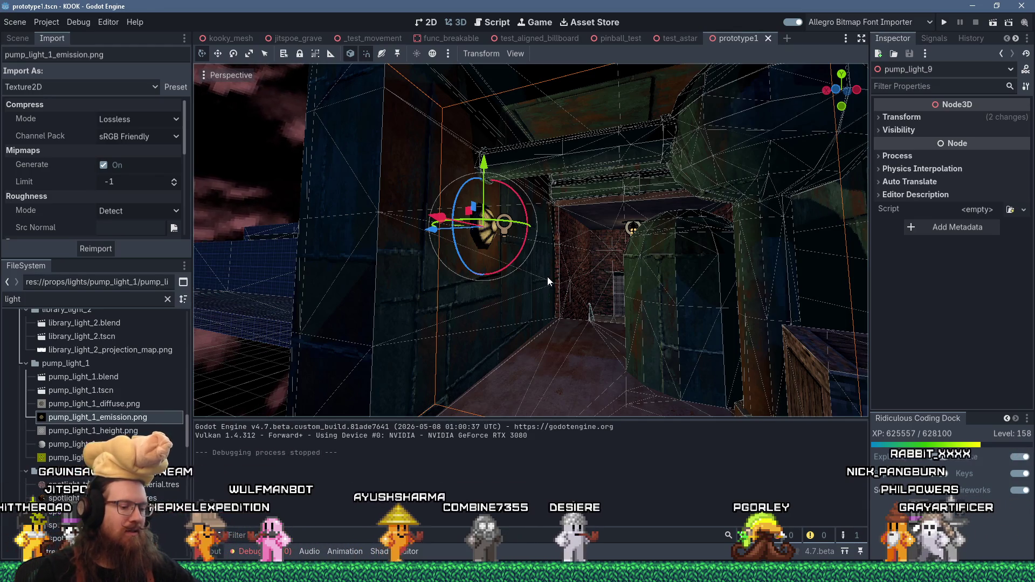
{"action": "scroll", "coordinate": [540, 265], "scroll_direction": "down", "scroll_amount": 6}
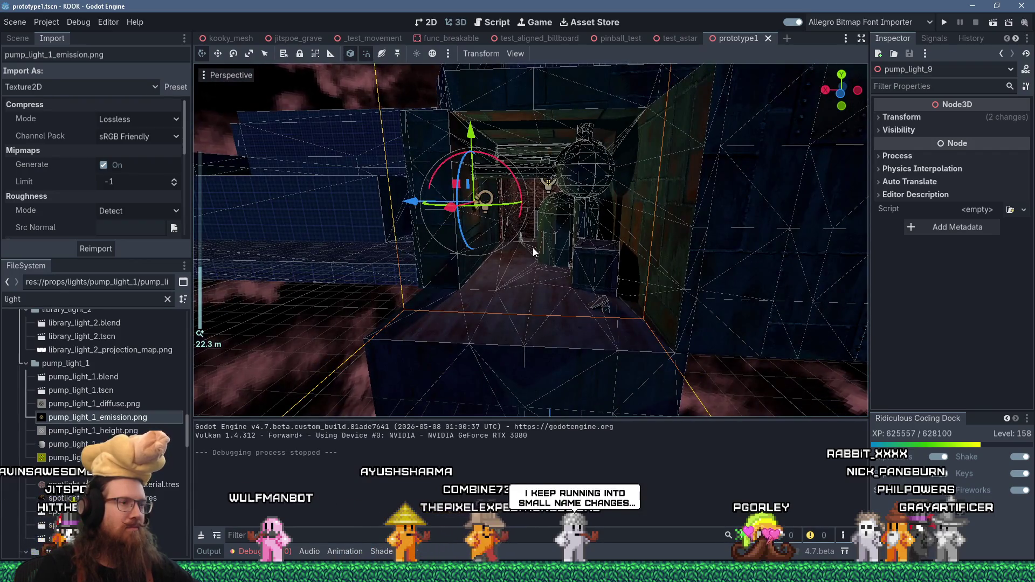
{"action": "key", "text": "alt+Tab"}
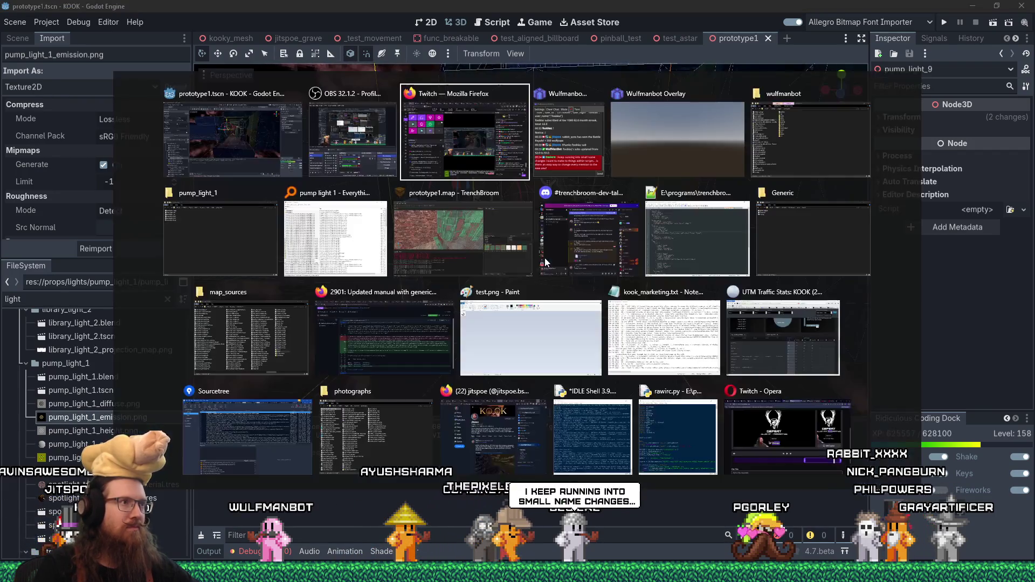
Step: Return to the TrenchBroom map window and close the Compile dialog
{"action": "left_click", "coordinate": [497, 240]}
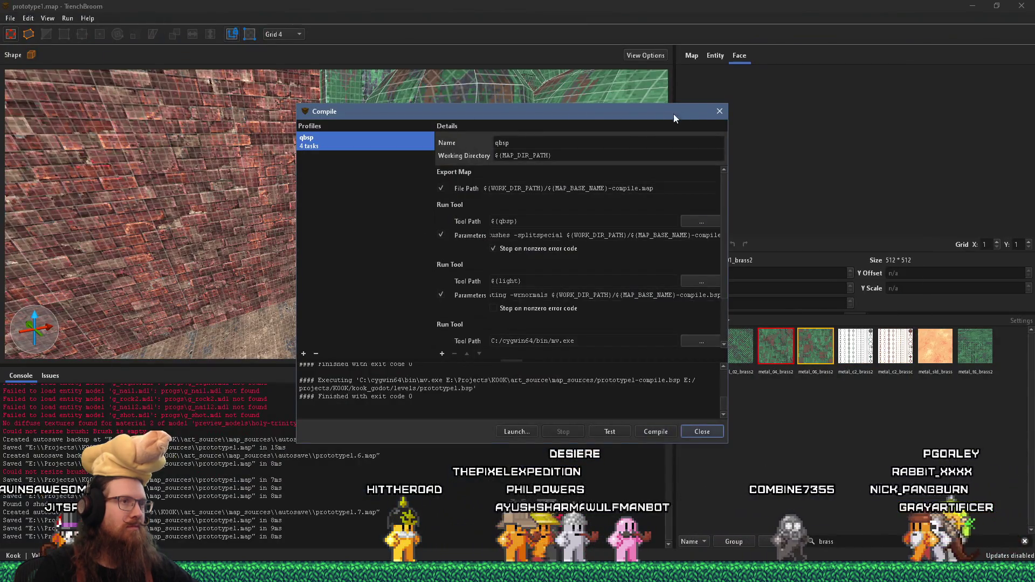
{"action": "left_click", "coordinate": [719, 111]}
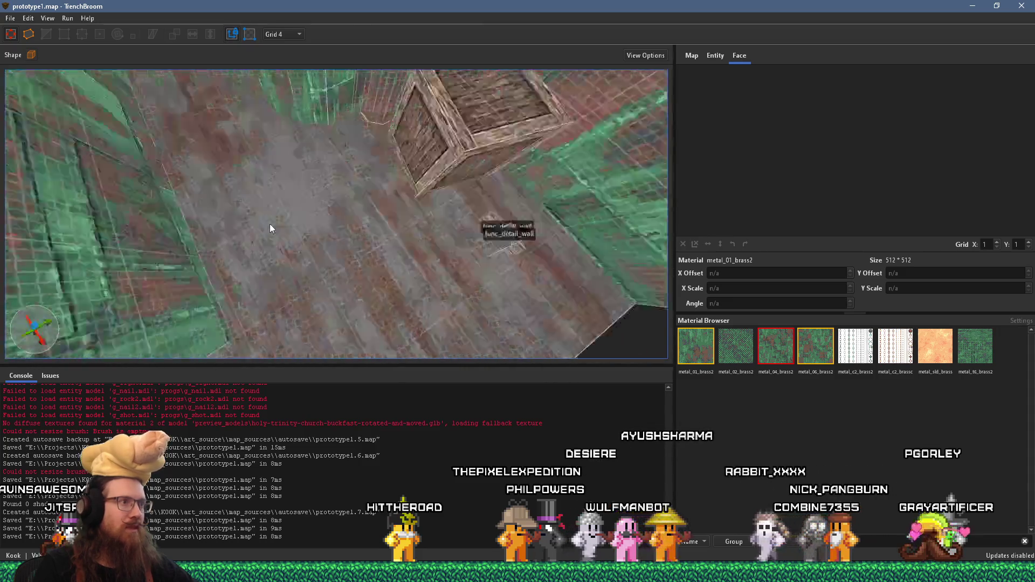
{"action": "scroll", "coordinate": [333, 154], "scroll_direction": "up", "scroll_amount": 5}
Step: Select both func_detail_wall brushes and move them across the floor
{"action": "left_click", "coordinate": [353, 240]}
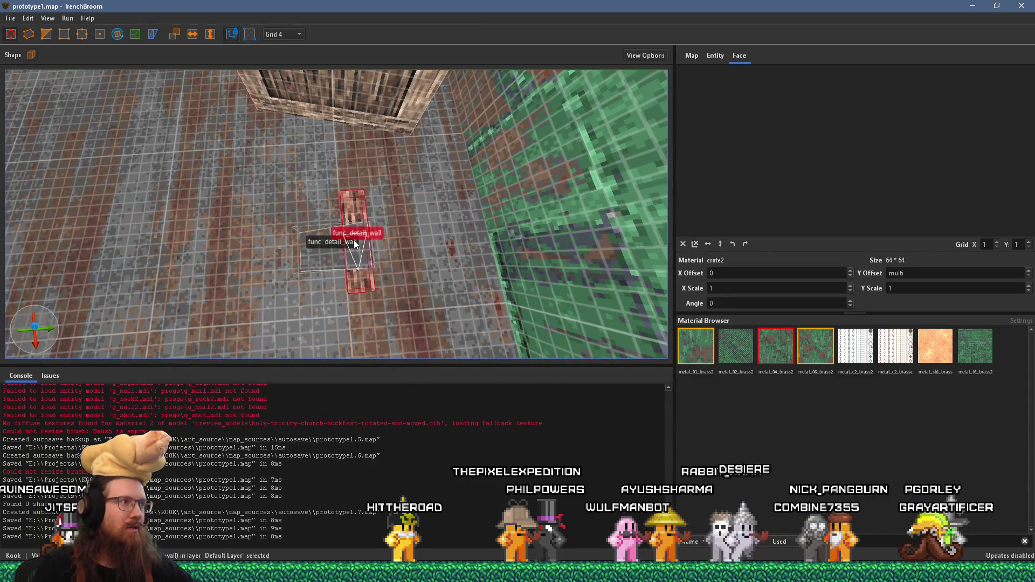
{"action": "left_click", "coordinate": [347, 242], "text": "ctrl"}
{"action": "mouse_move", "coordinate": [351, 245]}
{"action": "left_mouse_down"}
{"action": "mouse_move", "coordinate": [453, 216]}
{"action": "mouse_move", "coordinate": [441, 102]}
{"action": "left_mouse_up"}
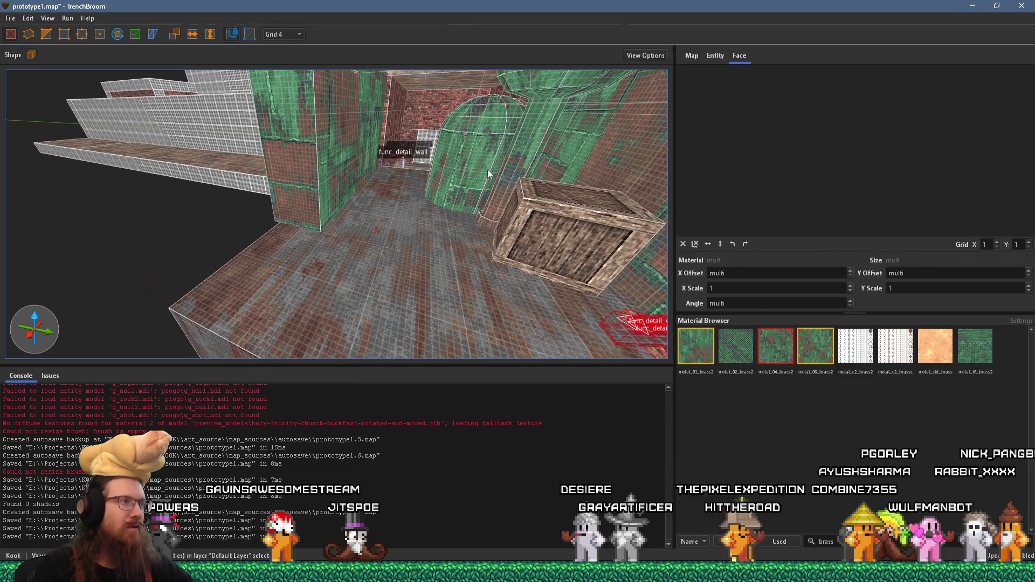
{"action": "left_click", "coordinate": [314, 202], "text": "shift"}
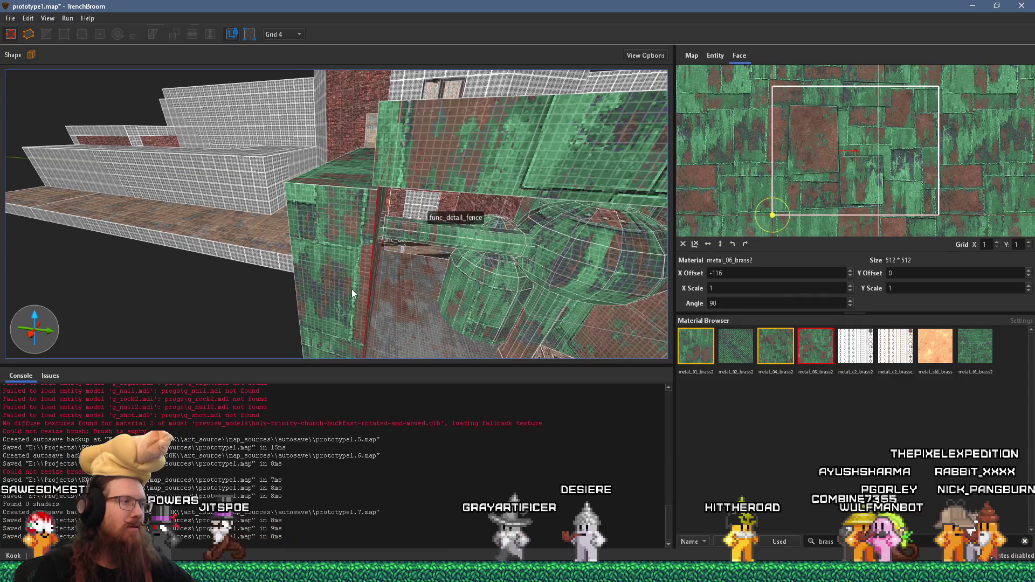
Step: Select the floor brush and drag its face outward past the room's edge
{"action": "left_click", "coordinate": [543, 232]}
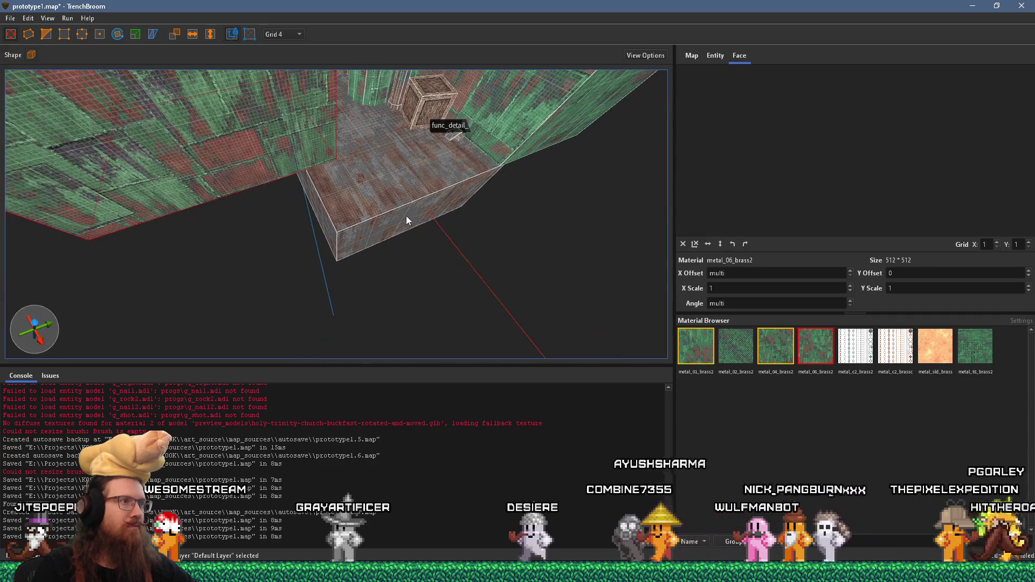
{"action": "right_click", "coordinate": [312, 259]}
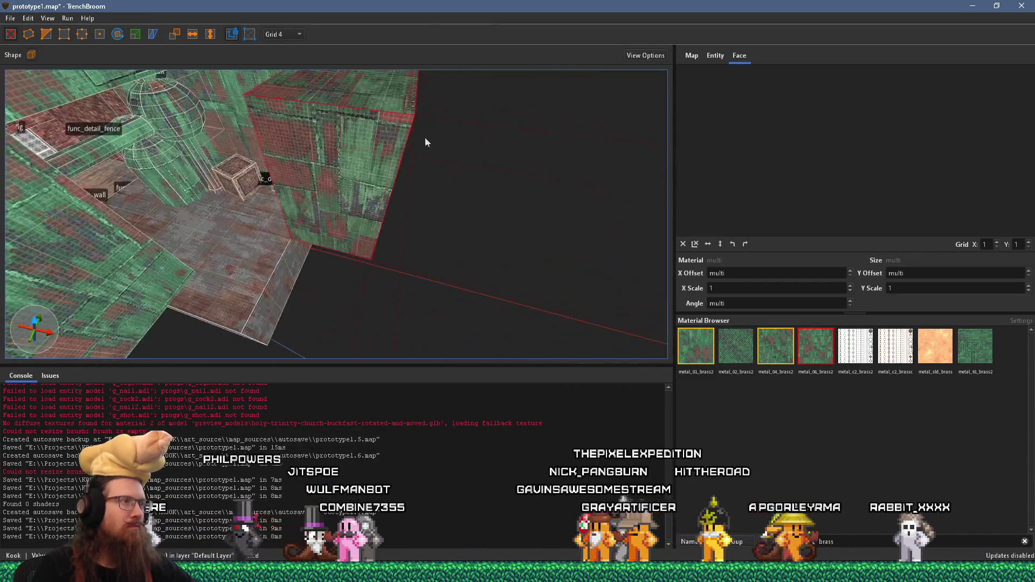
{"action": "left_click", "coordinate": [406, 110], "text": "shift"}
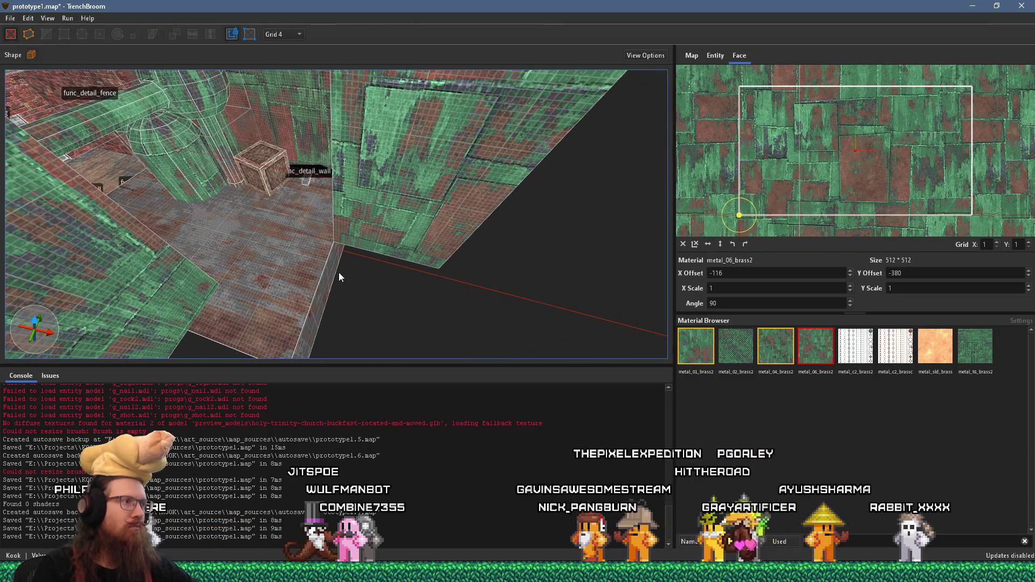
{"action": "left_click", "coordinate": [321, 284]}
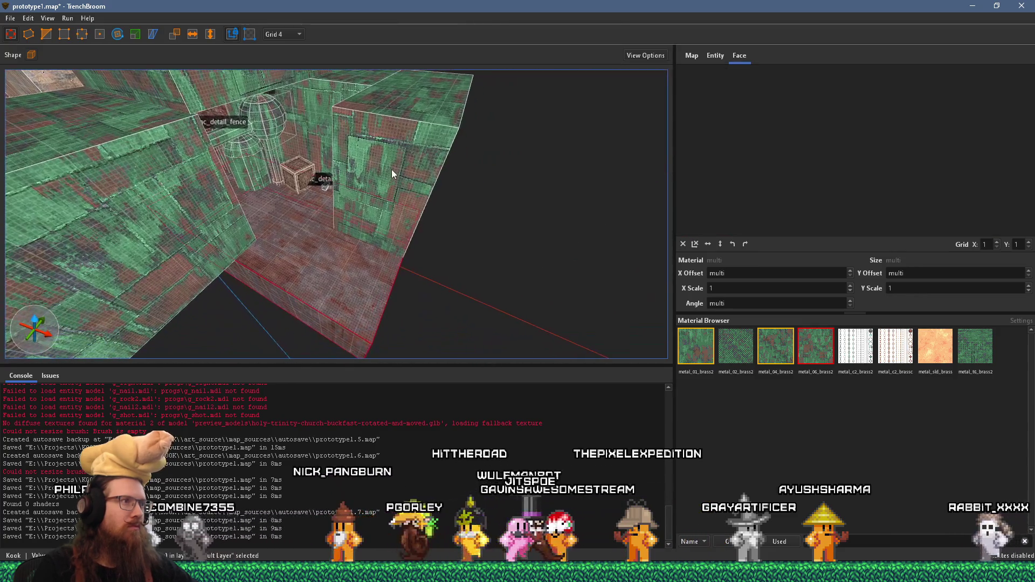
{"action": "mouse_move", "coordinate": [442, 176]}
{"action": "left_mouse_down"}
{"action": "mouse_move", "coordinate": [476, 175]}
{"action": "mouse_move", "coordinate": [429, 298]}
{"action": "left_mouse_up"}
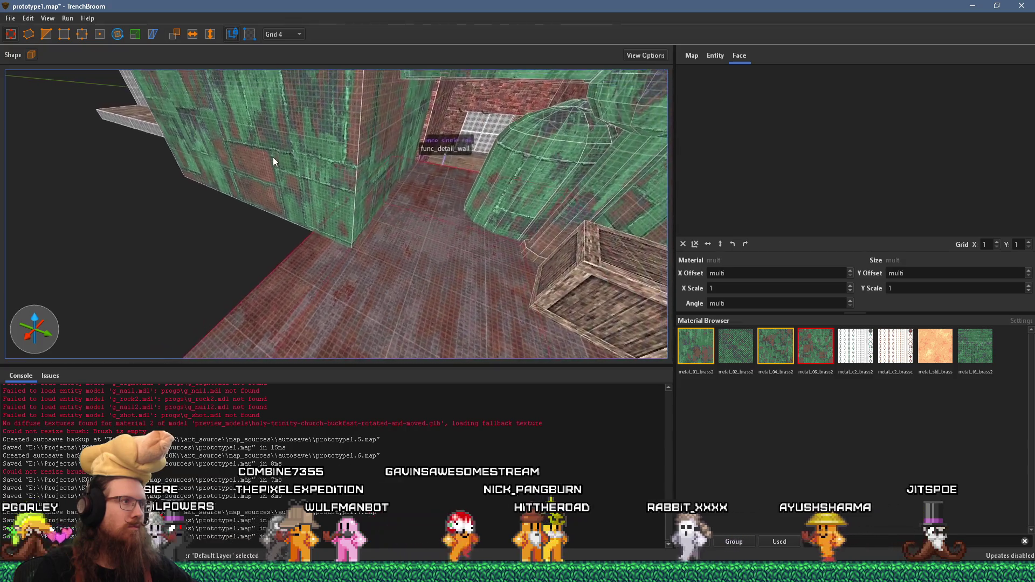
Step: Draw a 604-unit-long, 136-high box brush on the floor, deselect it, then return to Godot
{"action": "left_click_drag", "start_coordinate": [398, 239], "coordinate": [230, 213]}
{"action": "left_click_drag", "start_coordinate": [303, 231], "coordinate": [299, 127]}
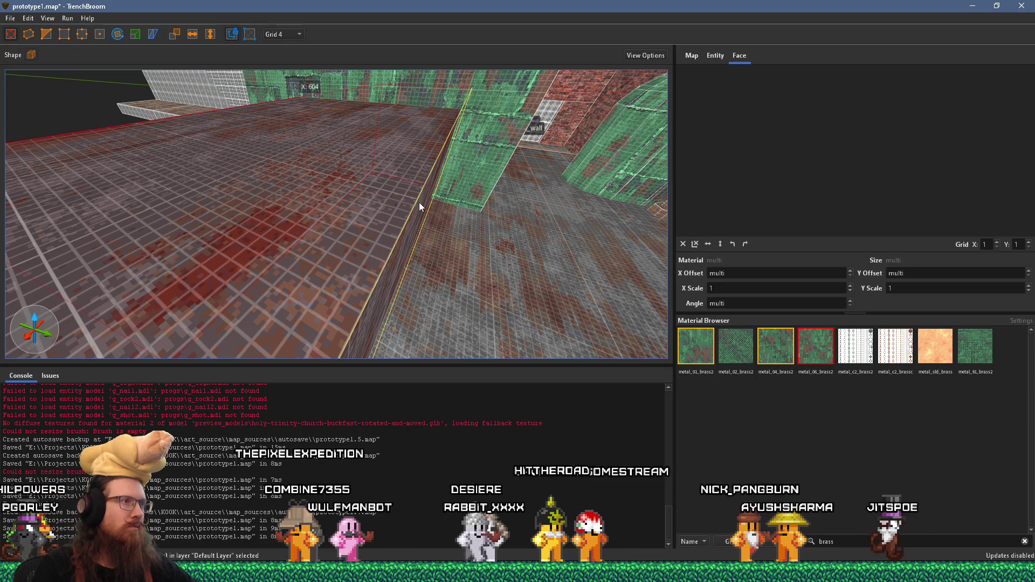
{"action": "key", "text": "w"}
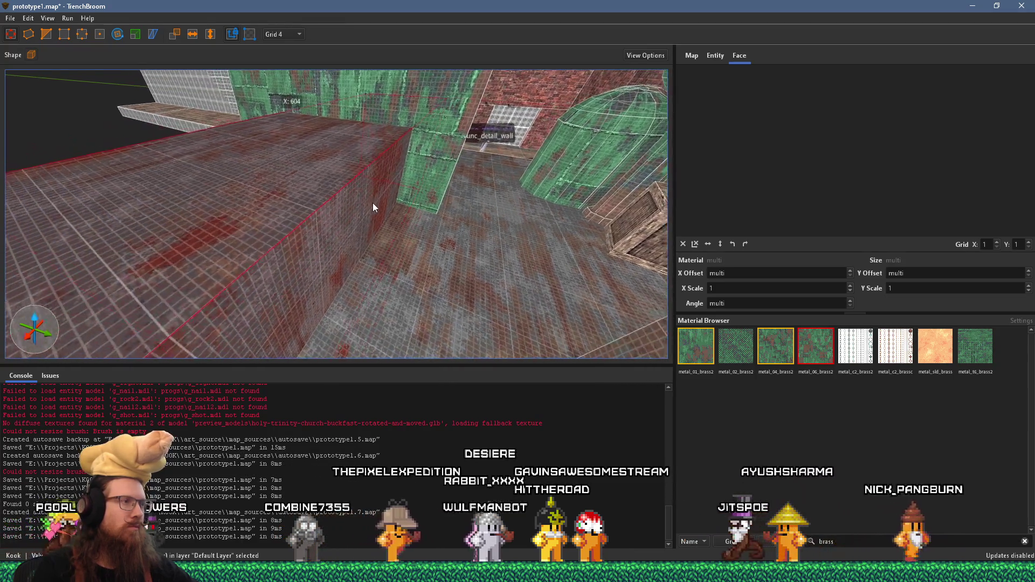
{"action": "key", "text": "Escape"}
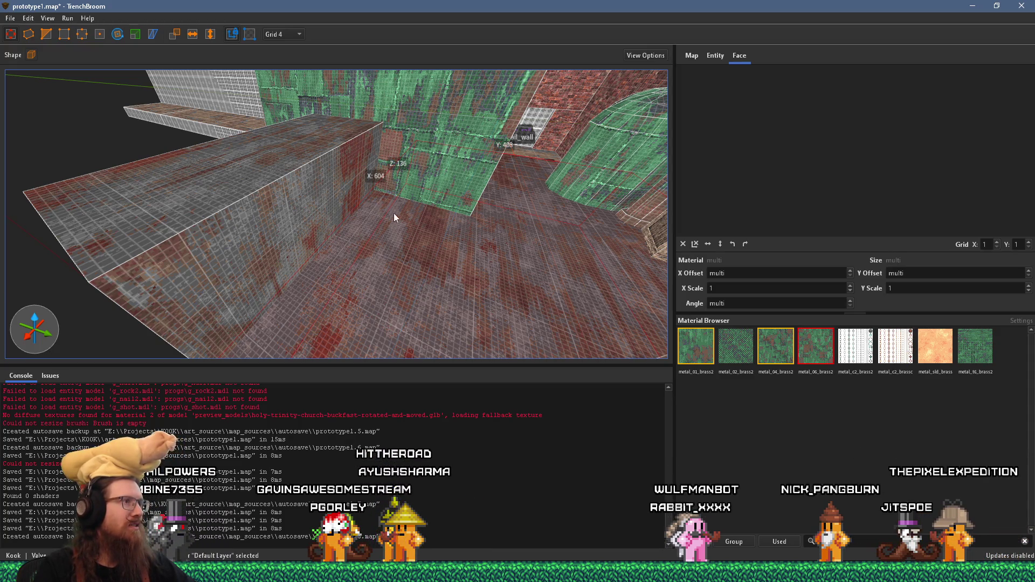
{"action": "mouse_move", "coordinate": [457, 212]}
{"action": "left_mouse_down"}
{"action": "mouse_move", "coordinate": [413, 216]}
{"action": "mouse_move", "coordinate": [489, 211]}
{"action": "mouse_move", "coordinate": [320, 111]}
{"action": "mouse_move", "coordinate": [280, 150]}
{"action": "left_mouse_up"}
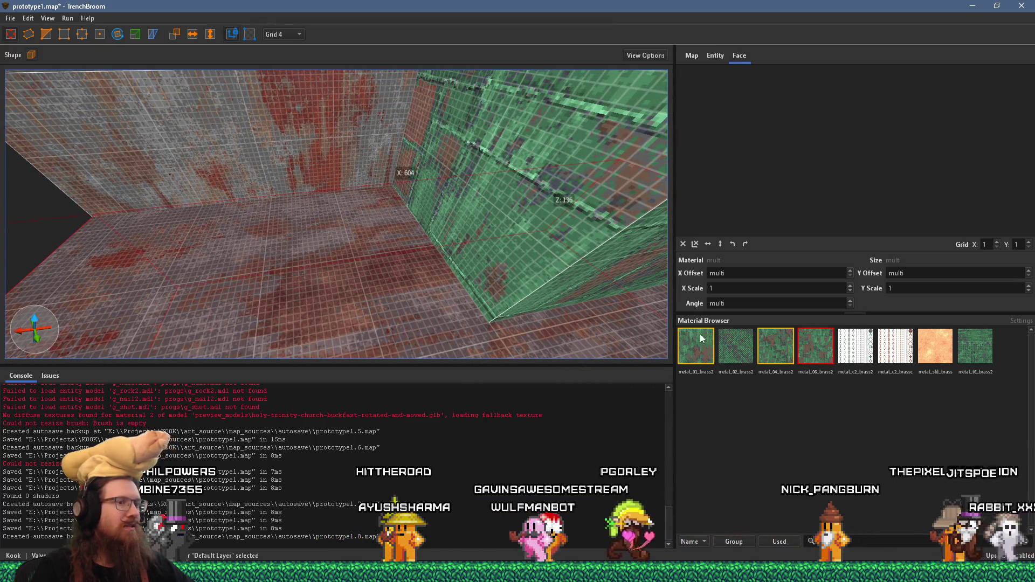
{"action": "key", "text": "alt+Tab"}
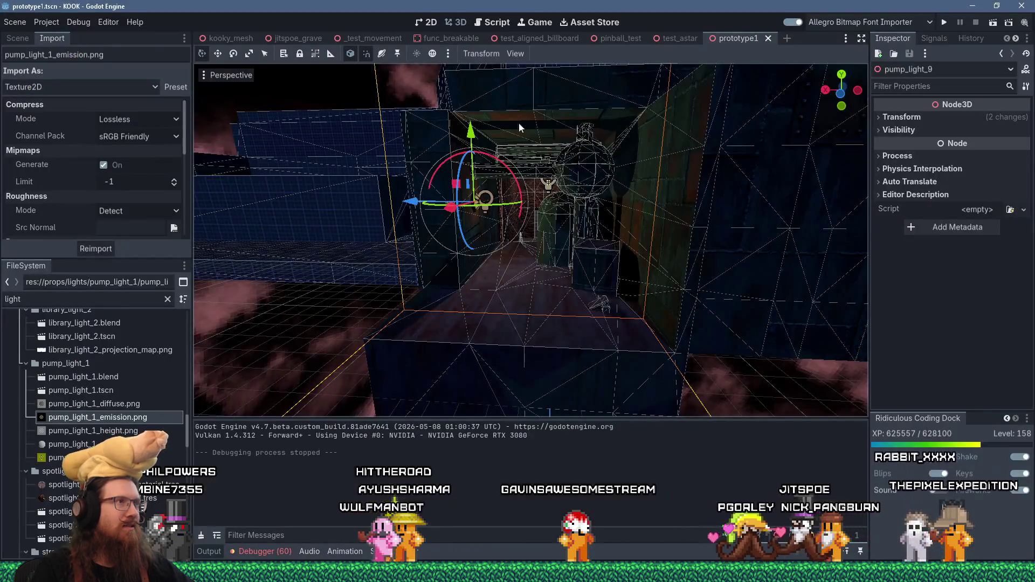
Step: Switch to the Script workspace showing waypoint_system.gd
{"action": "left_click", "coordinate": [497, 23]}
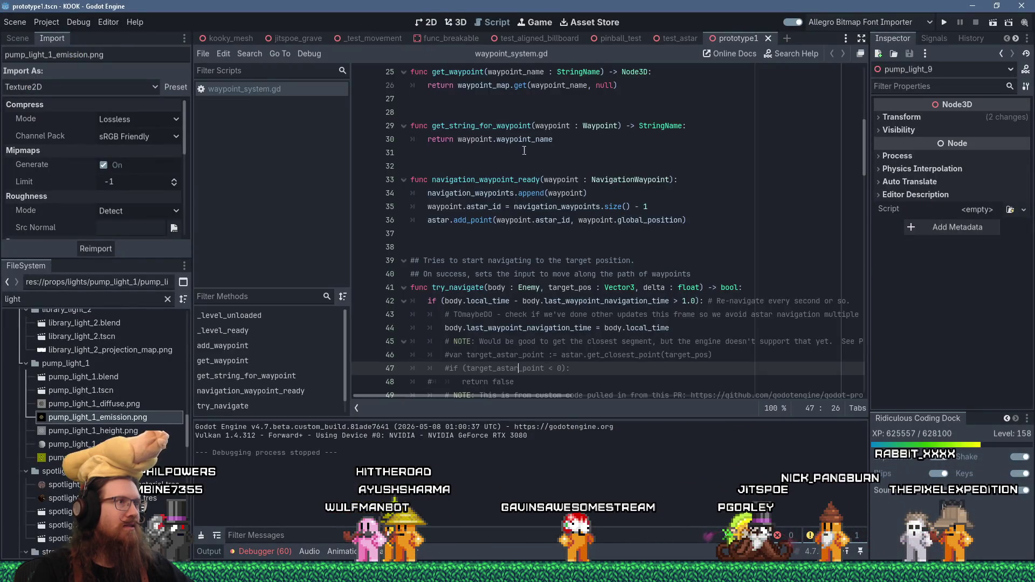
{"action": "right_click", "coordinate": [561, 196]}
{"action": "key", "text": "Escape"}
{"action": "left_click", "coordinate": [431, 166]}
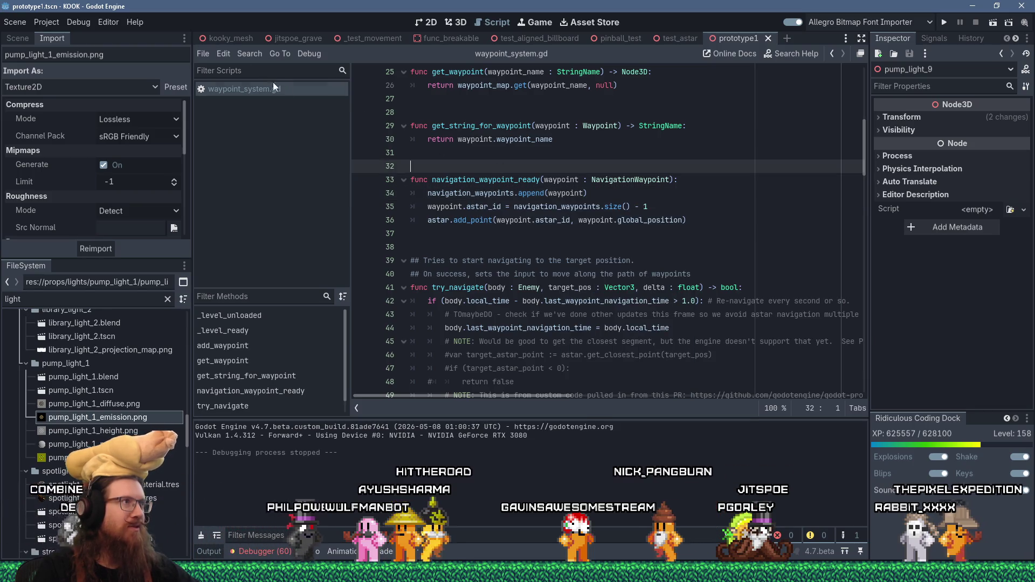
Step: Open and close Search > Replace in Files, then return to TrenchBroom
{"action": "left_click", "coordinate": [245, 52]}
{"action": "left_click", "coordinate": [295, 141]}
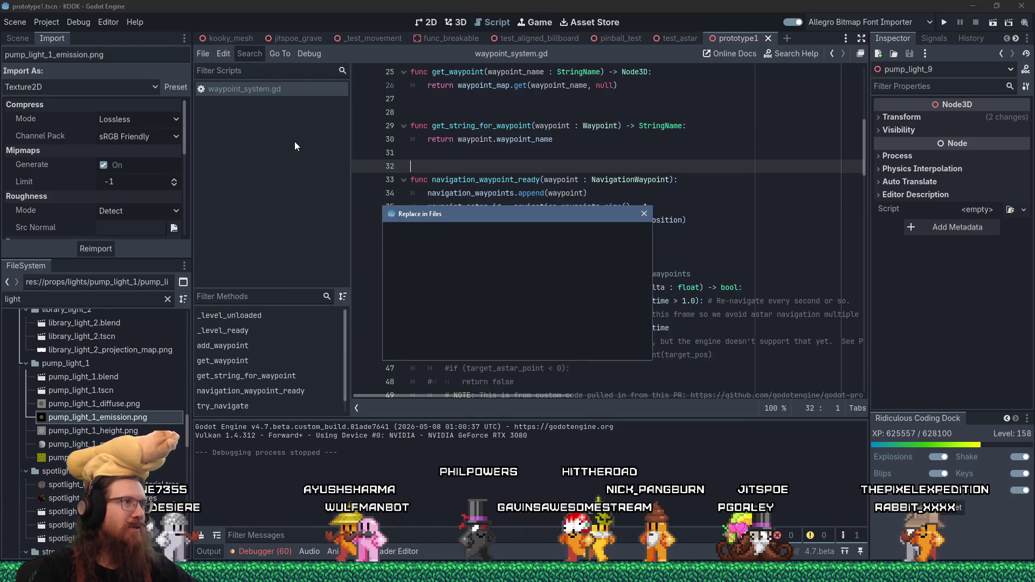
{"action": "left_click", "coordinate": [645, 214]}
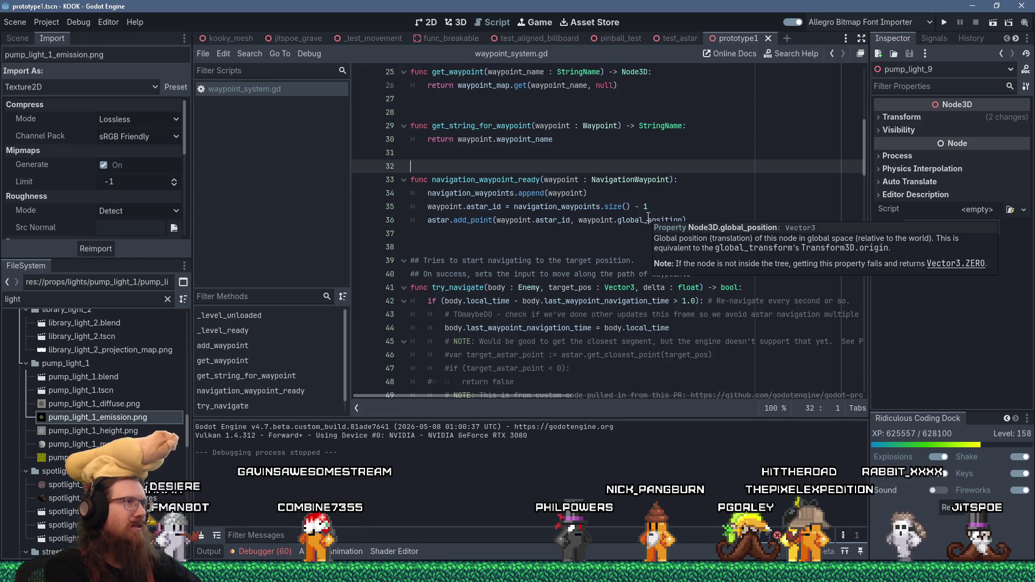
{"action": "left_click", "coordinate": [486, 194]}
{"action": "right_click", "coordinate": [486, 194]}
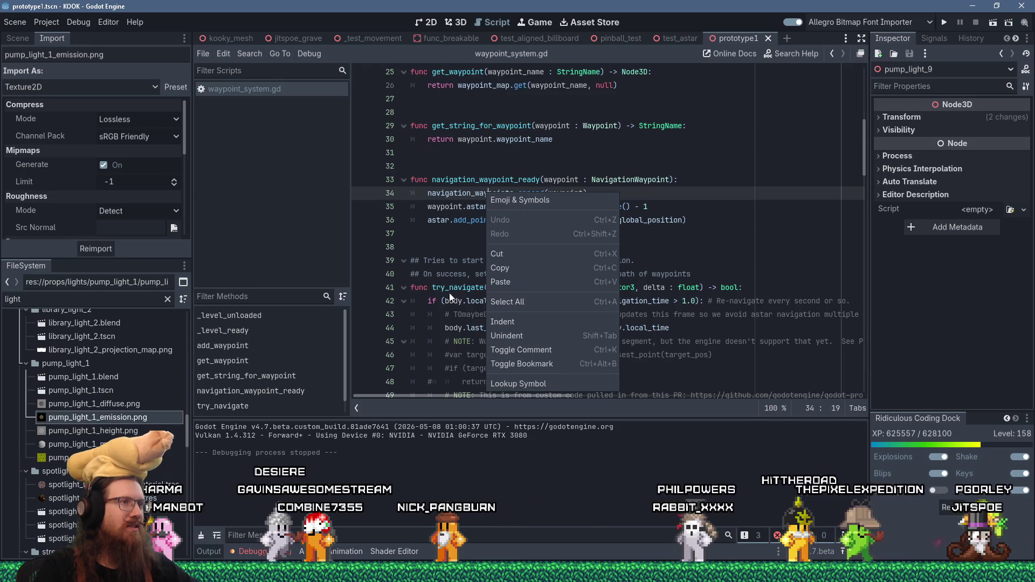
{"action": "left_click", "coordinate": [430, 233]}
{"action": "key", "text": "alt+Tab"}
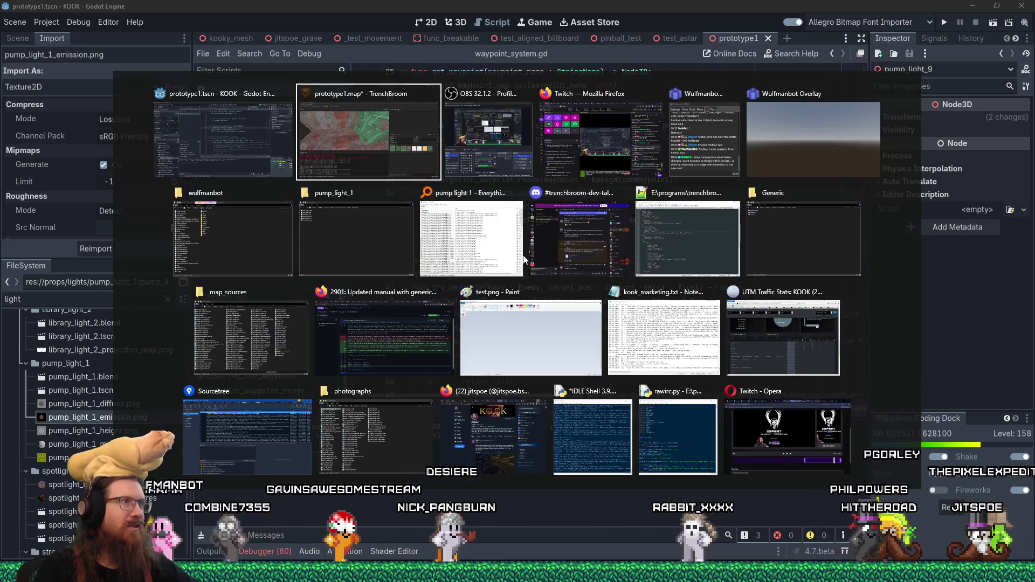
Step: Zoom in on the metal fence staircase and select it
{"action": "scroll", "coordinate": [482, 181], "scroll_direction": "up", "scroll_amount": 3}
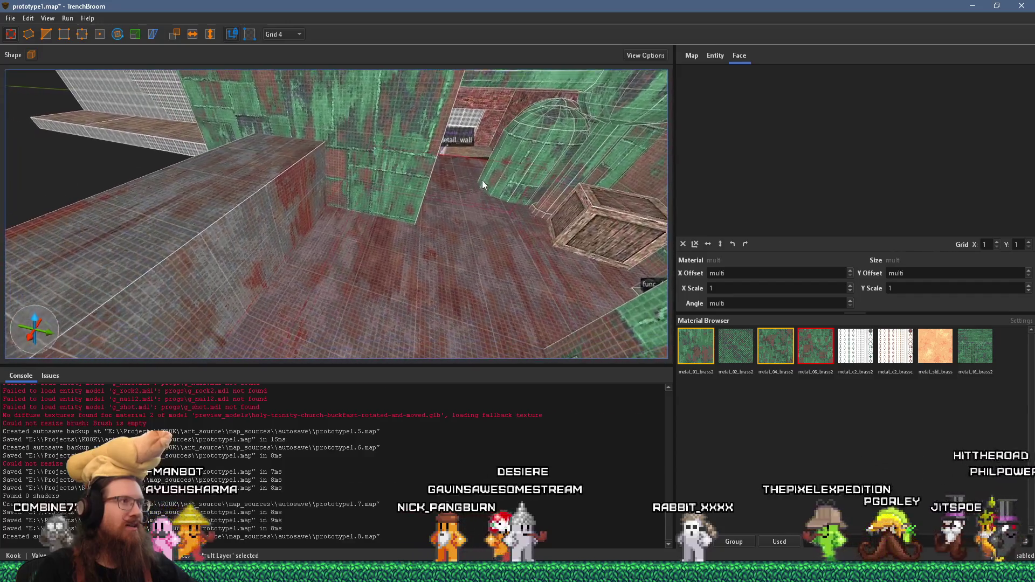
{"action": "scroll", "coordinate": [406, 221], "scroll_direction": "up", "scroll_amount": 3}
{"action": "scroll", "coordinate": [372, 242], "scroll_direction": "up", "scroll_amount": 5}
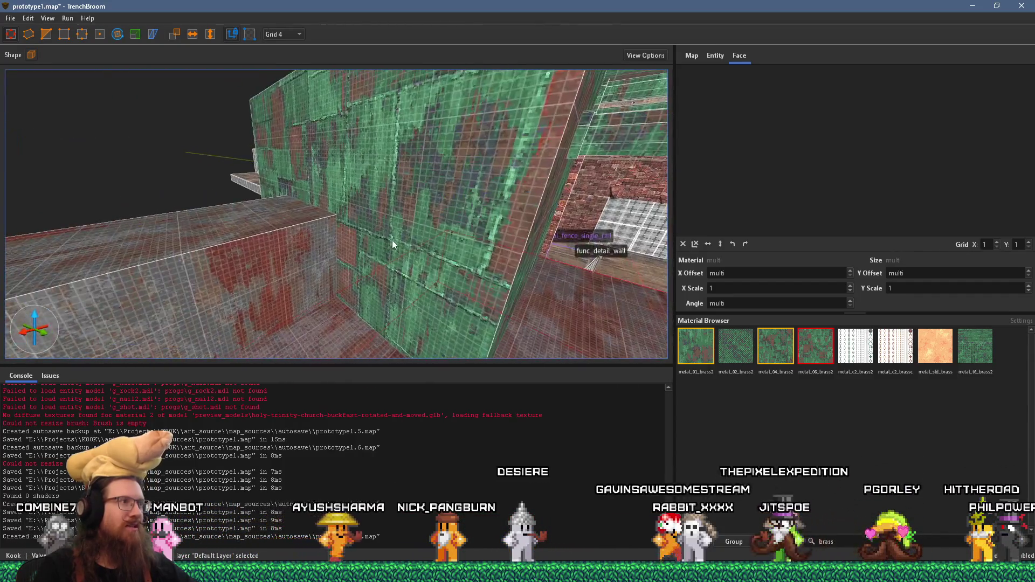
{"action": "scroll", "coordinate": [449, 204], "scroll_direction": "up", "scroll_amount": 5}
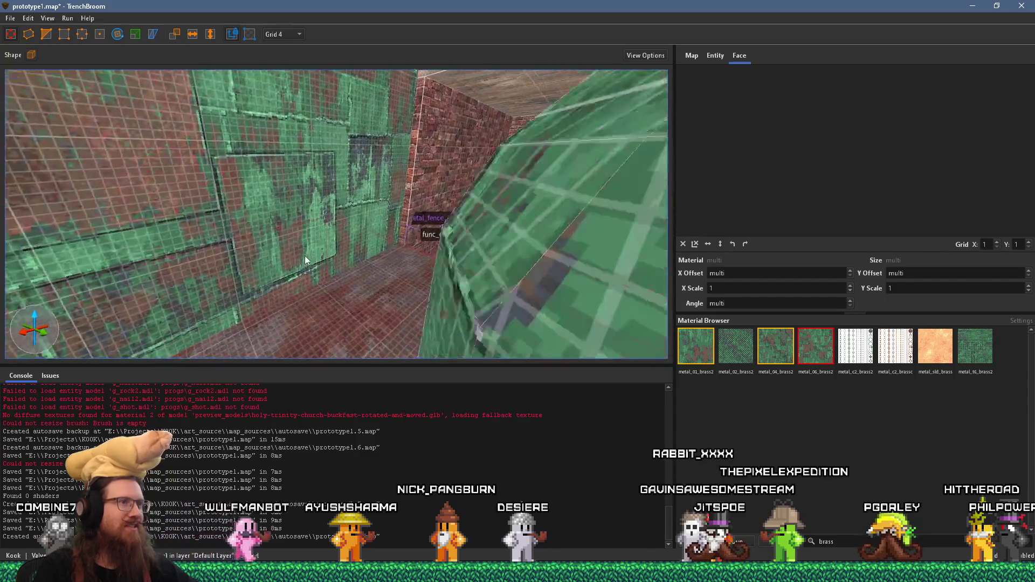
{"action": "scroll", "coordinate": [275, 145], "scroll_direction": "down", "scroll_amount": 3}
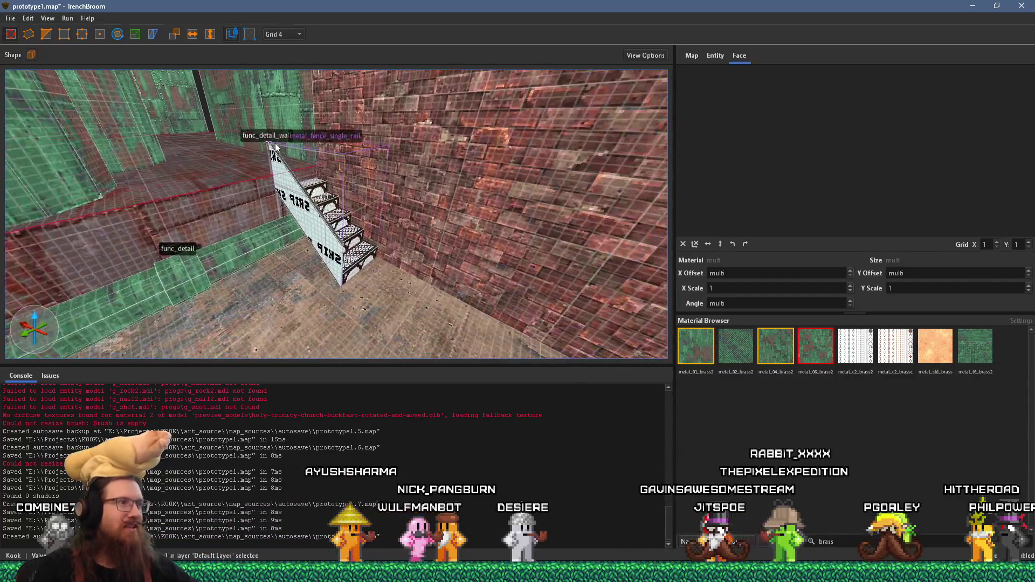
{"action": "left_click", "coordinate": [333, 236]}
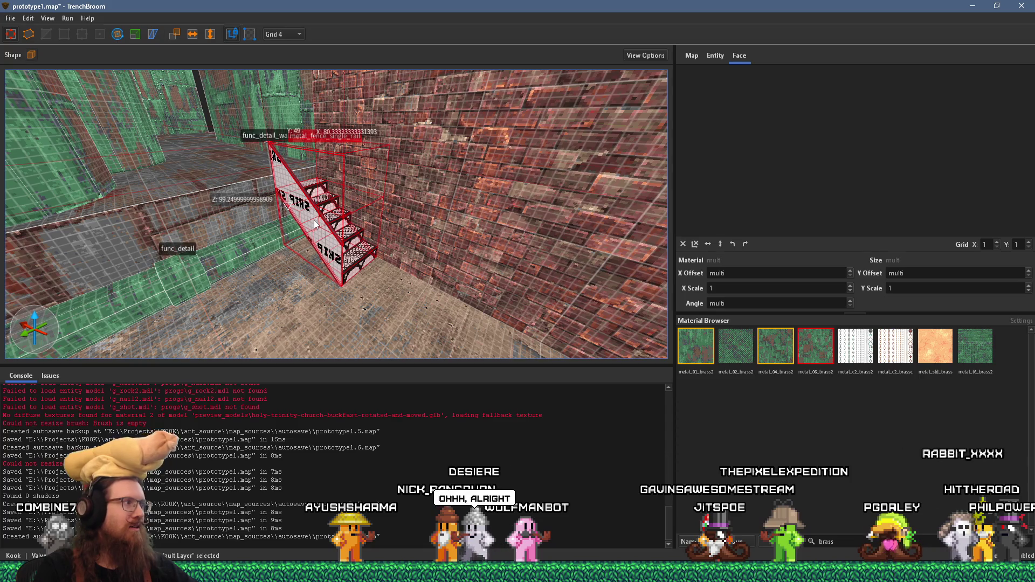
Step: Rotate the metal_fence_single_rail staircase to 270°
{"action": "mouse_move", "coordinate": [314, 220]}
{"action": "left_mouse_down"}
{"action": "mouse_move", "coordinate": [324, 214]}
{"action": "mouse_move", "coordinate": [263, 249]}
{"action": "left_mouse_up"}
{"action": "mouse_move", "coordinate": [368, 281]}
{"action": "left_mouse_down"}
{"action": "mouse_move", "coordinate": [374, 224]}
{"action": "mouse_move", "coordinate": [369, 272]}
{"action": "mouse_move", "coordinate": [320, 114]}
{"action": "mouse_move", "coordinate": [333, 127]}
{"action": "mouse_move", "coordinate": [362, 257]}
{"action": "mouse_move", "coordinate": [391, 256]}
{"action": "mouse_move", "coordinate": [378, 178]}
{"action": "mouse_move", "coordinate": [484, 234]}
{"action": "mouse_move", "coordinate": [399, 200]}
{"action": "mouse_move", "coordinate": [418, 86]}
{"action": "mouse_move", "coordinate": [358, 159]}
{"action": "left_mouse_up"}
{"action": "mouse_move", "coordinate": [253, 85]}
{"action": "left_mouse_down"}
{"action": "mouse_move", "coordinate": [301, 46]}
{"action": "mouse_move", "coordinate": [308, 91]}
{"action": "mouse_move", "coordinate": [419, 104]}
{"action": "left_mouse_up"}
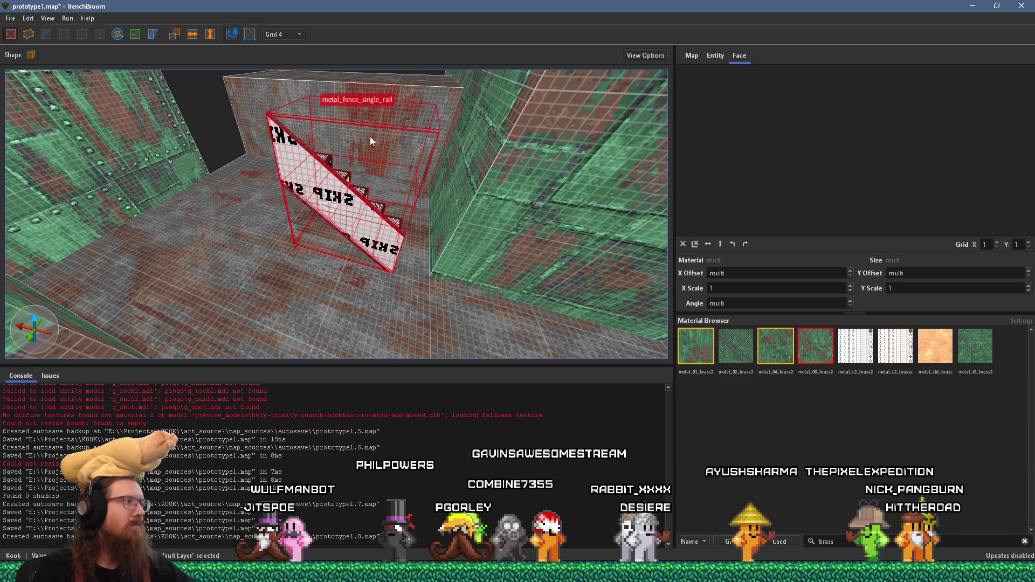
{"action": "mouse_move", "coordinate": [375, 146]}
{"action": "left_mouse_down"}
{"action": "mouse_move", "coordinate": [350, 160]}
{"action": "mouse_move", "coordinate": [361, 160]}
{"action": "mouse_move", "coordinate": [146, 75]}
{"action": "left_mouse_up"}
{"action": "mouse_move", "coordinate": [405, 235]}
{"action": "left_mouse_down"}
{"action": "mouse_move", "coordinate": [284, 211]}
{"action": "mouse_move", "coordinate": [341, 173]}
{"action": "mouse_move", "coordinate": [380, 224]}
{"action": "left_mouse_up"}
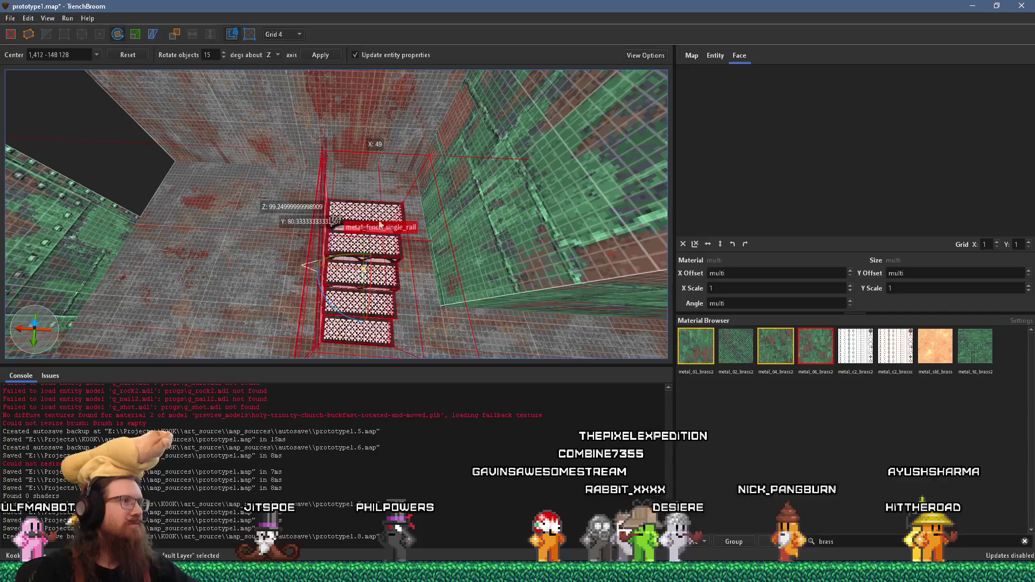
{"action": "left_click", "coordinate": [7, 36]}
{"action": "left_click_drag", "start_coordinate": [290, 176], "coordinate": [291, 169]}
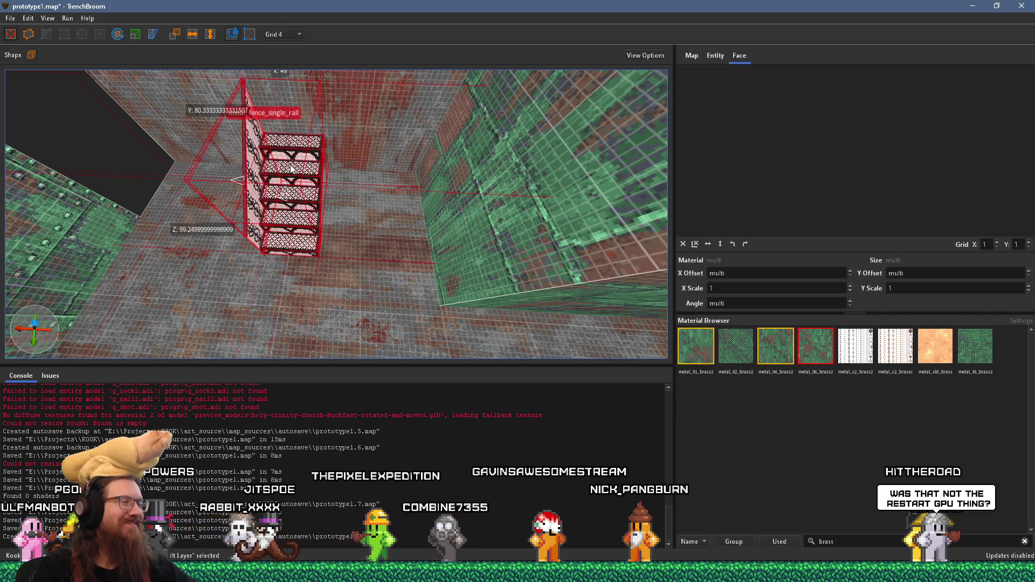
{"action": "scroll", "coordinate": [292, 170], "scroll_direction": "up", "scroll_amount": 5}
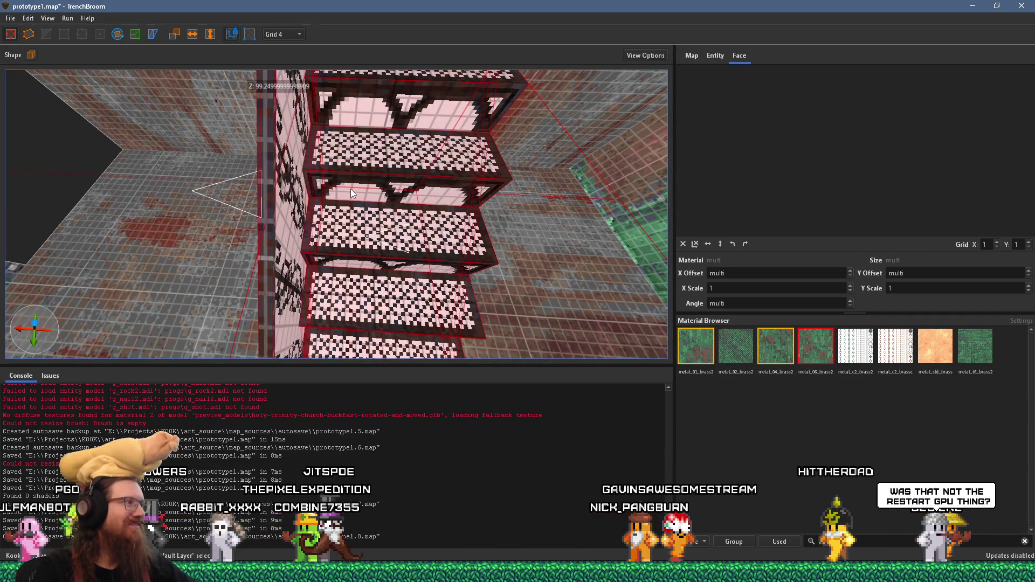
{"action": "mouse_move", "coordinate": [405, 195]}
{"action": "left_mouse_down"}
{"action": "mouse_move", "coordinate": [366, 178]}
{"action": "mouse_move", "coordinate": [308, 123]}
{"action": "mouse_move", "coordinate": [340, 98]}
{"action": "mouse_move", "coordinate": [389, 168]}
{"action": "mouse_move", "coordinate": [397, 146]}
{"action": "mouse_move", "coordinate": [341, 218]}
{"action": "mouse_move", "coordinate": [311, 237]}
{"action": "mouse_move", "coordinate": [402, 228]}
{"action": "mouse_move", "coordinate": [330, 221]}
{"action": "mouse_move", "coordinate": [302, 205]}
{"action": "mouse_move", "coordinate": [336, 188]}
{"action": "mouse_move", "coordinate": [457, 154]}
{"action": "mouse_move", "coordinate": [464, 186]}
{"action": "mouse_move", "coordinate": [435, 123]}
{"action": "mouse_move", "coordinate": [317, 131]}
{"action": "mouse_move", "coordinate": [291, 180]}
{"action": "mouse_move", "coordinate": [298, 193]}
{"action": "mouse_move", "coordinate": [275, 214]}
{"action": "left_mouse_up"}
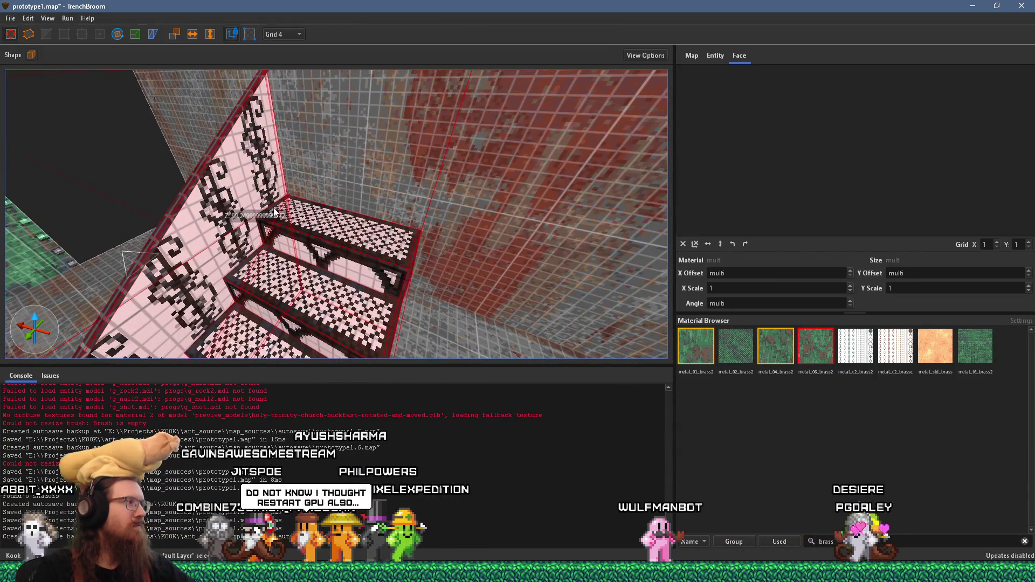
{"action": "mouse_move", "coordinate": [279, 209]}
{"action": "left_mouse_down"}
{"action": "mouse_move", "coordinate": [377, 164]}
{"action": "mouse_move", "coordinate": [272, 212]}
{"action": "mouse_move", "coordinate": [332, 235]}
{"action": "mouse_move", "coordinate": [373, 215]}
{"action": "left_mouse_up"}
{"action": "key", "text": "Escape"}
{"action": "left_click", "coordinate": [344, 250]}
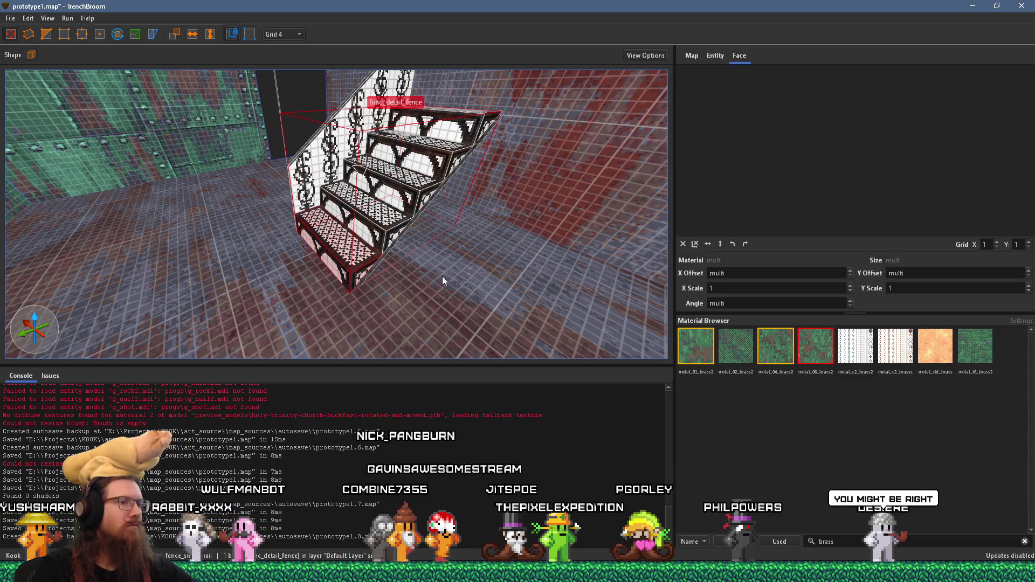
{"action": "key", "text": "alt+Tab"}
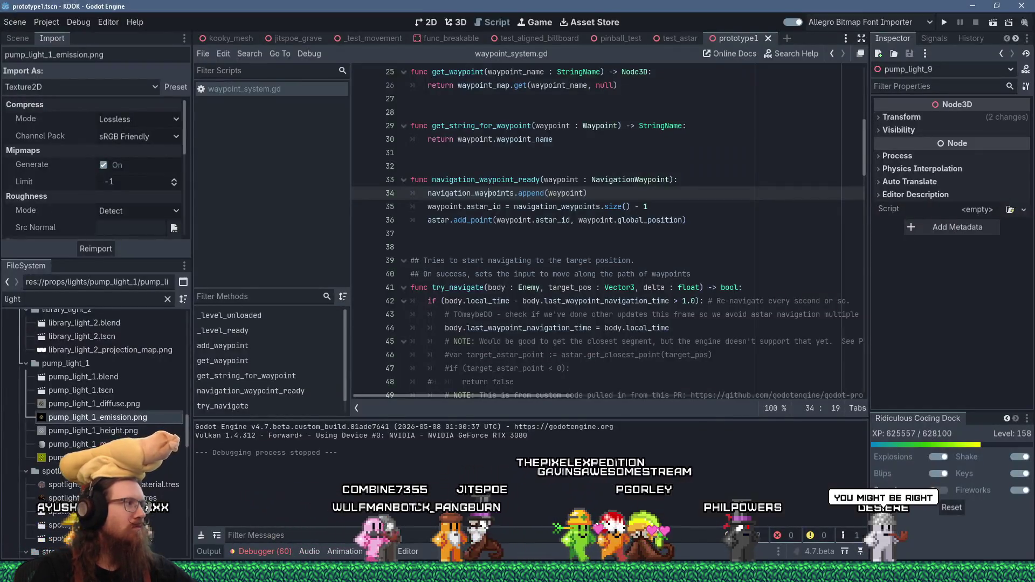
Step: Delete the metal_fence_single_rail staircase group from the map
{"action": "key", "text": "alt+Tab"}
{"action": "mouse_move", "coordinate": [517, 301]}
{"action": "left_mouse_down"}
{"action": "mouse_move", "coordinate": [477, 252]}
{"action": "mouse_move", "coordinate": [446, 304]}
{"action": "left_mouse_up"}
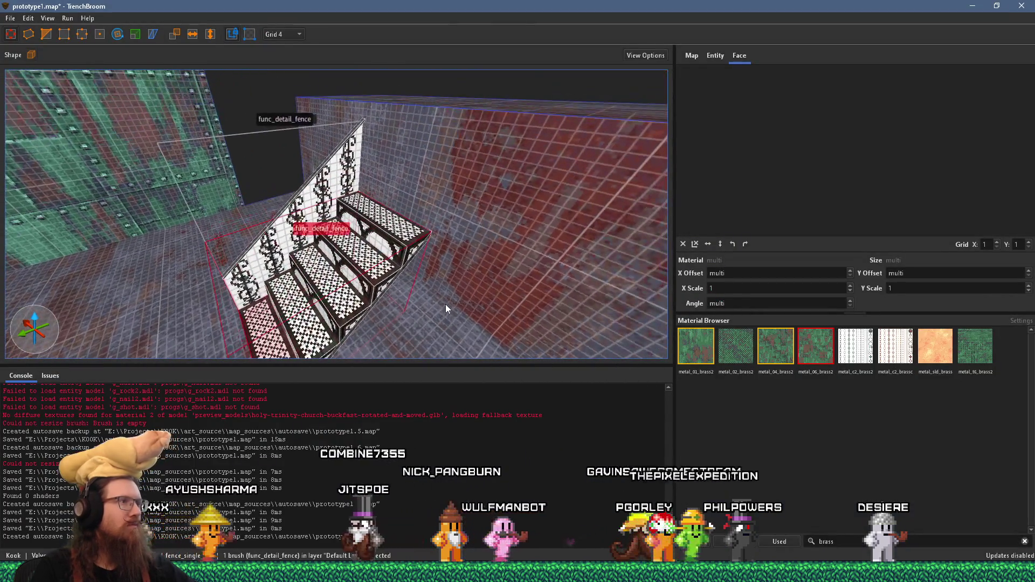
{"action": "left_click", "coordinate": [375, 283]}
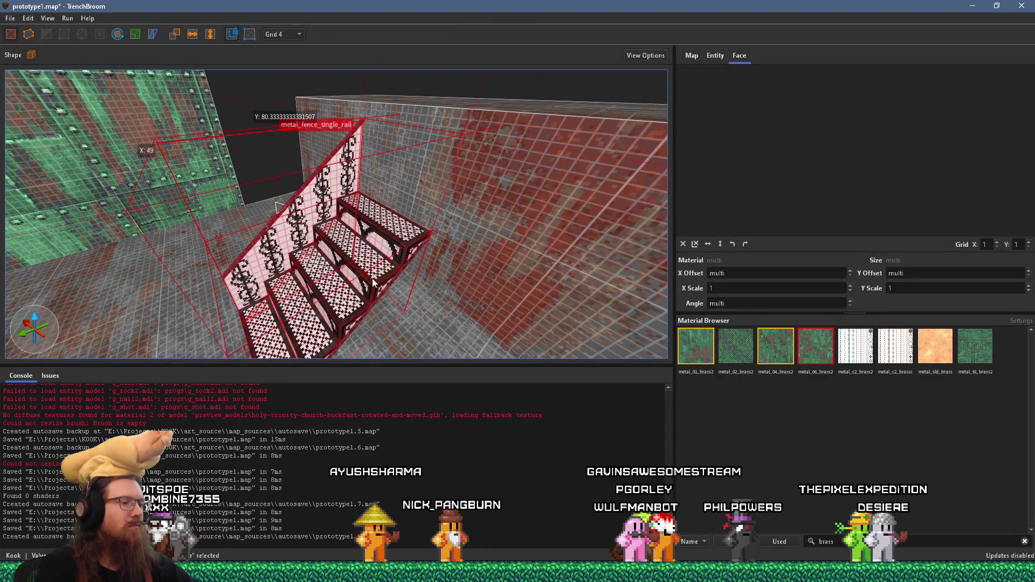
{"action": "key", "text": "Delete"}
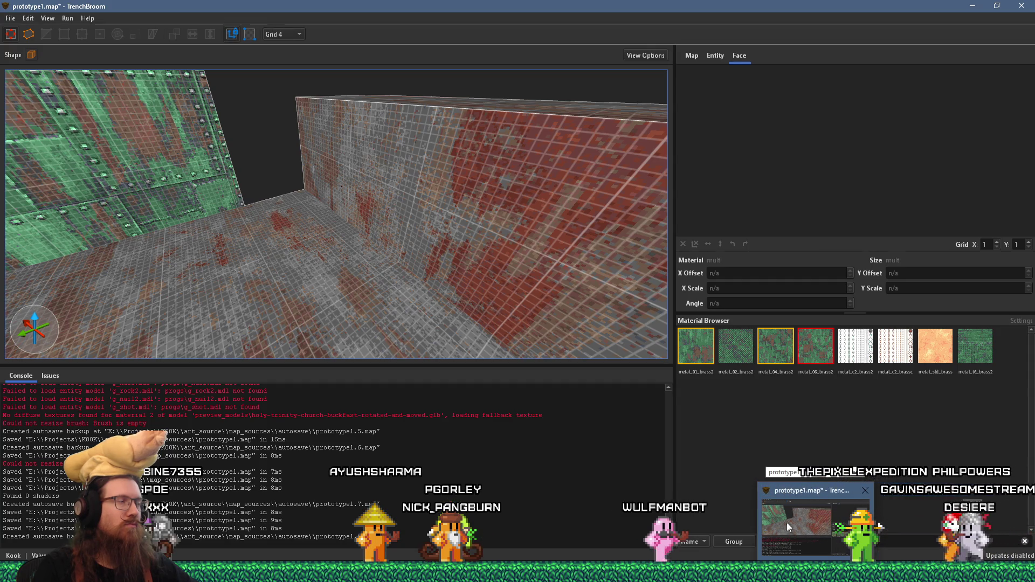
Step: Save prototype1.map via File > Save Document
{"action": "left_click", "coordinate": [10, 18]}
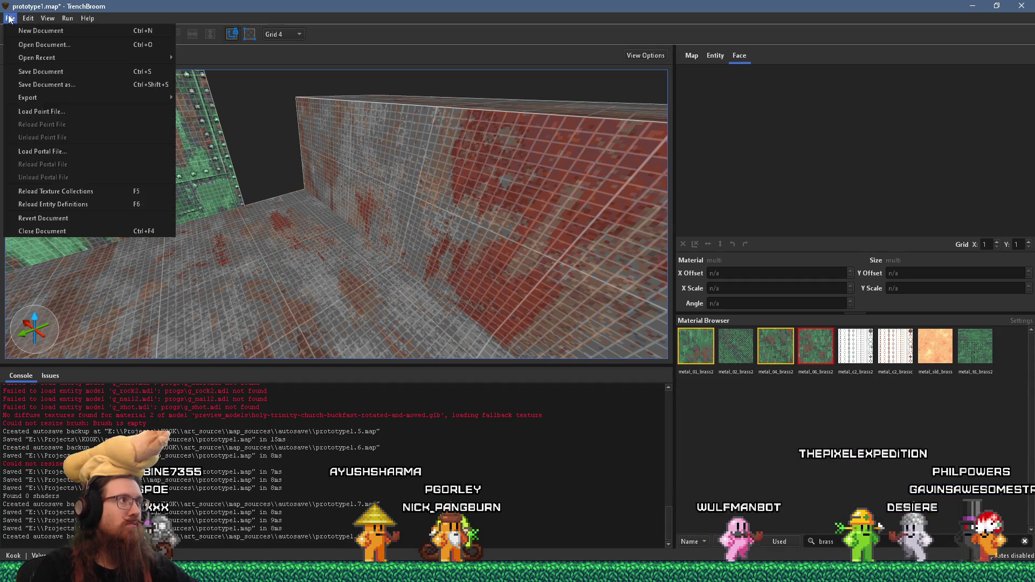
{"action": "left_click", "coordinate": [43, 71]}
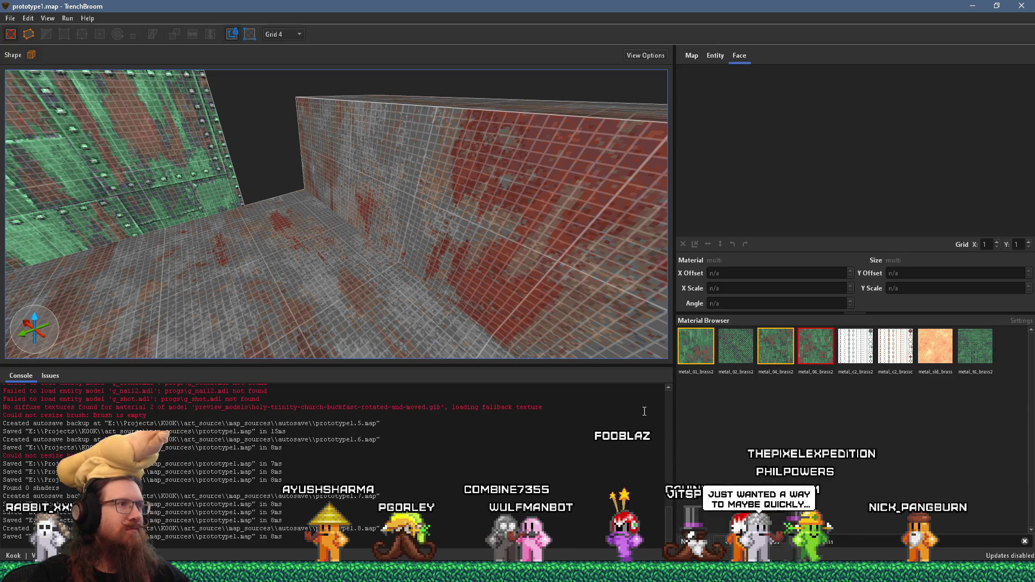
{"action": "left_click_drag", "start_coordinate": [423, 305], "coordinate": [469, 300]}
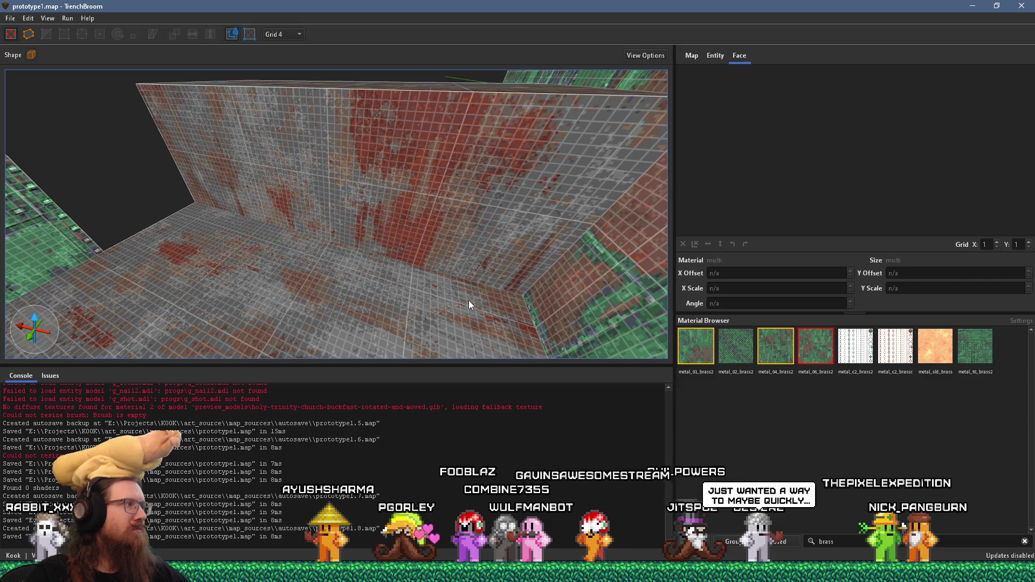
{"action": "left_click_drag", "start_coordinate": [468, 300], "coordinate": [512, 282]}
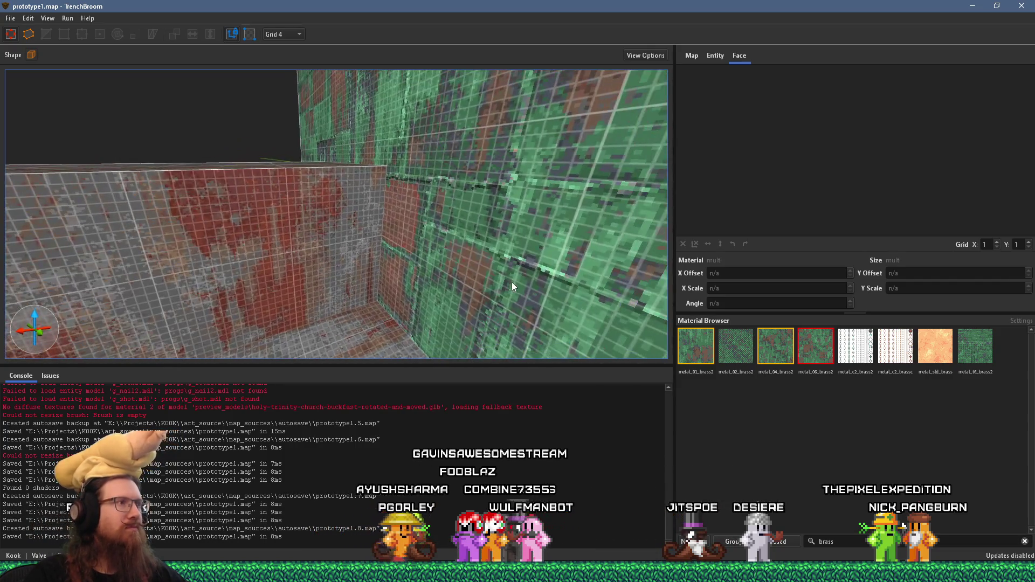
Step: Switch to another window and back to TrenchBroom, then open the File menu
{"action": "key", "text": "alt+Tab"}
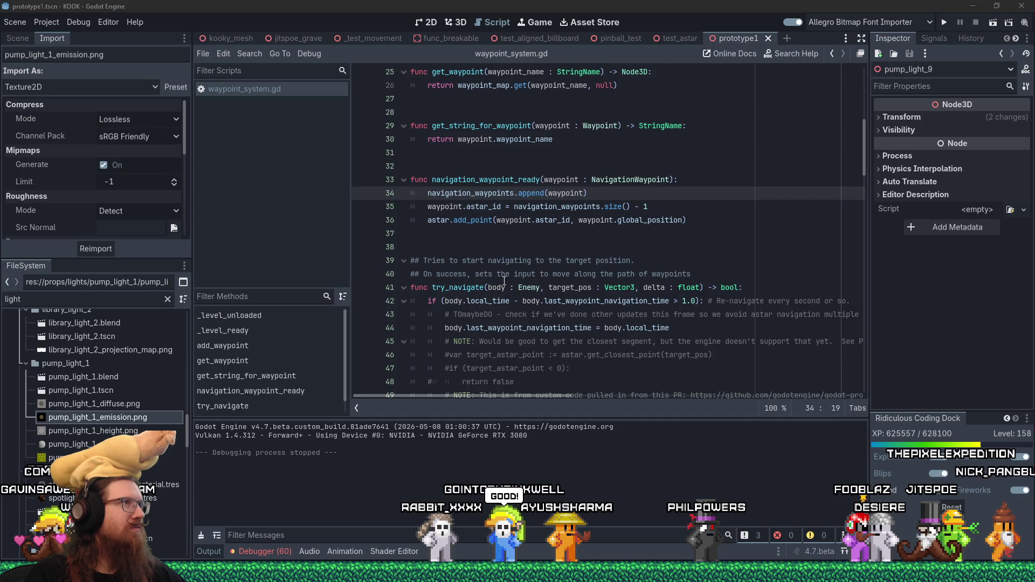
{"action": "key", "text": "alt+Tab"}
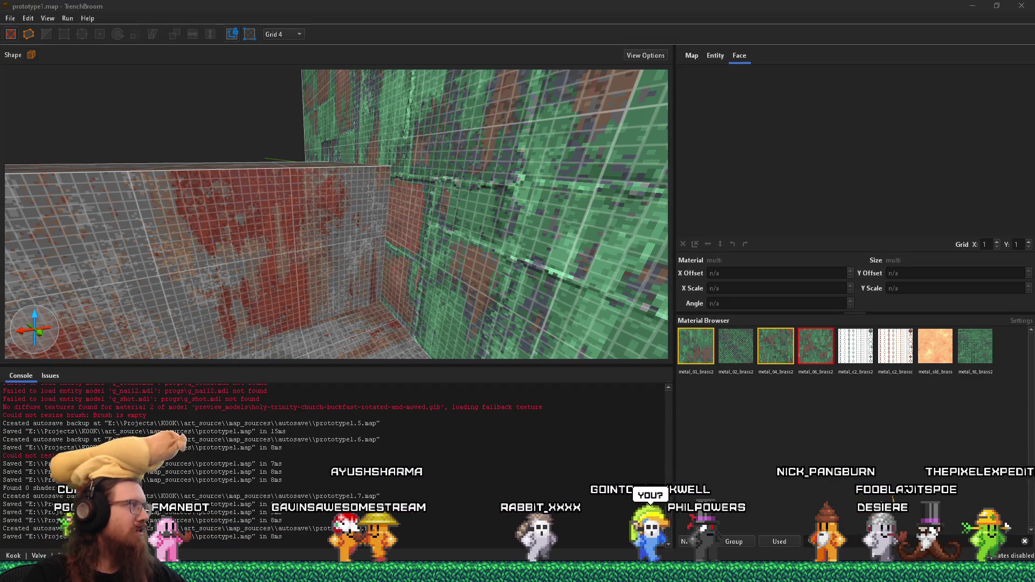
{"action": "mouse_move", "coordinate": [817, 570]}
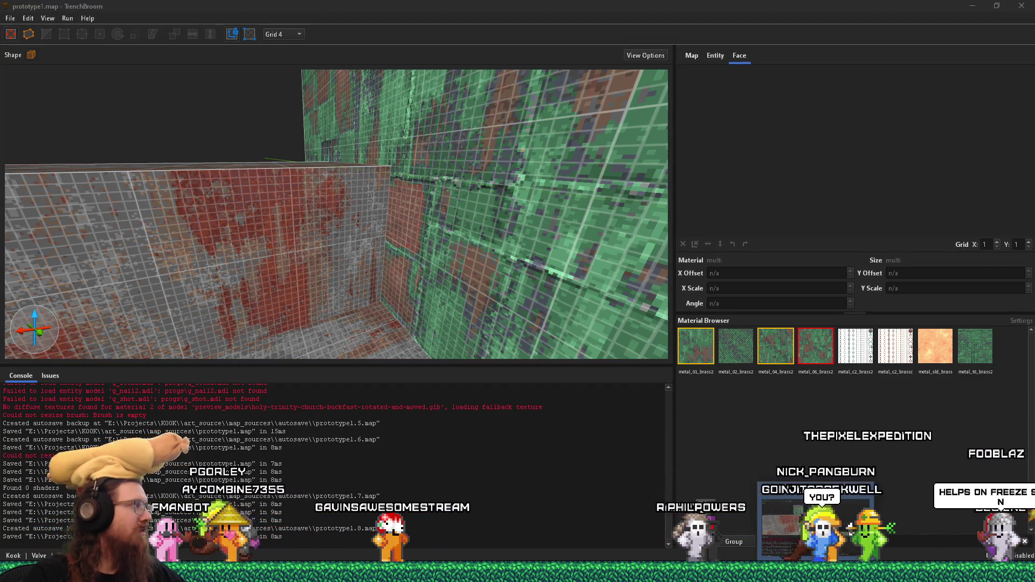
{"action": "left_click", "coordinate": [816, 539]}
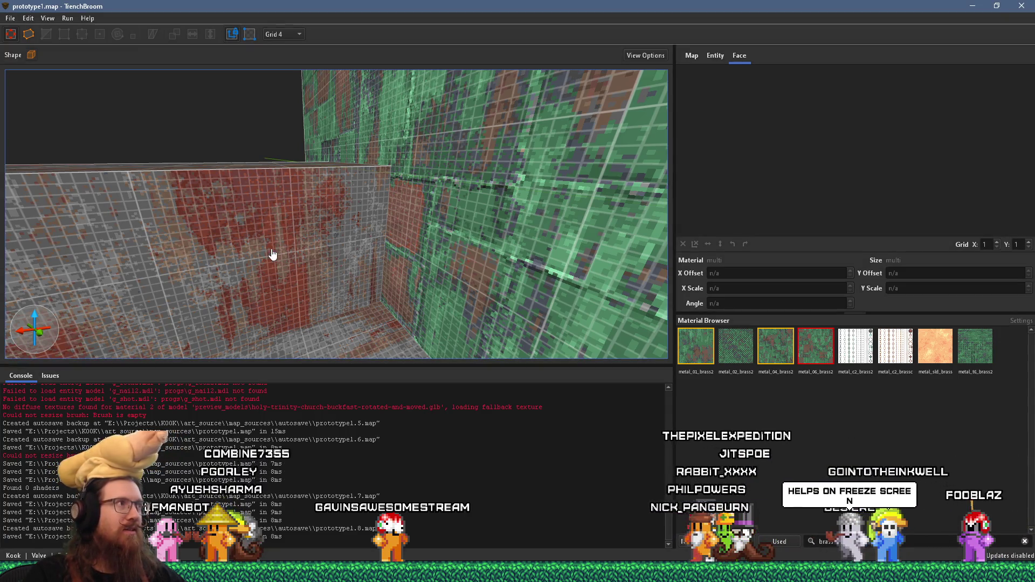
{"action": "left_click", "coordinate": [11, 19]}
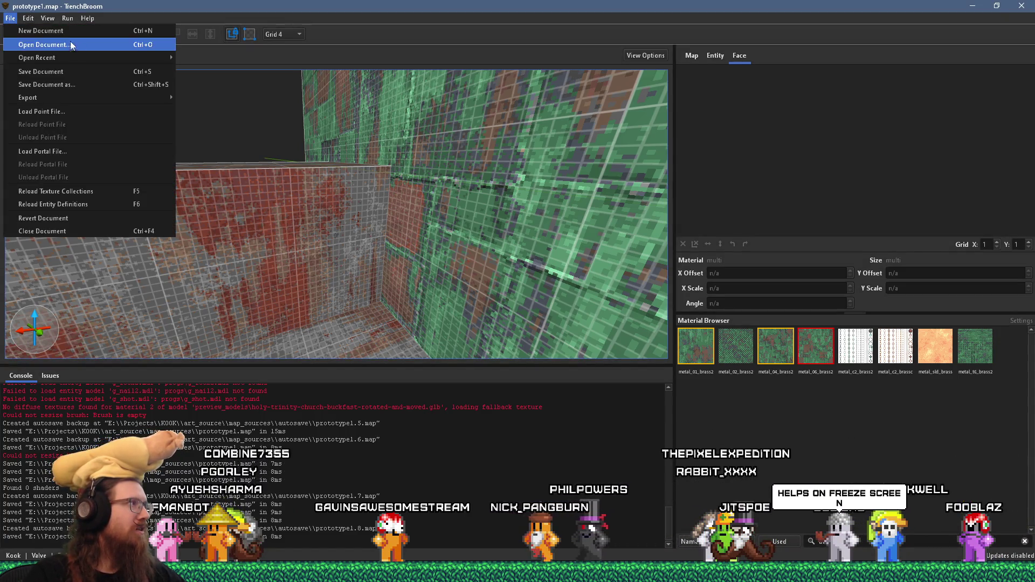
Step: Open the KOOK project folder and bring TrenchBroom back to the front
{"action": "mouse_move", "coordinate": [89, 59]}
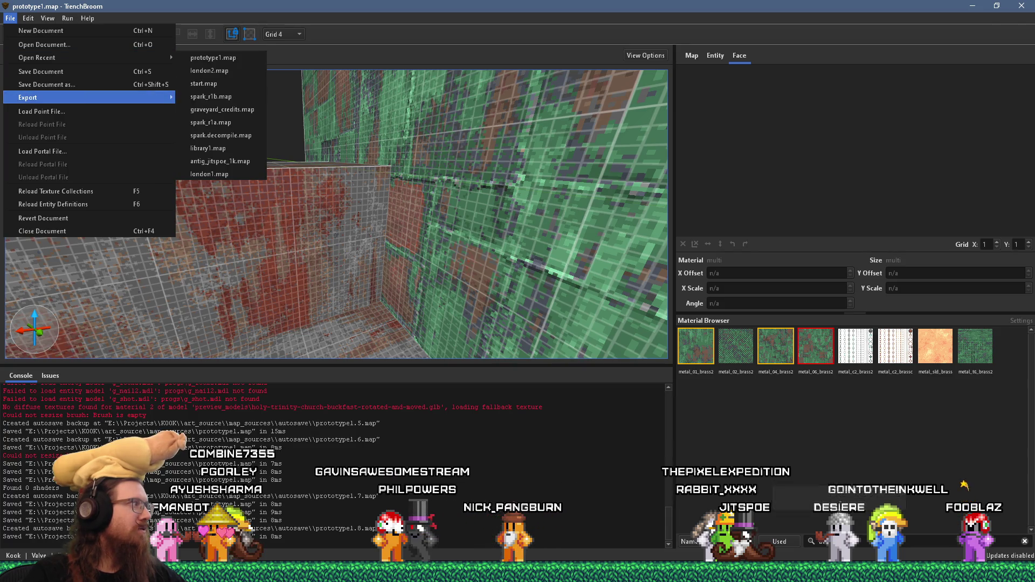
{"action": "key", "text": "alt+Tab"}
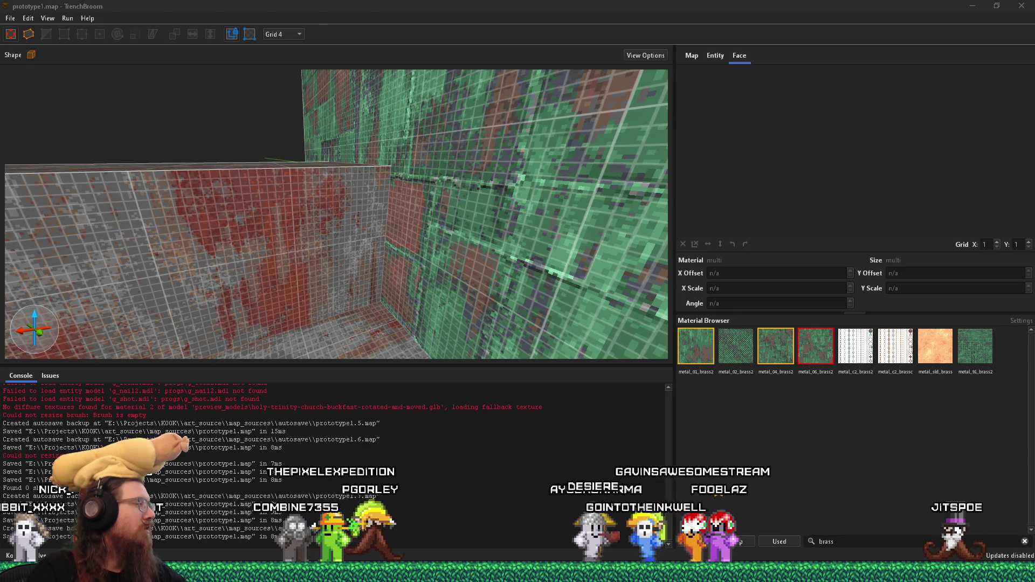
{"action": "key", "text": "alt+Tab"}
{"action": "double_click", "coordinate": [392, 19]}
{"action": "left_click", "coordinate": [462, 4]}
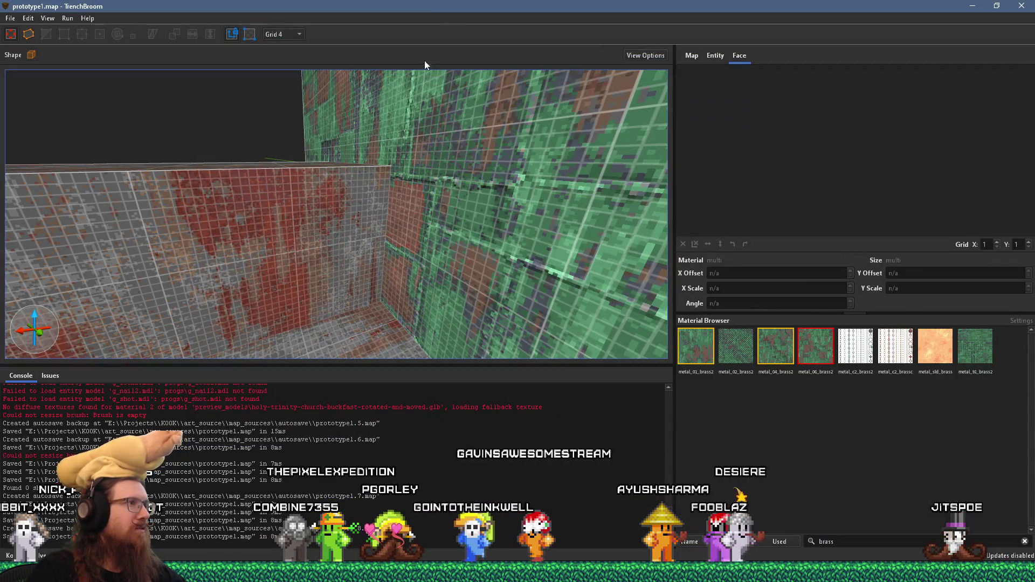
Step: Open london2.map from the recent maps list and select its metal stairs
{"action": "scroll", "coordinate": [425, 196], "scroll_direction": "up", "scroll_amount": 3}
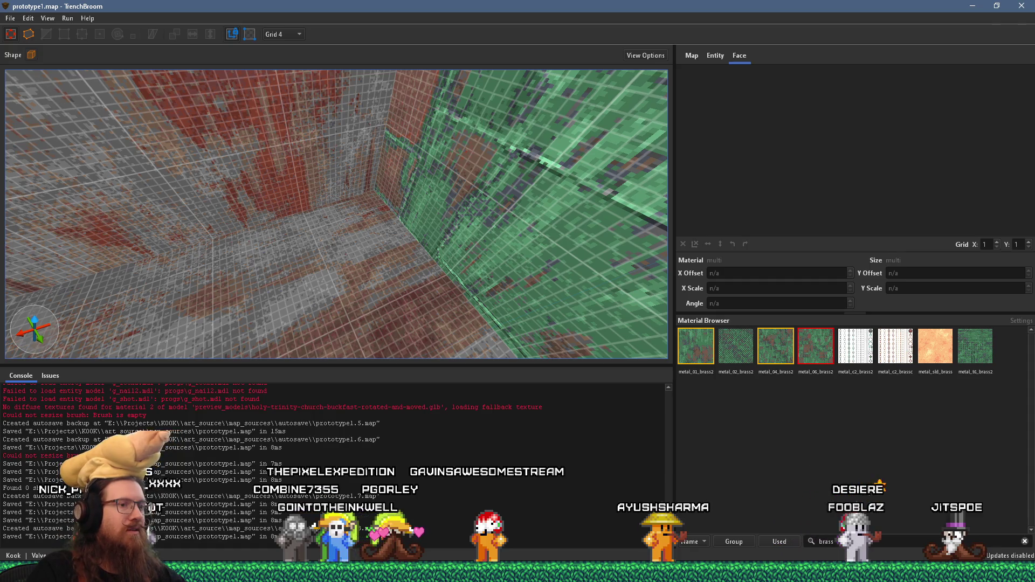
{"action": "right_click", "coordinate": [798, 571]}
{"action": "left_click", "coordinate": [800, 508]}
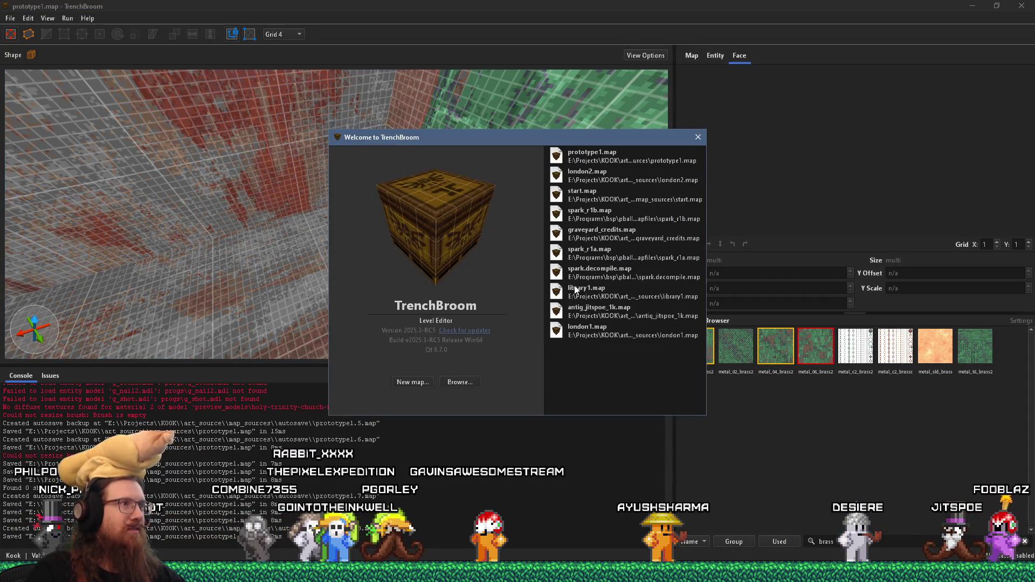
{"action": "double_click", "coordinate": [619, 181]}
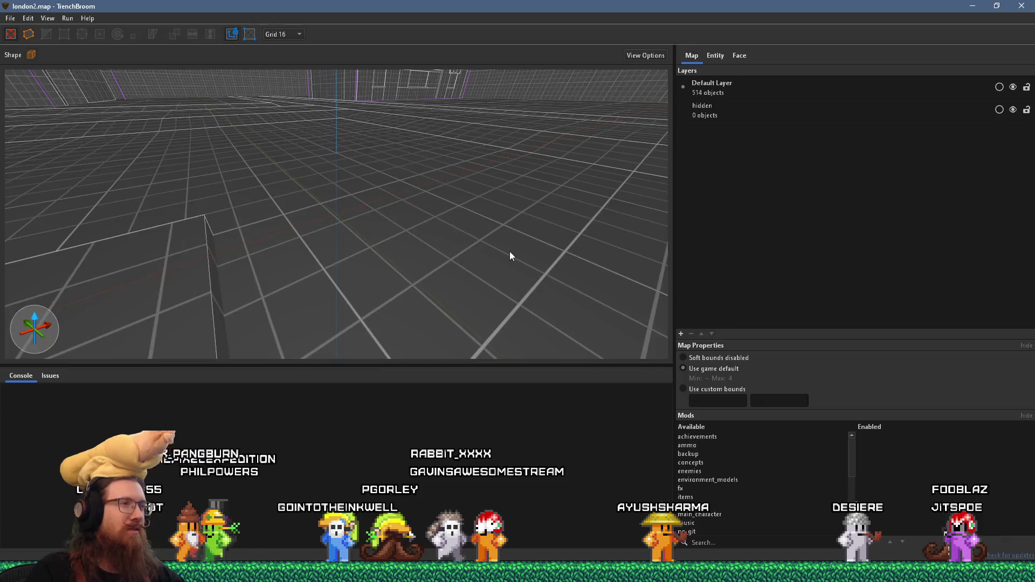
{"action": "mouse_move", "coordinate": [509, 257]}
{"action": "left_mouse_down"}
{"action": "mouse_move", "coordinate": [382, 228]}
{"action": "mouse_move", "coordinate": [319, 237]}
{"action": "mouse_move", "coordinate": [324, 208]}
{"action": "mouse_move", "coordinate": [376, 231]}
{"action": "mouse_move", "coordinate": [408, 204]}
{"action": "mouse_move", "coordinate": [337, 327]}
{"action": "mouse_move", "coordinate": [359, 303]}
{"action": "mouse_move", "coordinate": [311, 302]}
{"action": "mouse_move", "coordinate": [406, 212]}
{"action": "mouse_move", "coordinate": [433, 243]}
{"action": "left_mouse_up"}
{"action": "left_click", "coordinate": [376, 231]}
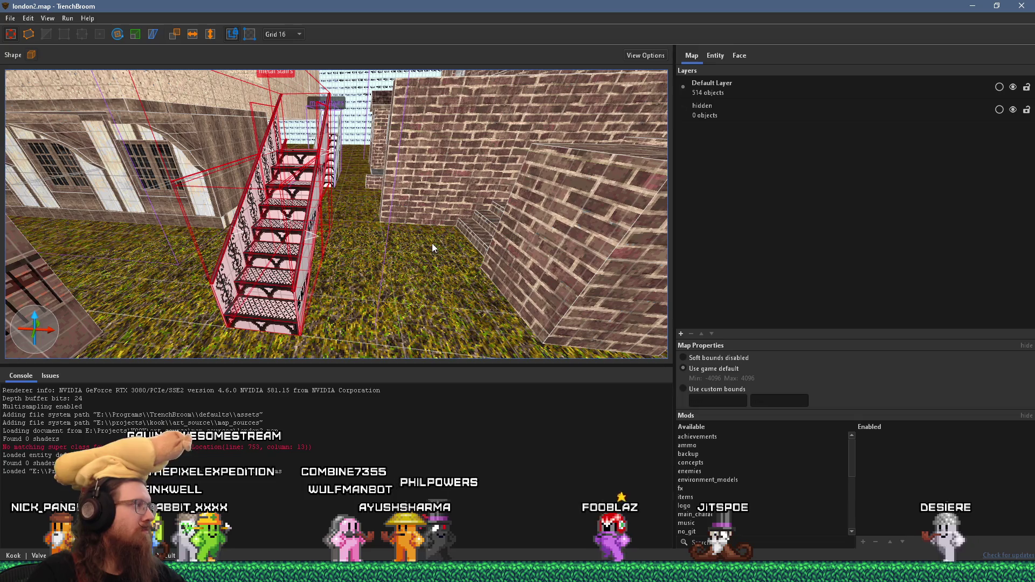
{"action": "key", "text": "alt+Tab"}
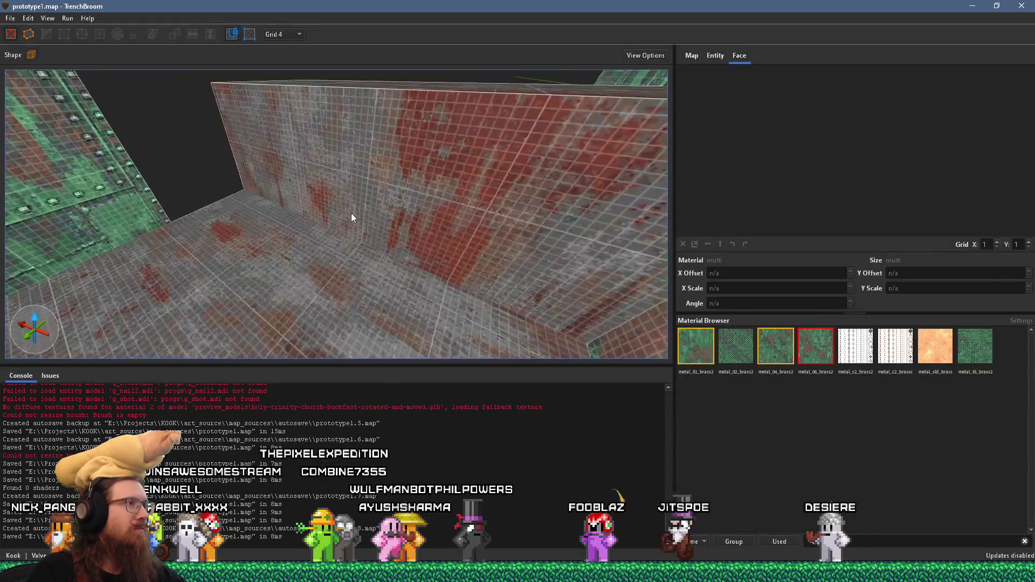
Step: Paste the metal stairs into prototype1.map and move them against the red wall
{"action": "left_click_drag", "start_coordinate": [352, 214], "coordinate": [377, 191]}
{"action": "key", "text": "ctrl+v"}
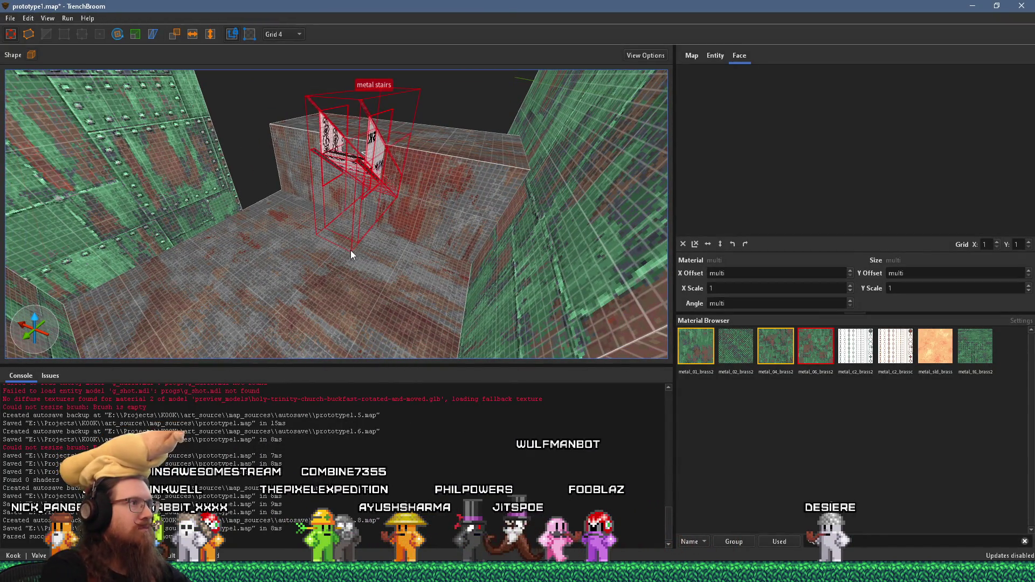
{"action": "mouse_move", "coordinate": [350, 247]}
{"action": "left_mouse_down"}
{"action": "mouse_move", "coordinate": [331, 268]}
{"action": "mouse_move", "coordinate": [292, 244]}
{"action": "mouse_move", "coordinate": [249, 152]}
{"action": "mouse_move", "coordinate": [269, 146]}
{"action": "mouse_move", "coordinate": [282, 197]}
{"action": "left_mouse_up"}
{"action": "left_click", "coordinate": [15, 35]}
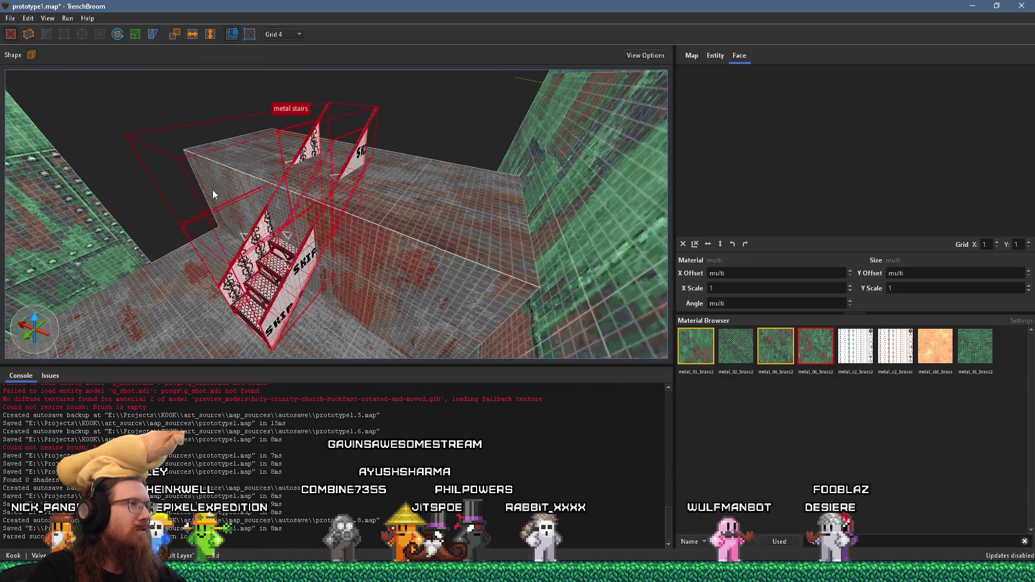
{"action": "left_click_drag", "start_coordinate": [188, 304], "coordinate": [202, 289]}
{"action": "scroll", "coordinate": [202, 289], "scroll_direction": "up", "scroll_amount": 5}
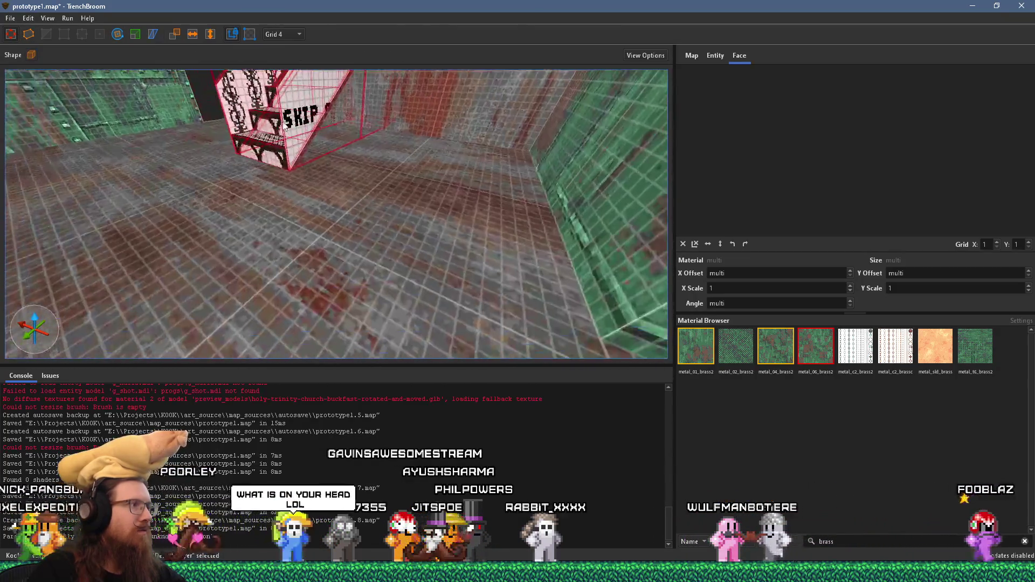
{"action": "scroll", "coordinate": [256, 229], "scroll_direction": "down", "scroll_amount": 5}
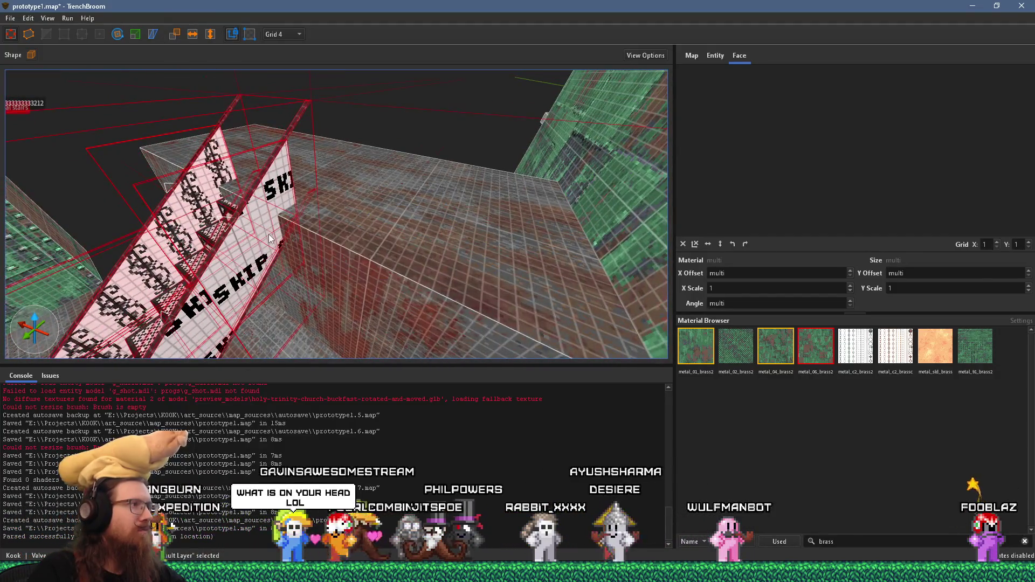
{"action": "scroll", "coordinate": [269, 234], "scroll_direction": "up", "scroll_amount": 6}
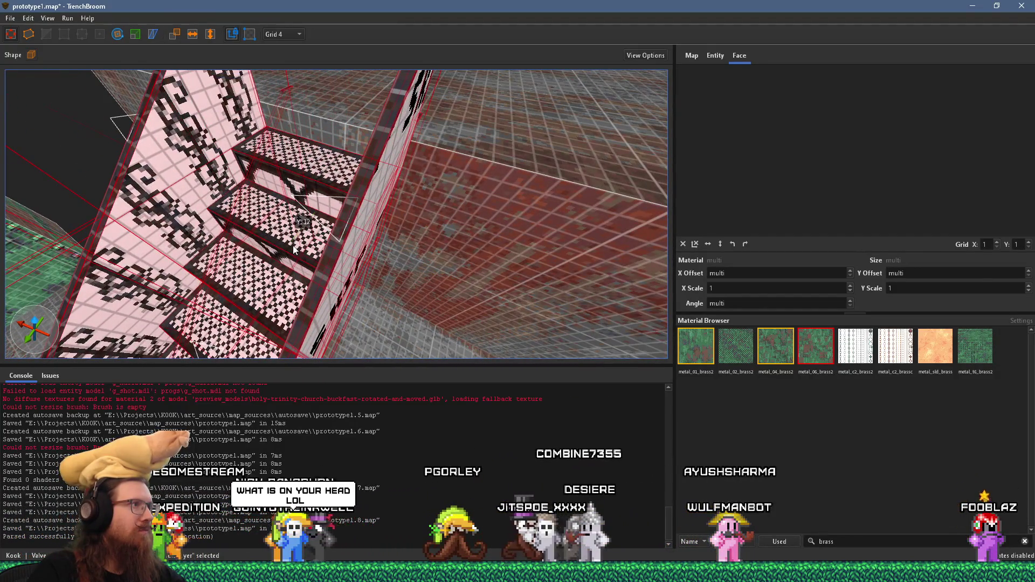
Step: Inspect the stairs from the side, checking the red wall, SKIP and railing brushes
{"action": "left_click", "coordinate": [407, 242]}
{"action": "scroll", "coordinate": [507, 142], "scroll_direction": "down", "scroll_amount": 6}
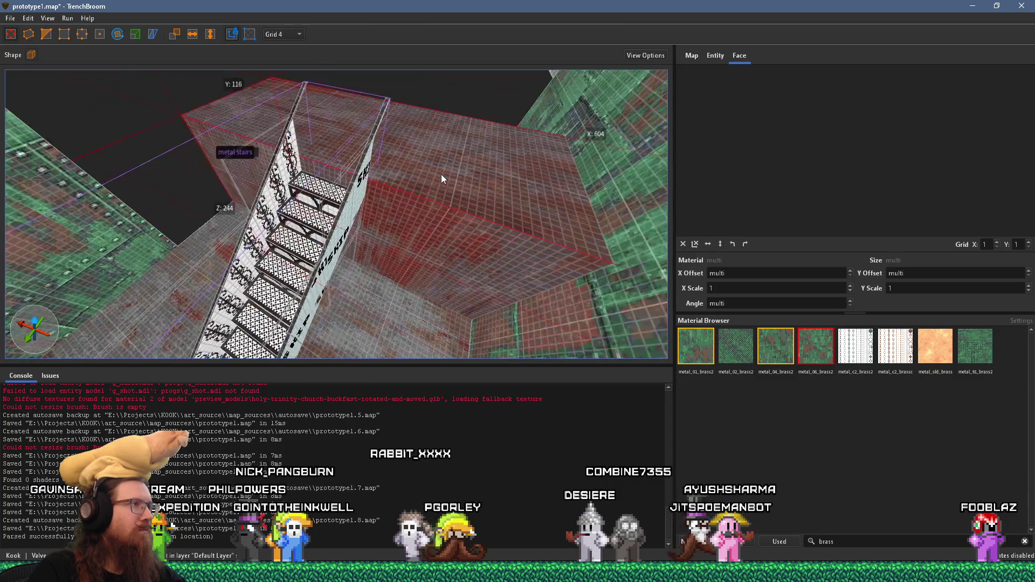
{"action": "mouse_move", "coordinate": [427, 177]}
{"action": "left_mouse_down"}
{"action": "mouse_move", "coordinate": [358, 152]}
{"action": "mouse_move", "coordinate": [342, 196]}
{"action": "left_mouse_up"}
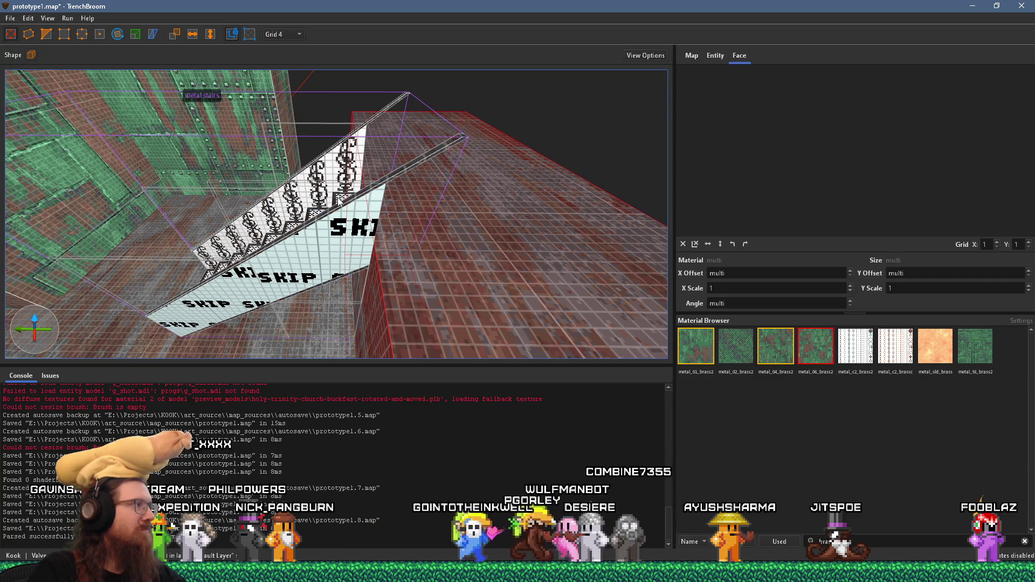
{"action": "scroll", "coordinate": [333, 287], "scroll_direction": "up", "scroll_amount": 5}
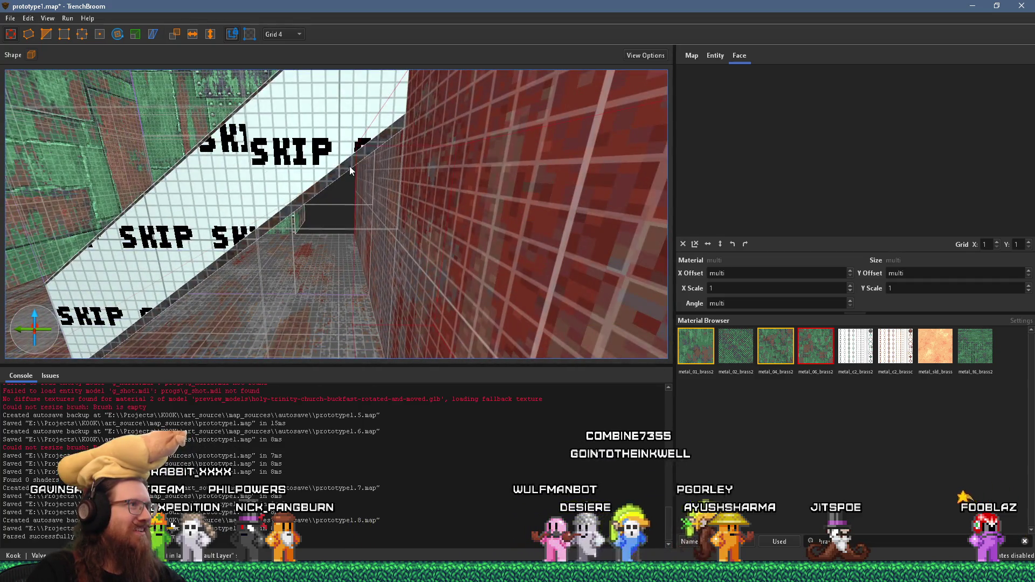
{"action": "left_click", "coordinate": [350, 166]}
{"action": "left_click", "coordinate": [307, 195]}
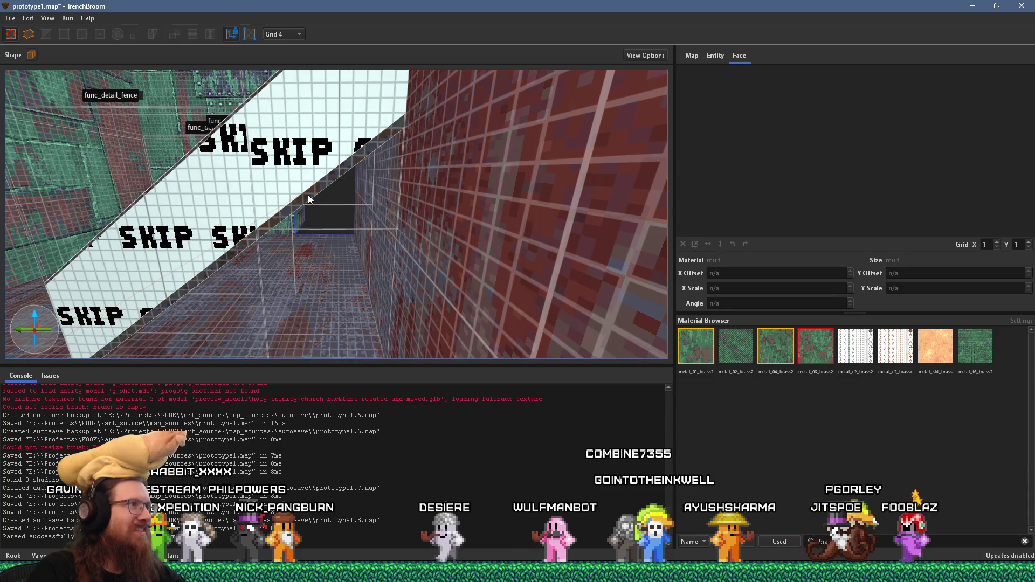
{"action": "mouse_move", "coordinate": [288, 217]}
{"action": "left_mouse_down"}
{"action": "mouse_move", "coordinate": [277, 222]}
{"action": "mouse_move", "coordinate": [405, 188]}
{"action": "left_mouse_up"}
{"action": "left_click", "coordinate": [431, 174]}
{"action": "mouse_move", "coordinate": [205, 81]}
{"action": "left_mouse_down"}
{"action": "mouse_move", "coordinate": [281, 185]}
{"action": "mouse_move", "coordinate": [328, 208]}
{"action": "left_mouse_up"}
Step: Select both railing brushes, nudge them left into line, then deselect
{"action": "left_click", "coordinate": [355, 195]}
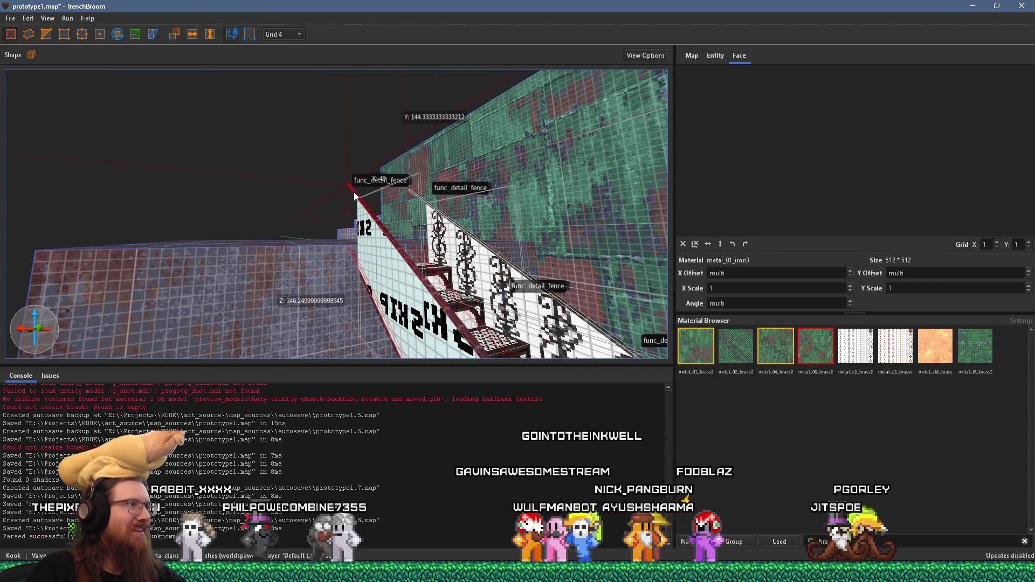
{"action": "left_click", "coordinate": [423, 200], "text": "ctrl"}
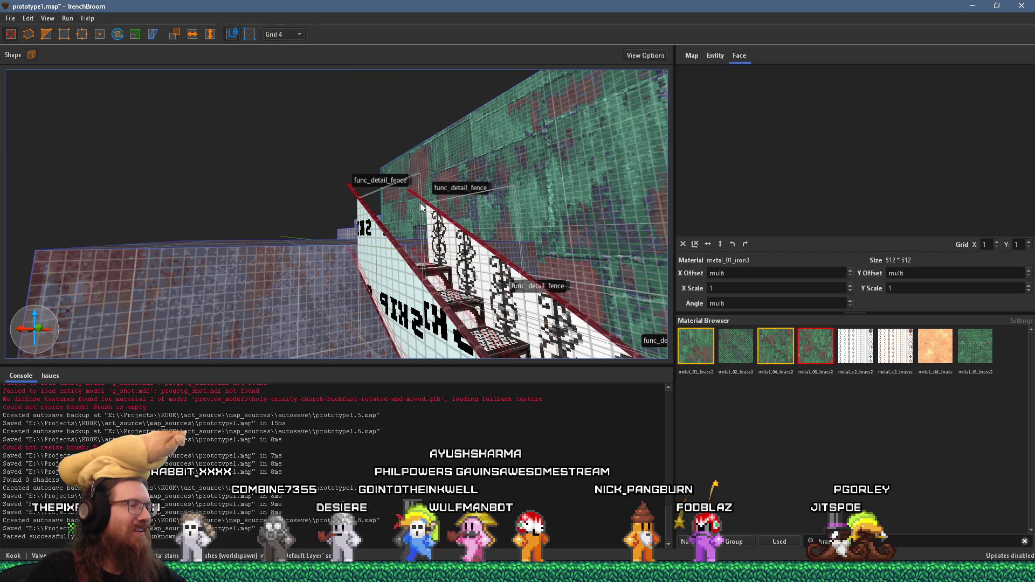
{"action": "mouse_move", "coordinate": [420, 203]}
{"action": "left_mouse_down"}
{"action": "mouse_move", "coordinate": [421, 243]}
{"action": "mouse_move", "coordinate": [445, 267]}
{"action": "mouse_move", "coordinate": [504, 273]}
{"action": "mouse_move", "coordinate": [491, 272]}
{"action": "left_mouse_up"}
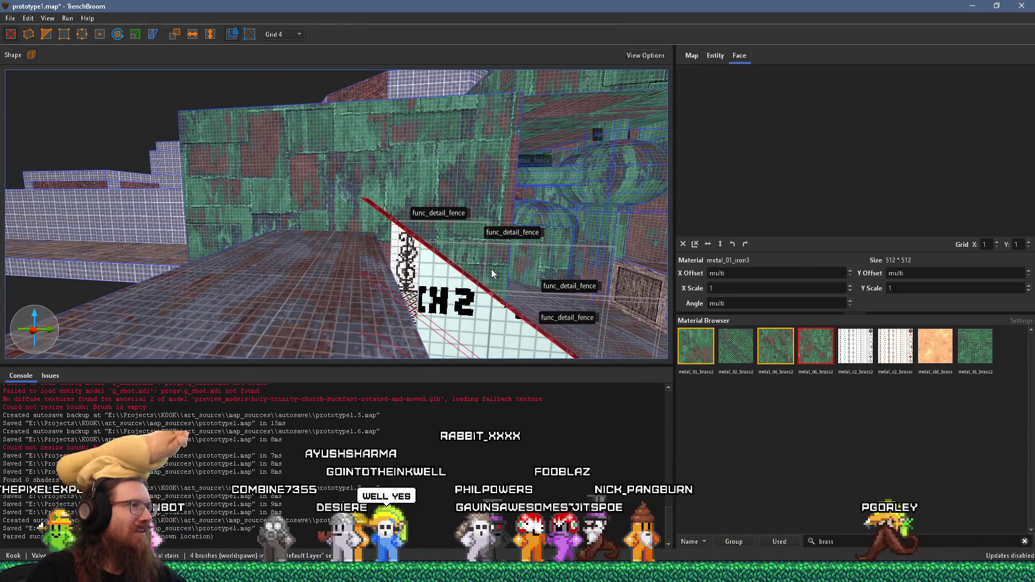
{"action": "key", "text": "Left"}
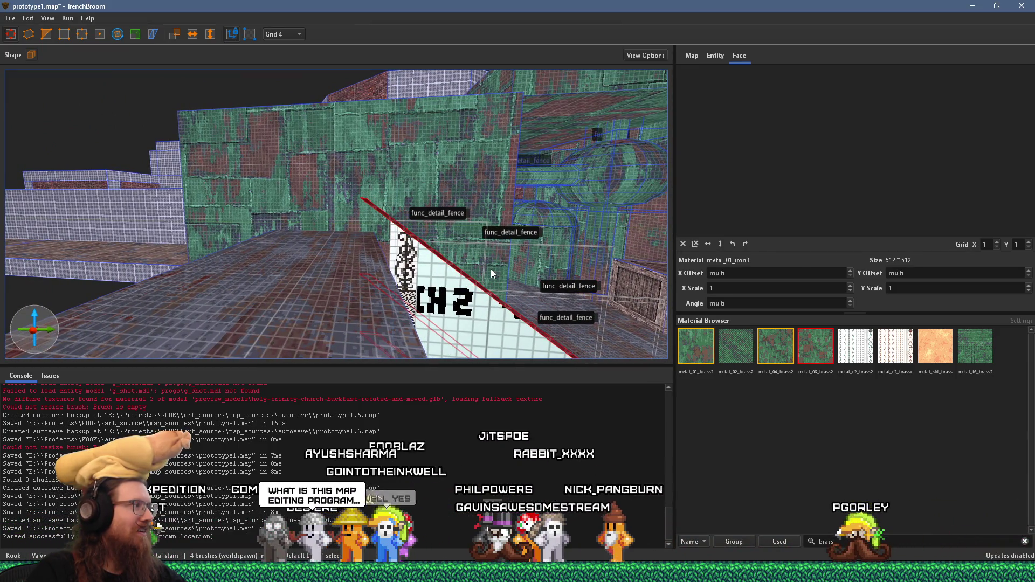
{"action": "left_click_drag", "start_coordinate": [483, 264], "coordinate": [433, 226]}
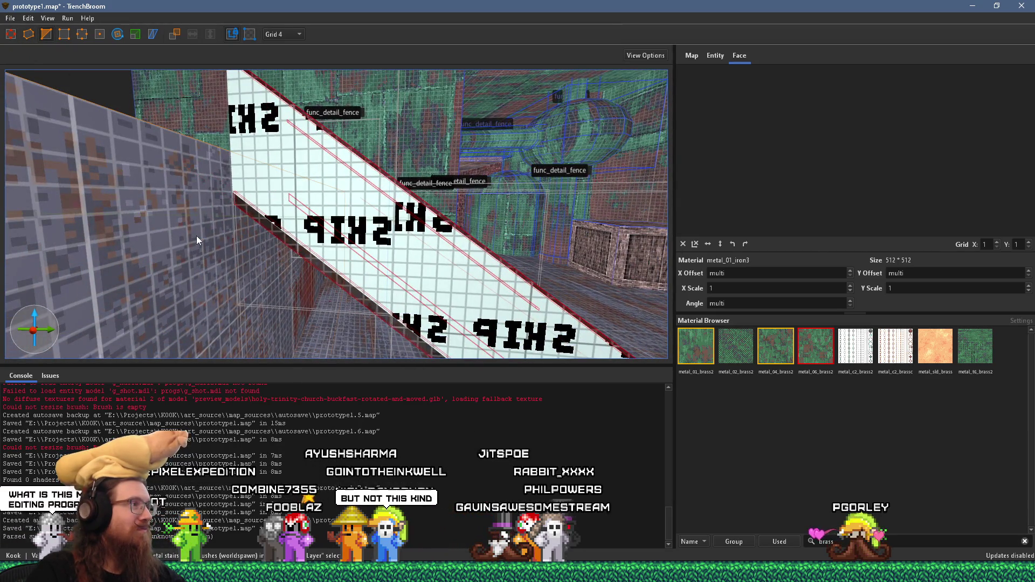
{"action": "key", "text": "Escape"}
{"action": "mouse_move", "coordinate": [246, 225]}
{"action": "left_mouse_down"}
{"action": "mouse_move", "coordinate": [253, 271]}
{"action": "mouse_move", "coordinate": [196, 305]}
{"action": "mouse_move", "coordinate": [242, 236]}
{"action": "mouse_move", "coordinate": [209, 275]}
{"action": "mouse_move", "coordinate": [223, 265]}
{"action": "left_mouse_up"}
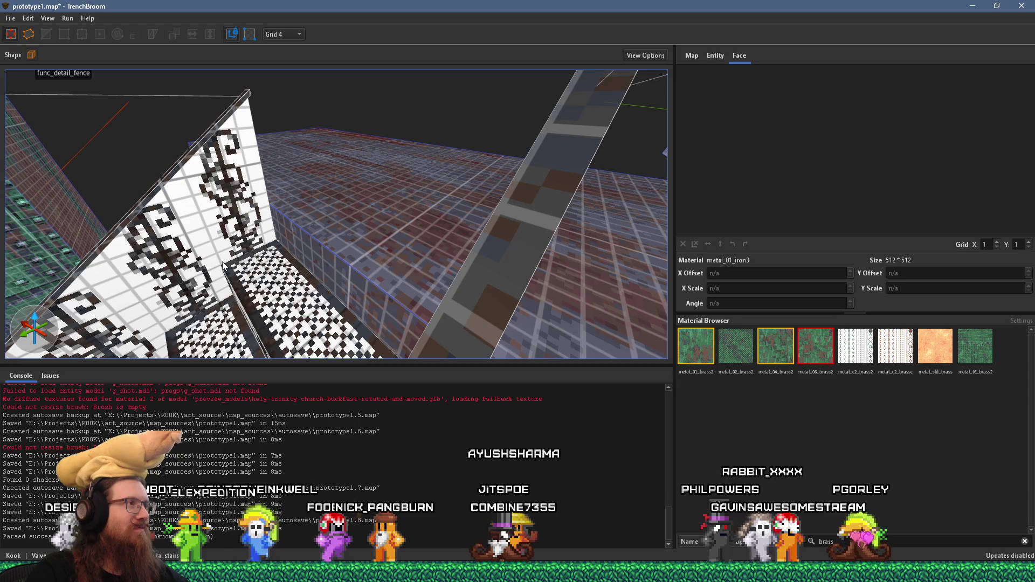
Step: Trim the top of the func_detail_fence panel with a two-point clip
{"action": "left_click", "coordinate": [227, 263]}
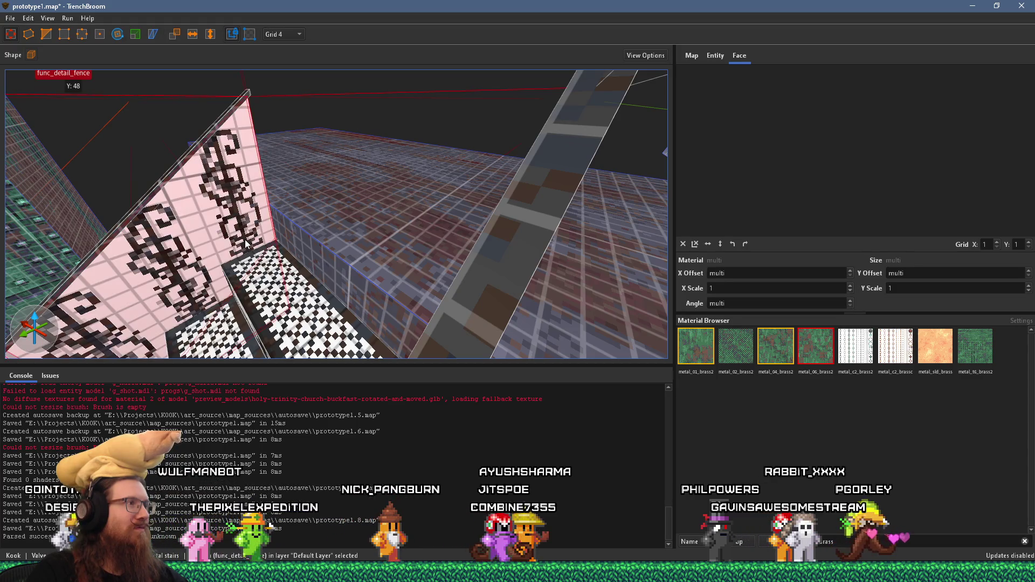
{"action": "mouse_move", "coordinate": [257, 246]}
{"action": "left_mouse_down"}
{"action": "mouse_move", "coordinate": [392, 154]}
{"action": "mouse_move", "coordinate": [433, 144]}
{"action": "mouse_move", "coordinate": [424, 154]}
{"action": "left_mouse_up"}
{"action": "scroll", "coordinate": [410, 170], "scroll_direction": "up", "scroll_amount": 2}
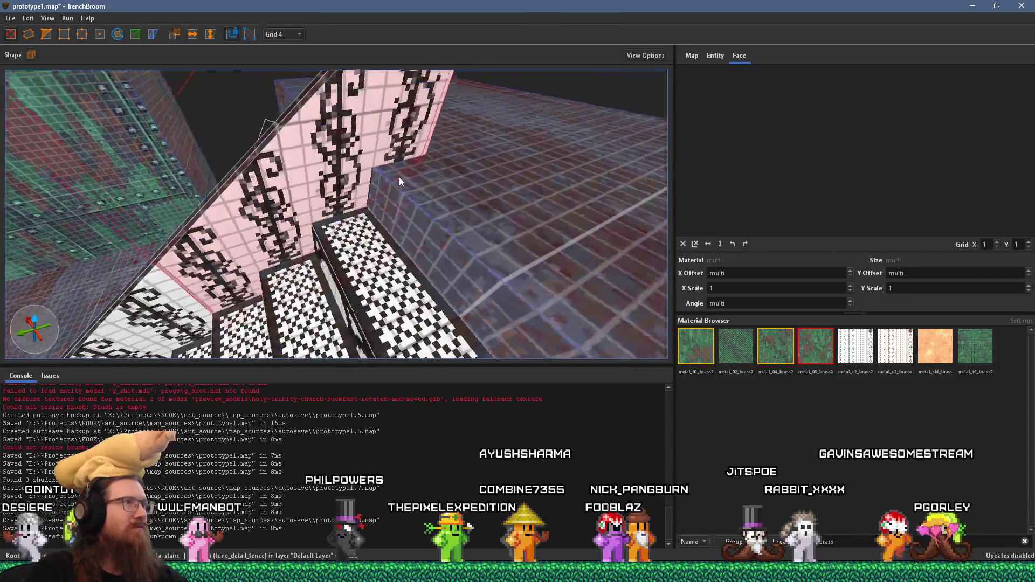
{"action": "scroll", "coordinate": [399, 180], "scroll_direction": "up", "scroll_amount": 2}
{"action": "scroll", "coordinate": [388, 195], "scroll_direction": "up", "scroll_amount": 2}
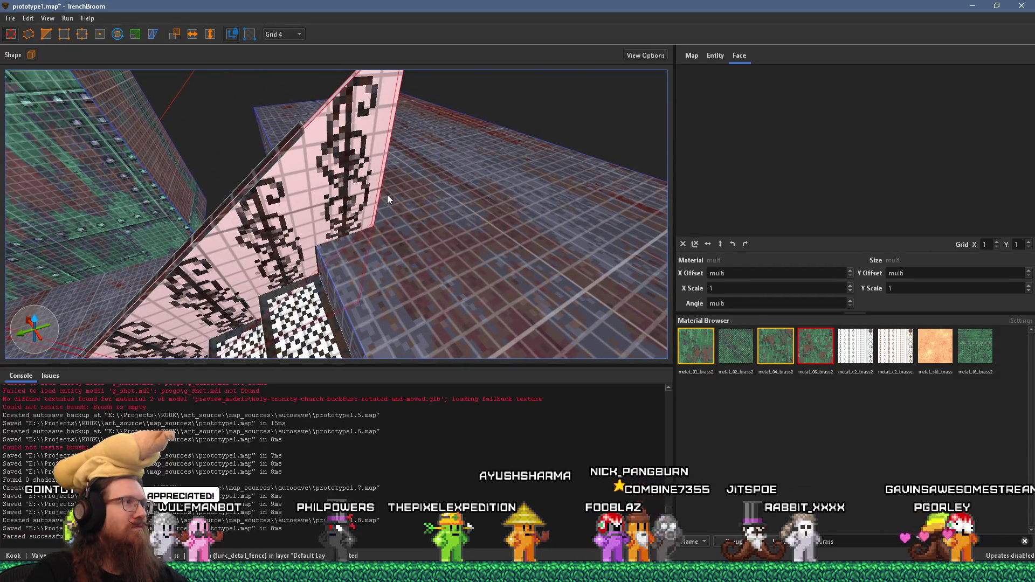
{"action": "scroll", "coordinate": [384, 197], "scroll_direction": "up", "scroll_amount": 2}
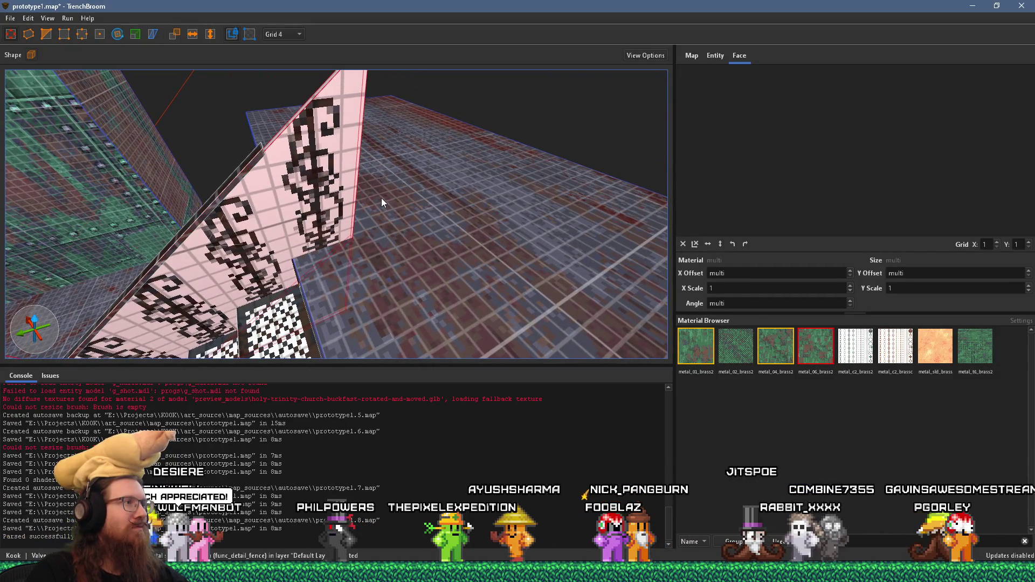
{"action": "scroll", "coordinate": [381, 198], "scroll_direction": "down", "scroll_amount": 4}
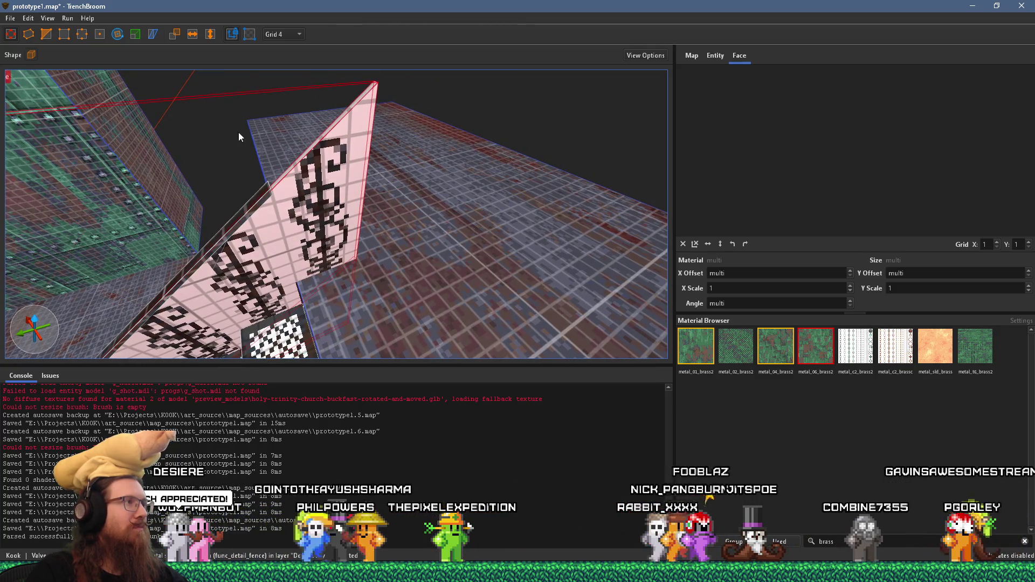
{"action": "left_click", "coordinate": [49, 34]}
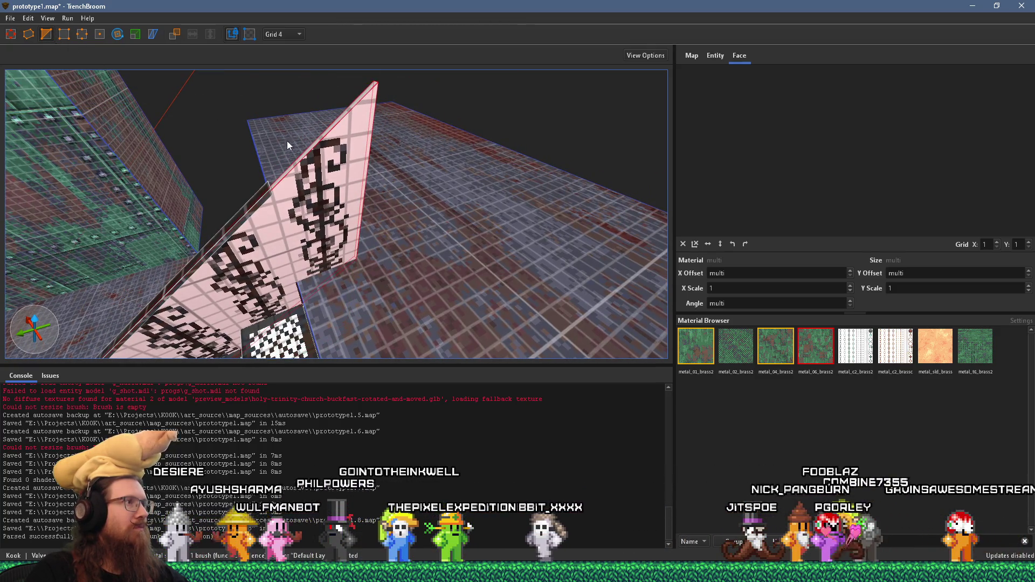
{"action": "left_click", "coordinate": [324, 149]}
{"action": "left_click", "coordinate": [361, 140]}
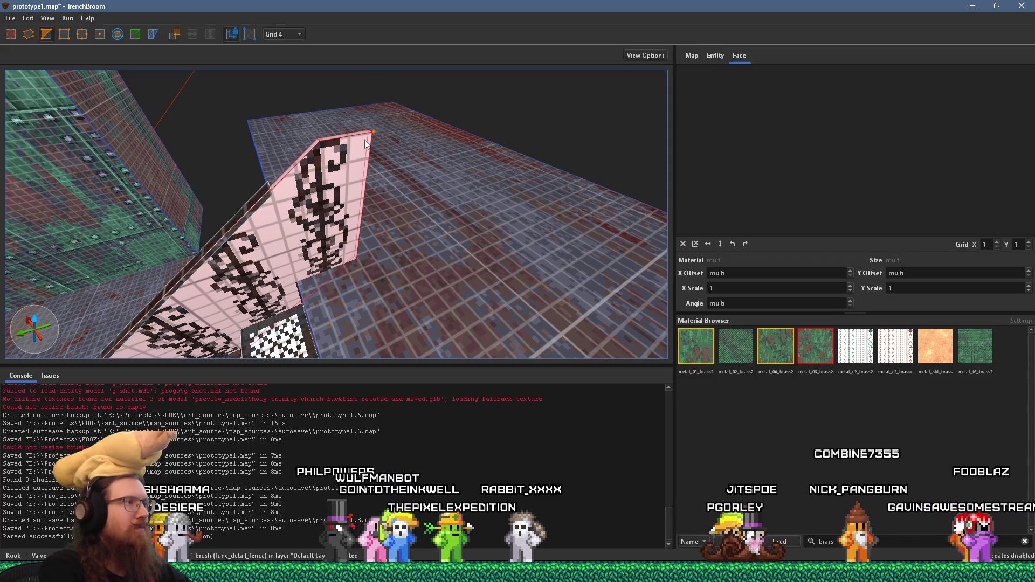
{"action": "key", "text": "Return"}
Step: Check the SKIP wedge and fence wedge brushes, briefly entering vertex editing
{"action": "scroll", "coordinate": [314, 196], "scroll_direction": "down", "scroll_amount": 3}
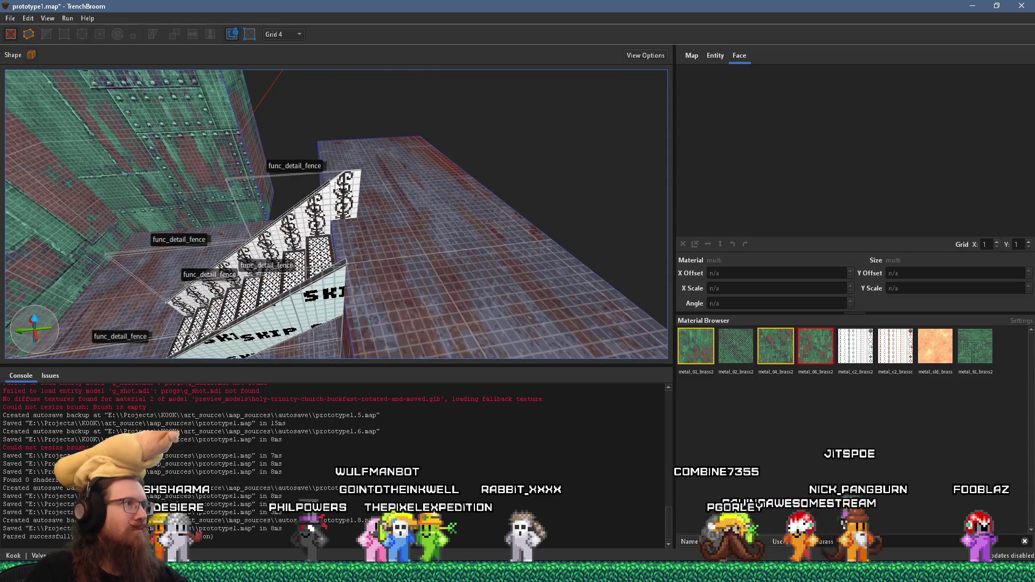
{"action": "left_click", "coordinate": [339, 218]}
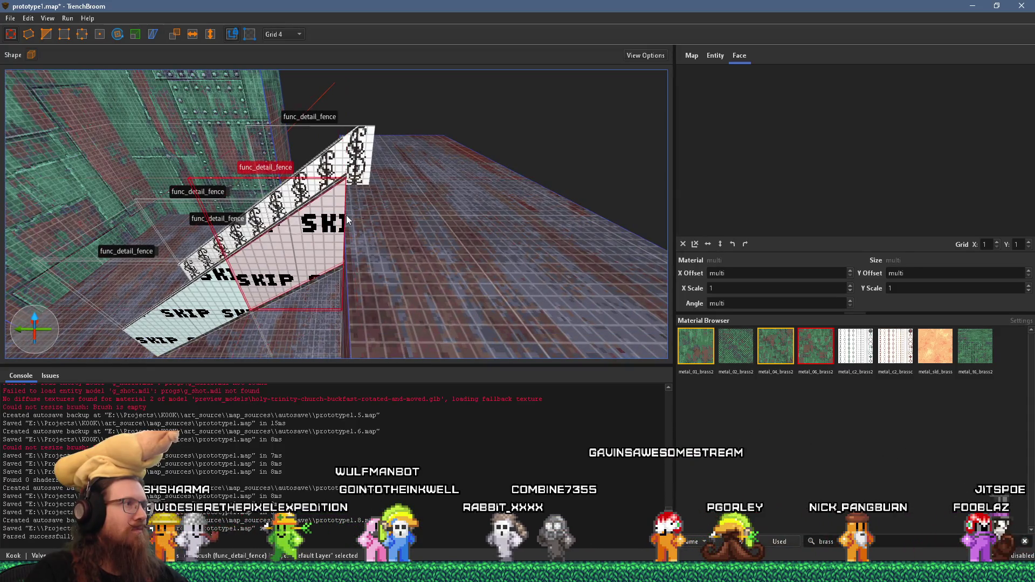
{"action": "mouse_move", "coordinate": [399, 217]}
{"action": "left_mouse_down"}
{"action": "mouse_move", "coordinate": [269, 171]}
{"action": "mouse_move", "coordinate": [309, 184]}
{"action": "left_mouse_up"}
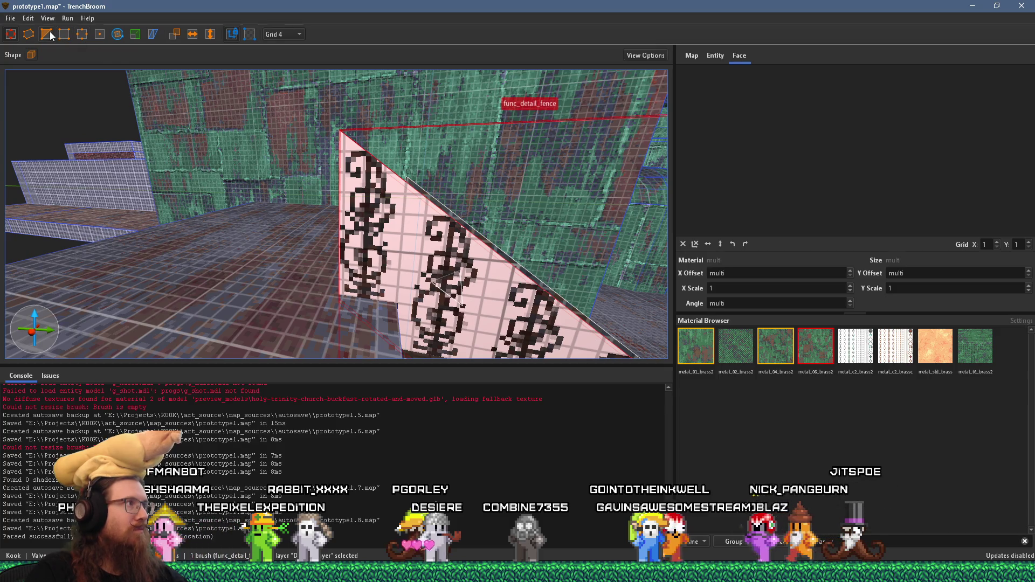
{"action": "key", "text": "v"}
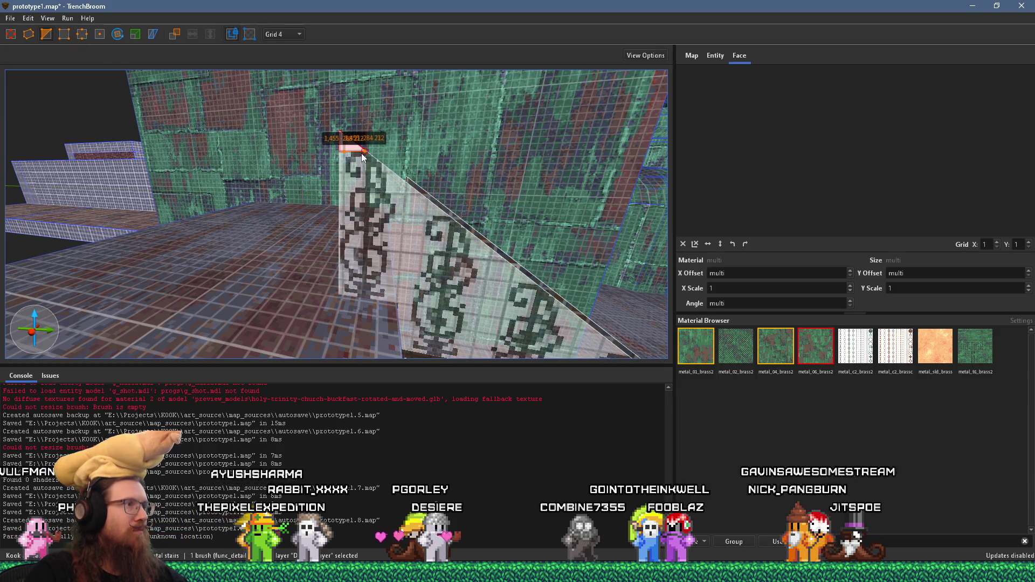
{"action": "key", "text": "Escape"}
{"action": "key", "text": "Escape"}
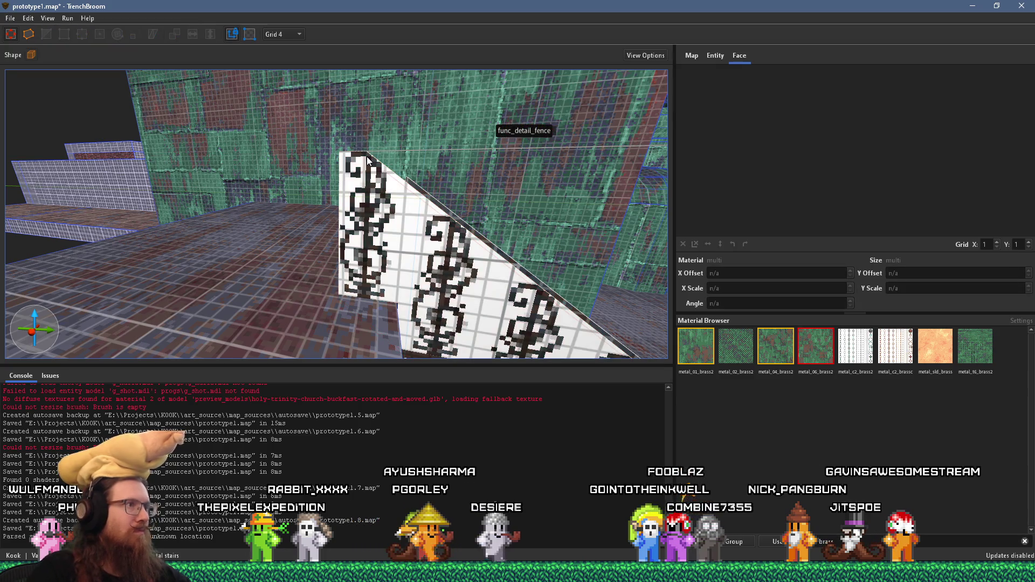
{"action": "left_click", "coordinate": [420, 188]}
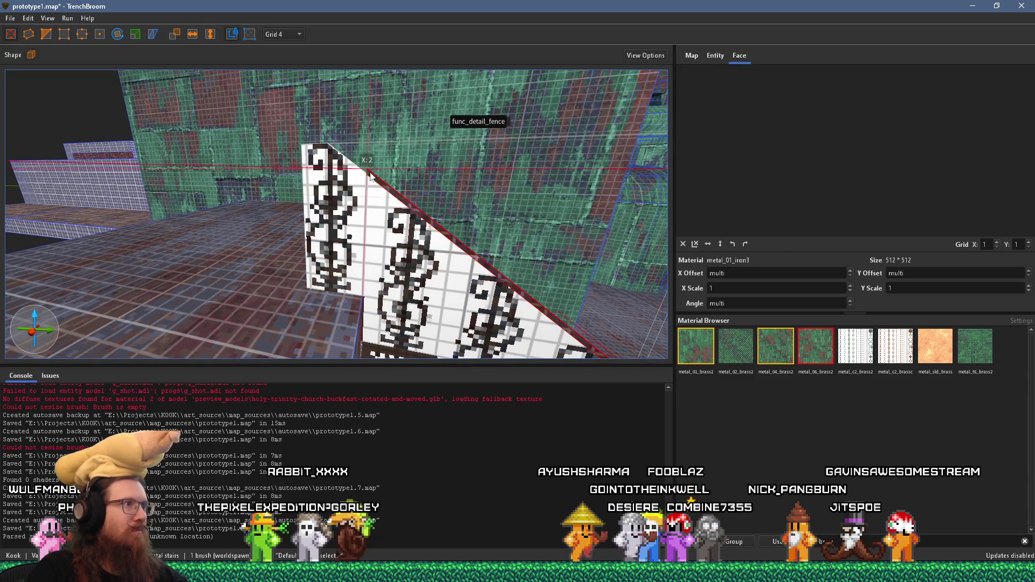
{"action": "scroll", "coordinate": [359, 208], "scroll_direction": "up", "scroll_amount": 5}
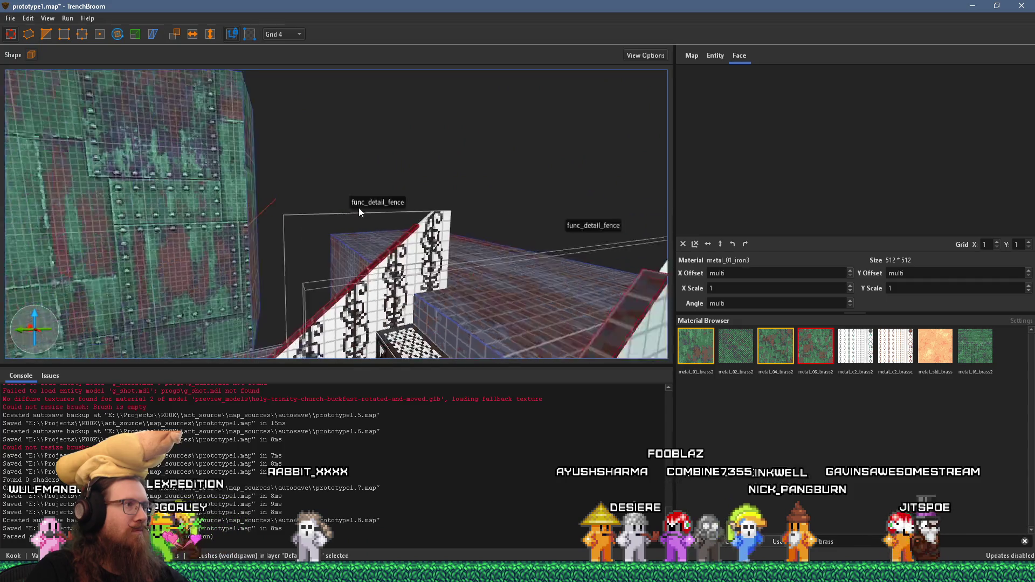
{"action": "scroll", "coordinate": [403, 199], "scroll_direction": "down", "scroll_amount": 3}
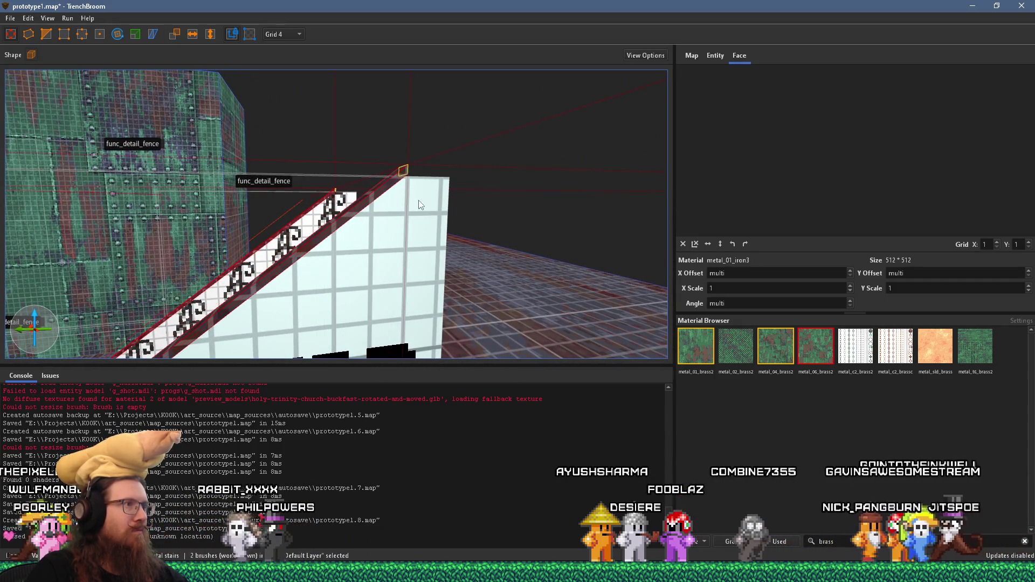
{"action": "scroll", "coordinate": [412, 204], "scroll_direction": "up", "scroll_amount": 5}
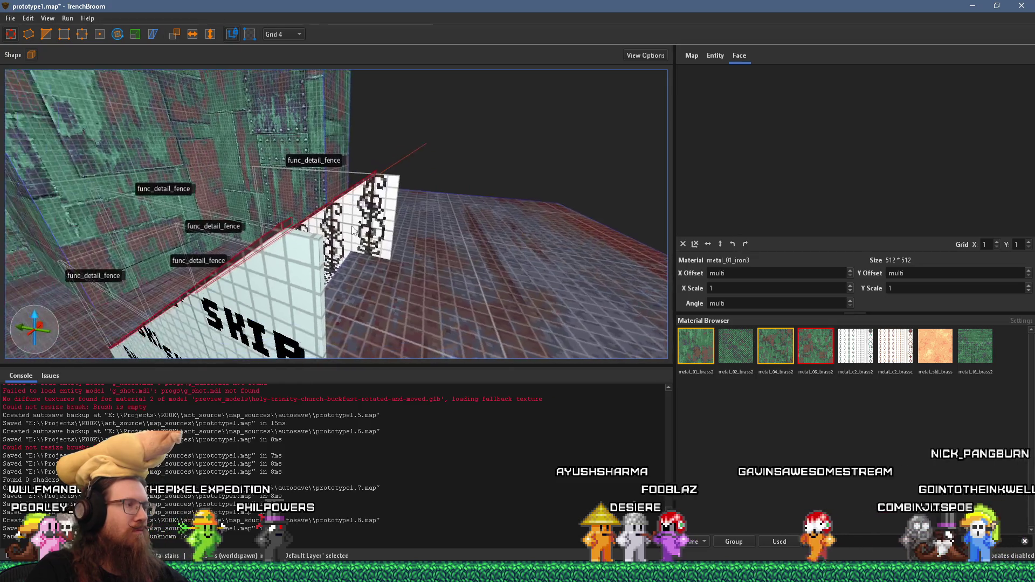
{"action": "key", "text": "Escape"}
{"action": "scroll", "coordinate": [293, 230], "scroll_direction": "down", "scroll_amount": 5}
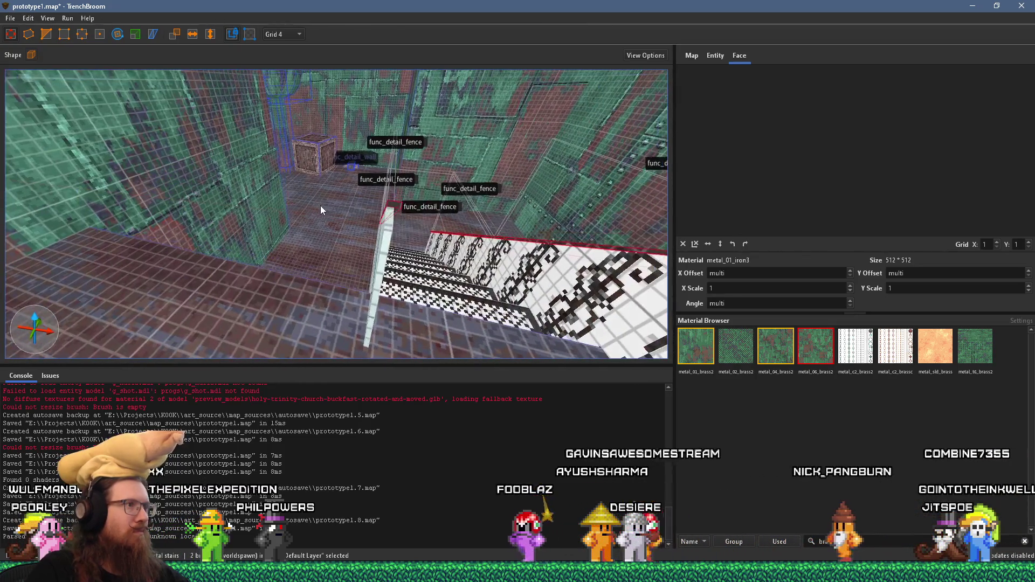
{"action": "scroll", "coordinate": [395, 205], "scroll_direction": "down", "scroll_amount": 3}
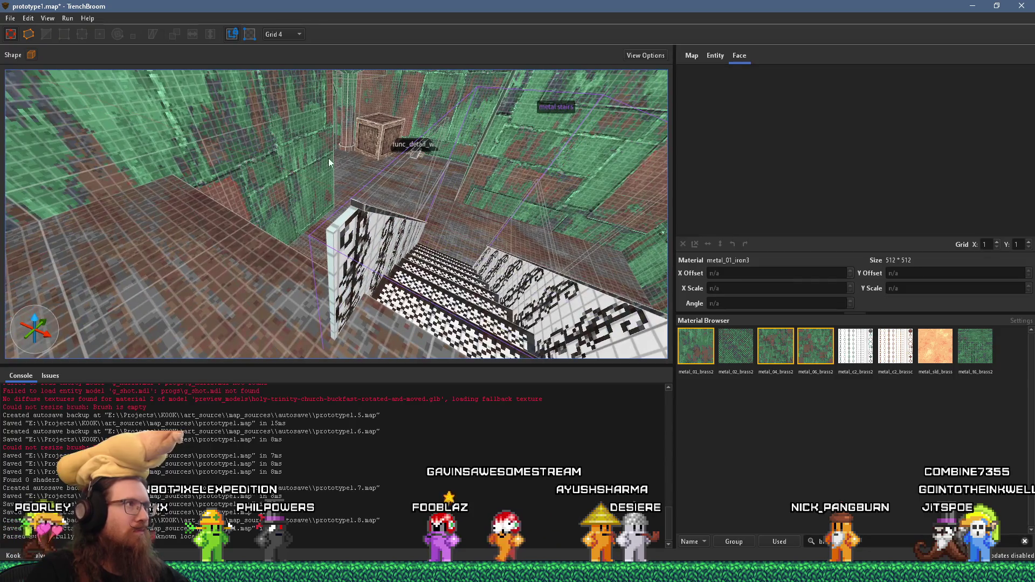
Step: Set the grid size to 1 unit and inspect the white fence panel's top
{"action": "left_click", "coordinate": [295, 46]}
{"action": "scroll", "coordinate": [363, 147], "scroll_direction": "up", "scroll_amount": 5}
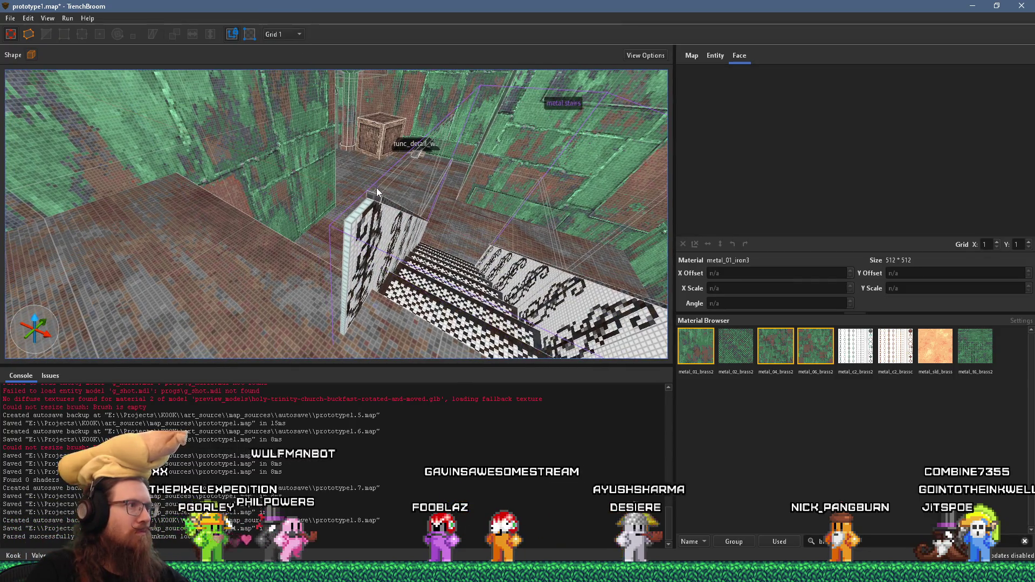
{"action": "scroll", "coordinate": [352, 158], "scroll_direction": "up", "scroll_amount": 4}
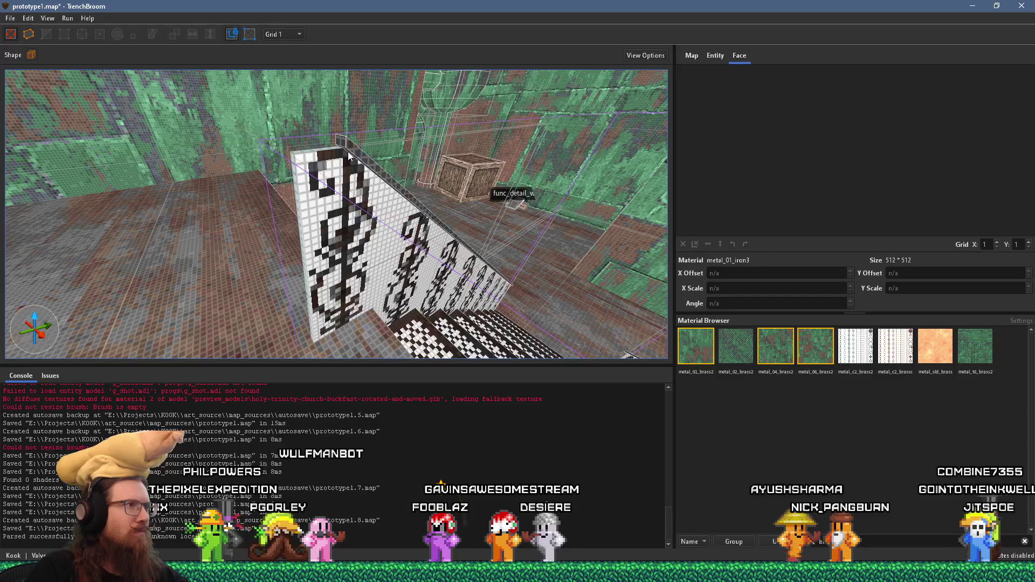
{"action": "scroll", "coordinate": [347, 151], "scroll_direction": "up", "scroll_amount": 2}
{"action": "scroll", "coordinate": [297, 115], "scroll_direction": "up", "scroll_amount": 2}
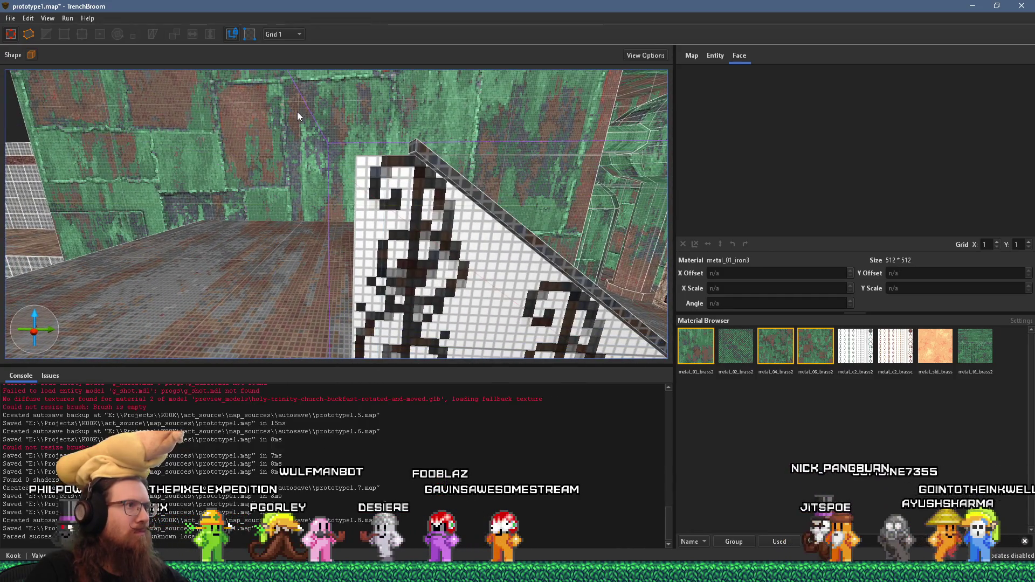
{"action": "left_click", "coordinate": [436, 157]}
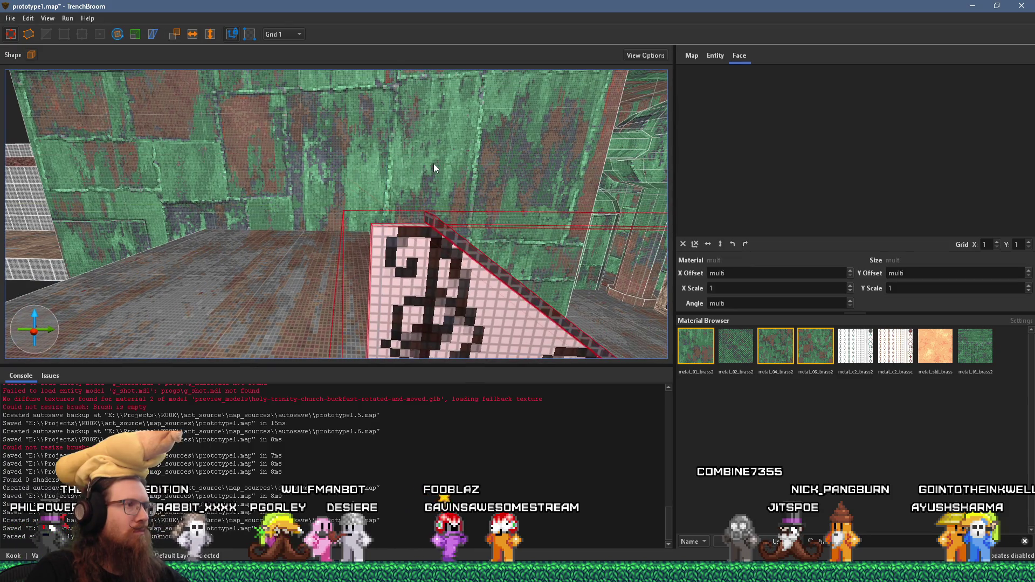
{"action": "scroll", "coordinate": [434, 163], "scroll_direction": "up", "scroll_amount": 3}
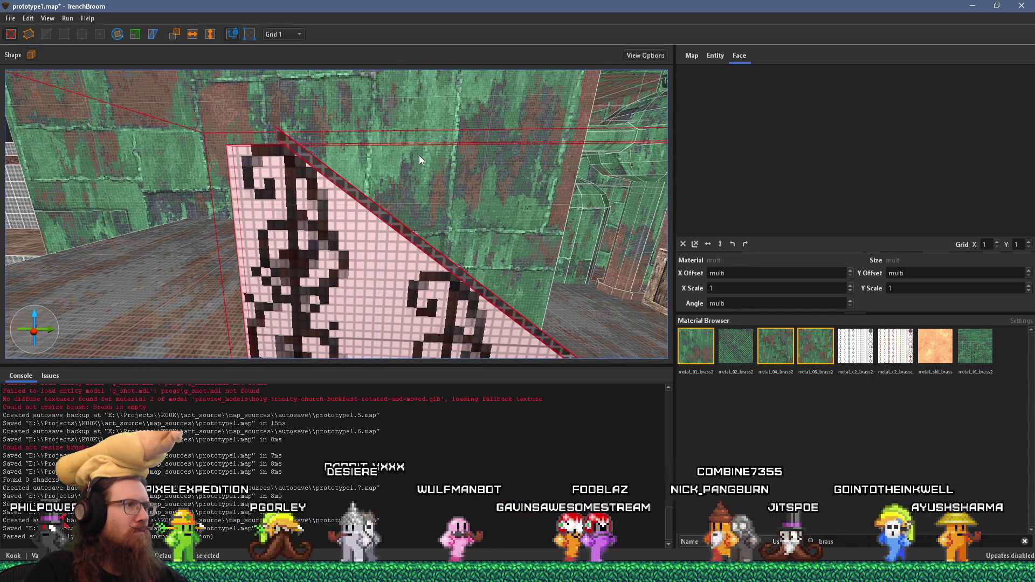
{"action": "left_click_drag", "start_coordinate": [432, 156], "coordinate": [446, 171]}
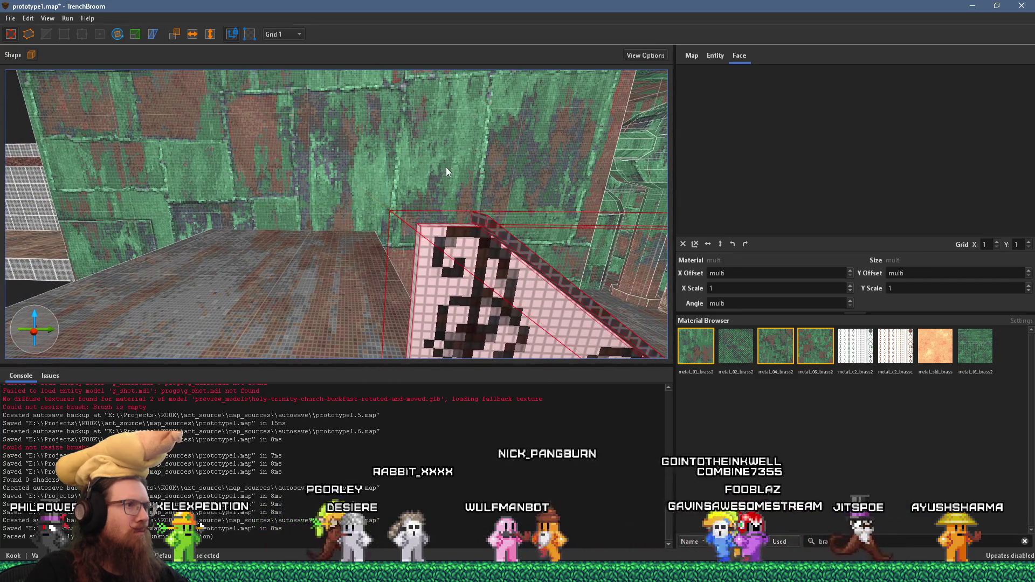
{"action": "key", "text": "Escape"}
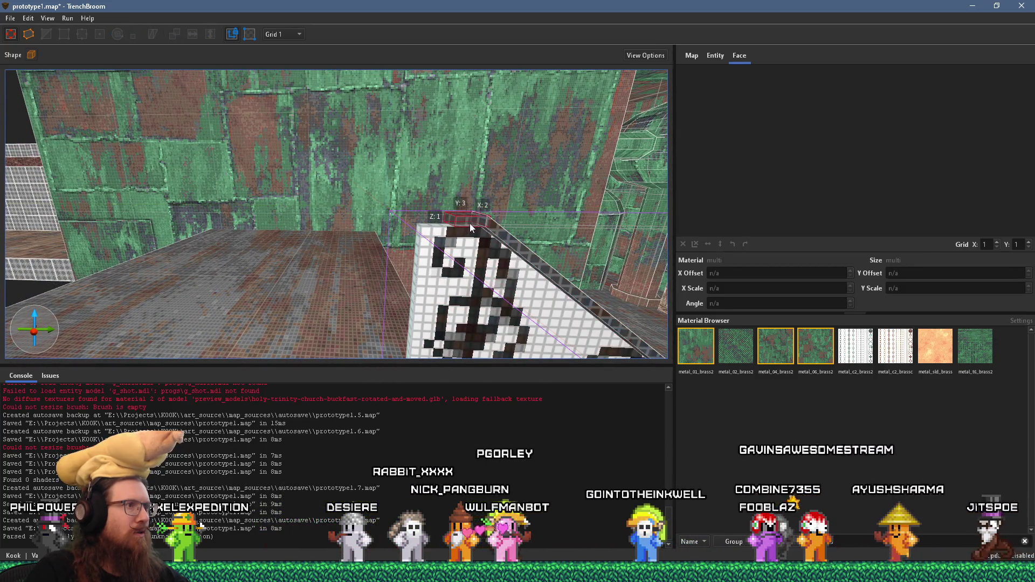
Step: Select the thin strip brush along the fence panel's top and bring up its grouping options
{"action": "left_click", "coordinate": [475, 226]}
{"action": "key", "text": "ctrl+u"}
{"action": "scroll", "coordinate": [511, 234], "scroll_direction": "up", "scroll_amount": 5}
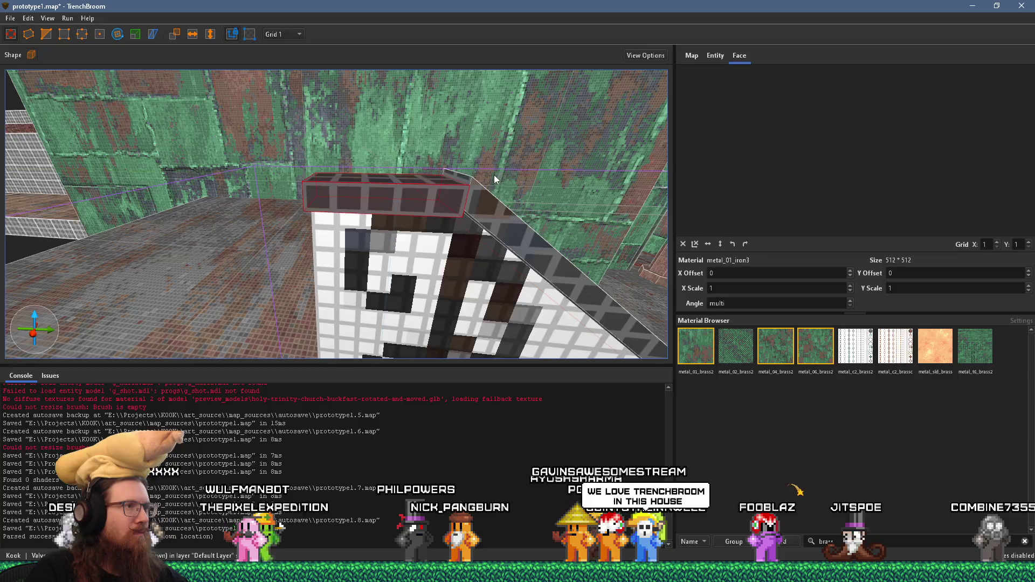
{"action": "scroll", "coordinate": [491, 172], "scroll_direction": "up", "scroll_amount": 2}
{"action": "scroll", "coordinate": [488, 156], "scroll_direction": "down", "scroll_amount": 3}
{"action": "scroll", "coordinate": [485, 155], "scroll_direction": "down", "scroll_amount": 2}
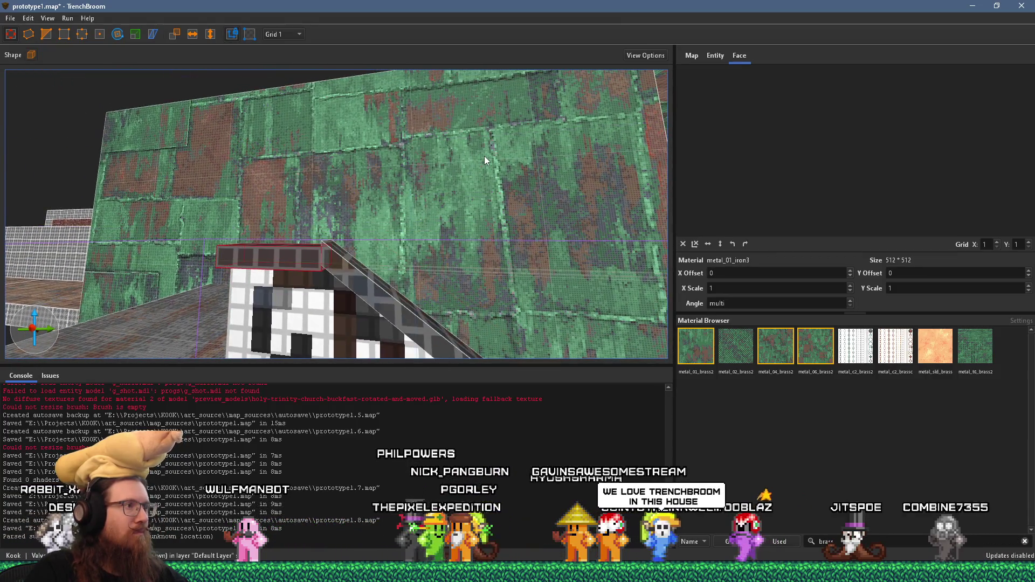
{"action": "scroll", "coordinate": [486, 155], "scroll_direction": "up", "scroll_amount": 2}
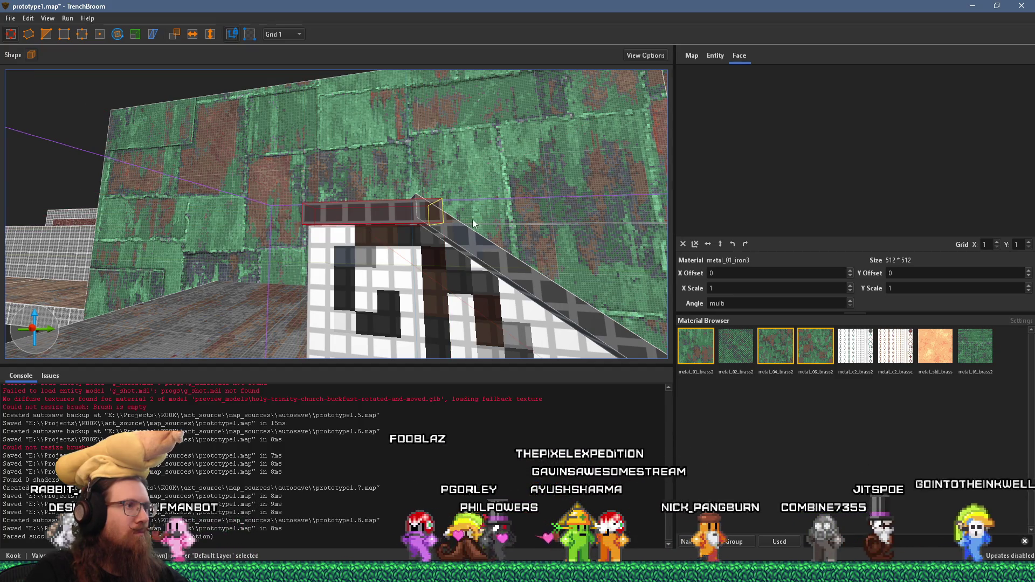
{"action": "left_click", "coordinate": [414, 216]}
{"action": "key", "text": "Escape"}
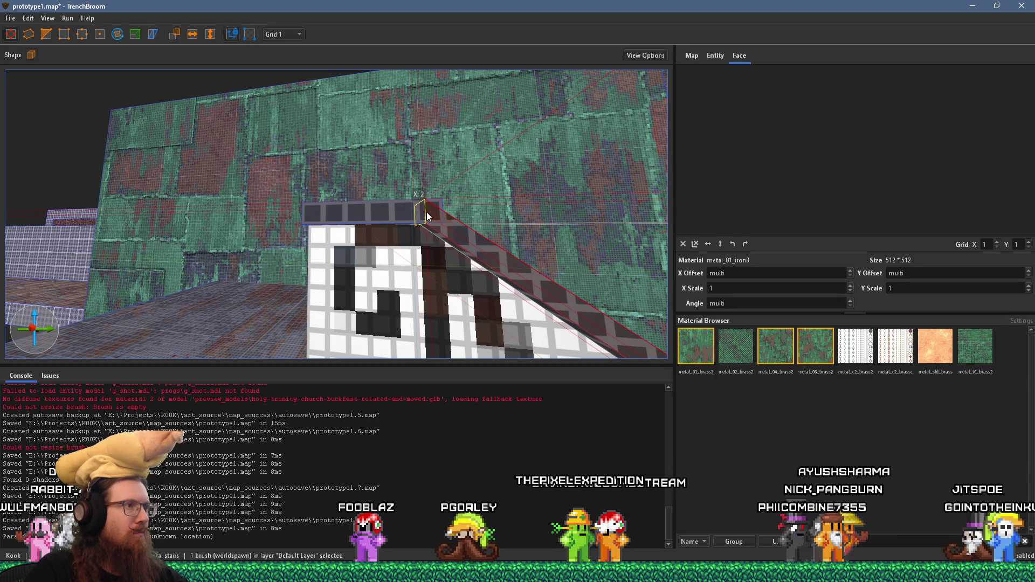
{"action": "left_click", "coordinate": [391, 221]}
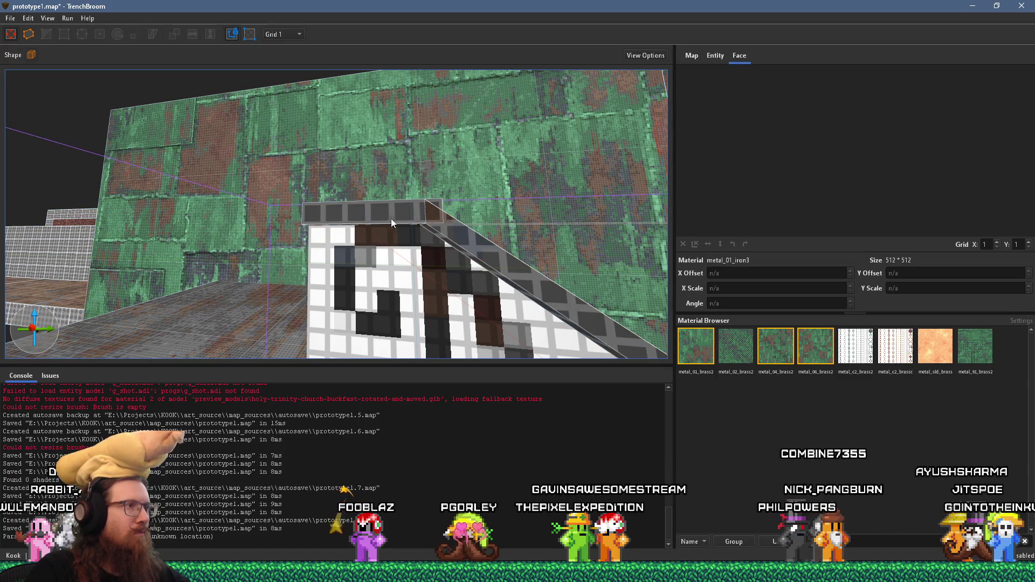
{"action": "right_click", "coordinate": [454, 235]}
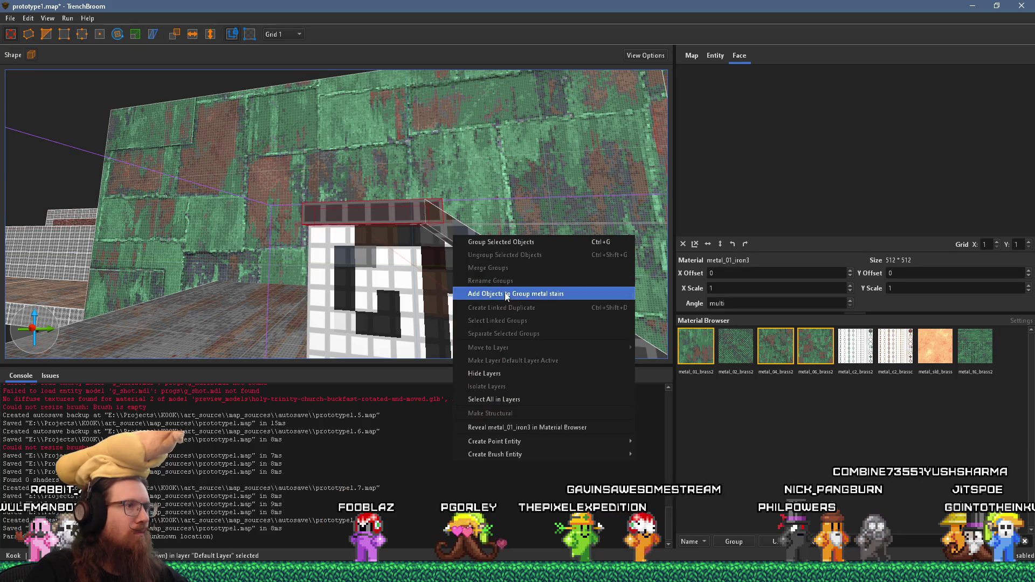
Step: Add the new top strip to the metal stairs group and back away to view the room
{"action": "left_click", "coordinate": [506, 294]}
{"action": "key", "text": "Escape"}
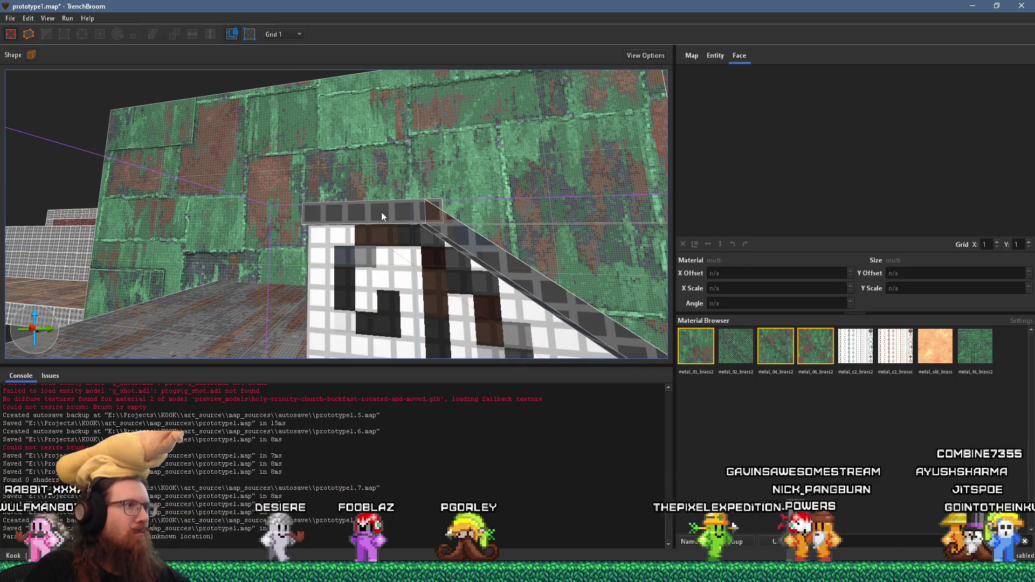
{"action": "left_click", "coordinate": [381, 212]}
{"action": "key", "text": "s"}
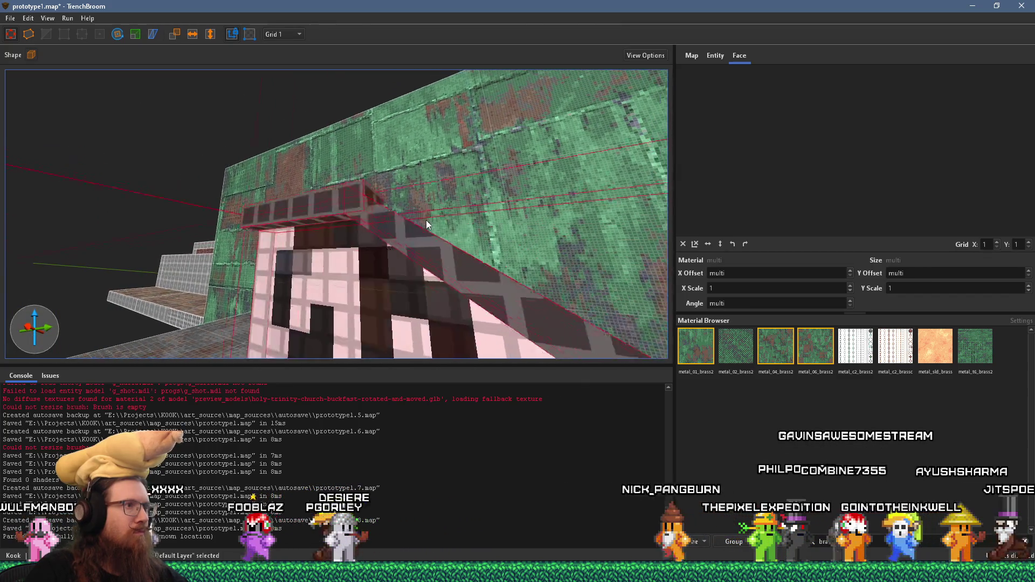
{"action": "key", "text": "s"}
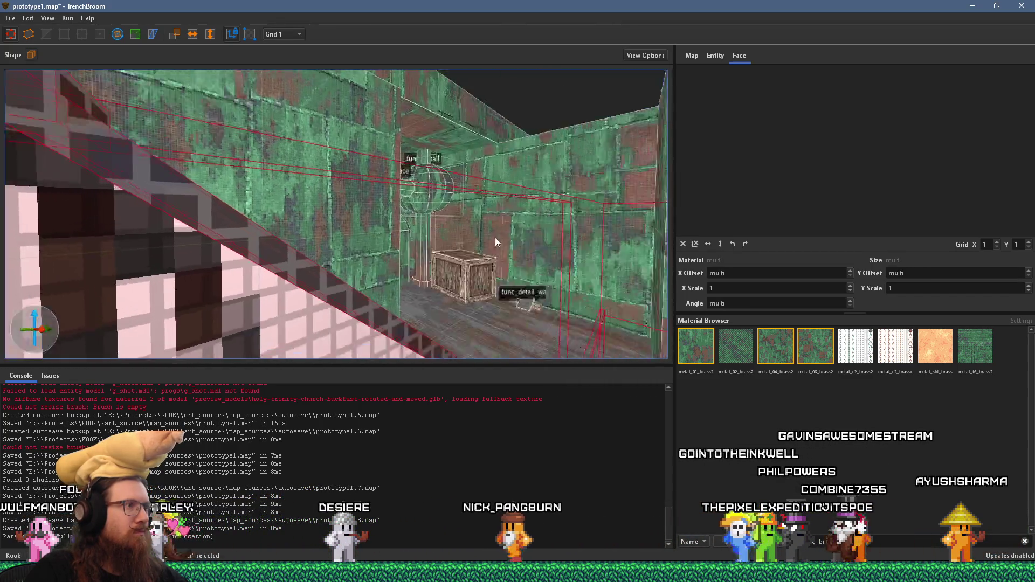
Step: Open the metal stairs group for editing and view the fence and walls
{"action": "key", "text": "Escape"}
{"action": "double_click", "coordinate": [296, 208]}
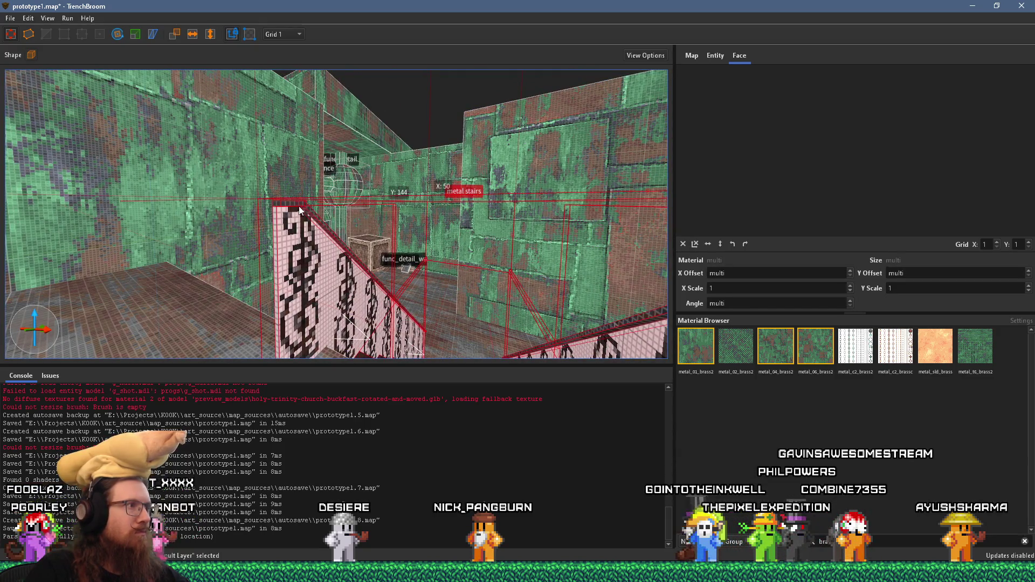
{"action": "key", "text": "w"}
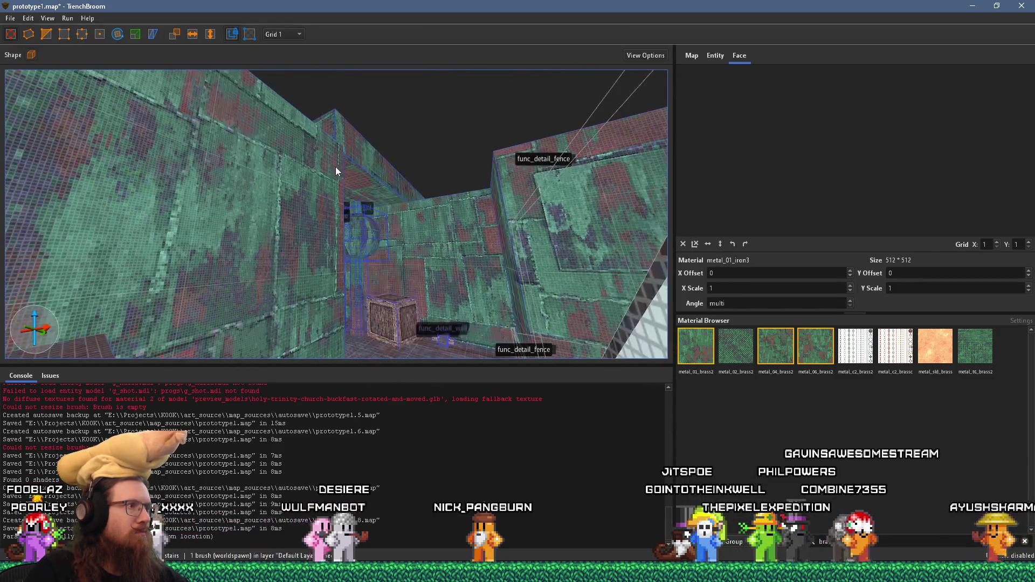
{"action": "key", "text": "s"}
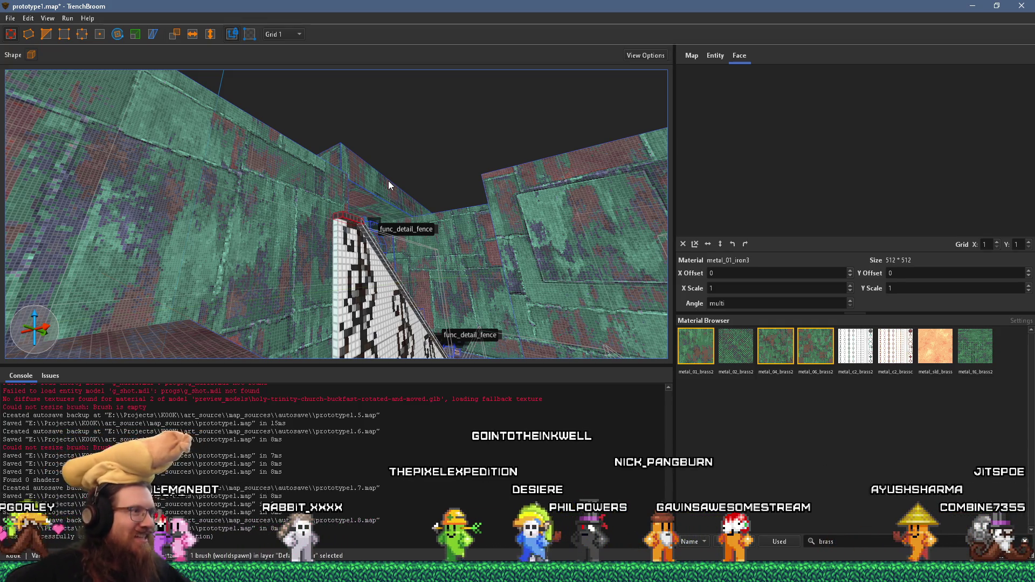
Step: Select the fence wall brush, delete it, then undo the deletion
{"action": "mouse_move", "coordinate": [389, 182]}
{"action": "left_mouse_down"}
{"action": "mouse_move", "coordinate": [417, 254]}
{"action": "mouse_move", "coordinate": [376, 231]}
{"action": "mouse_move", "coordinate": [541, 254]}
{"action": "left_mouse_up"}
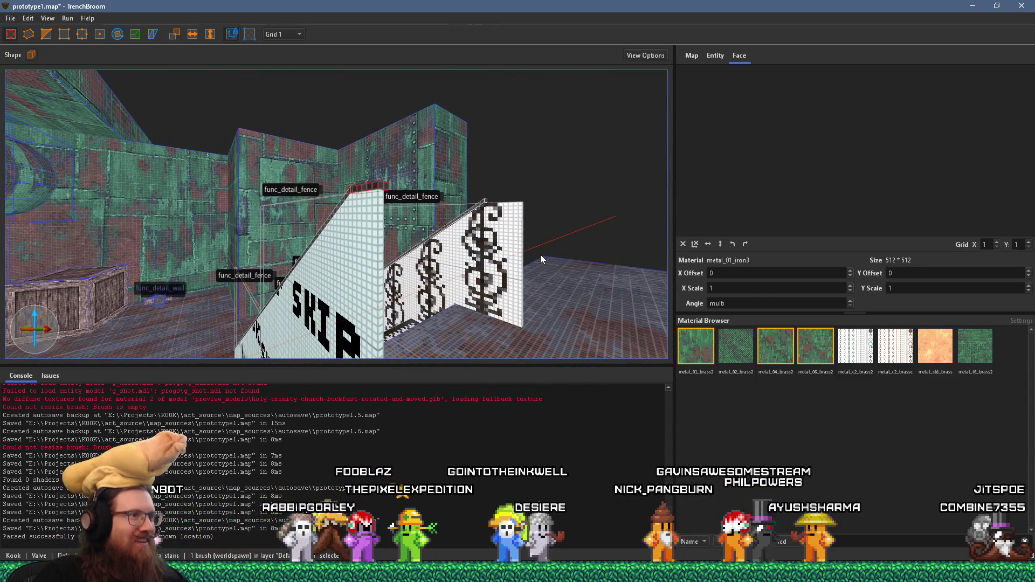
{"action": "left_click", "coordinate": [511, 279]}
{"action": "mouse_move", "coordinate": [545, 303]}
{"action": "left_mouse_down"}
{"action": "mouse_move", "coordinate": [416, 259]}
{"action": "mouse_move", "coordinate": [516, 270]}
{"action": "mouse_move", "coordinate": [491, 246]}
{"action": "left_mouse_up"}
{"action": "key", "text": "Delete"}
{"action": "key", "text": "ctrl+z"}
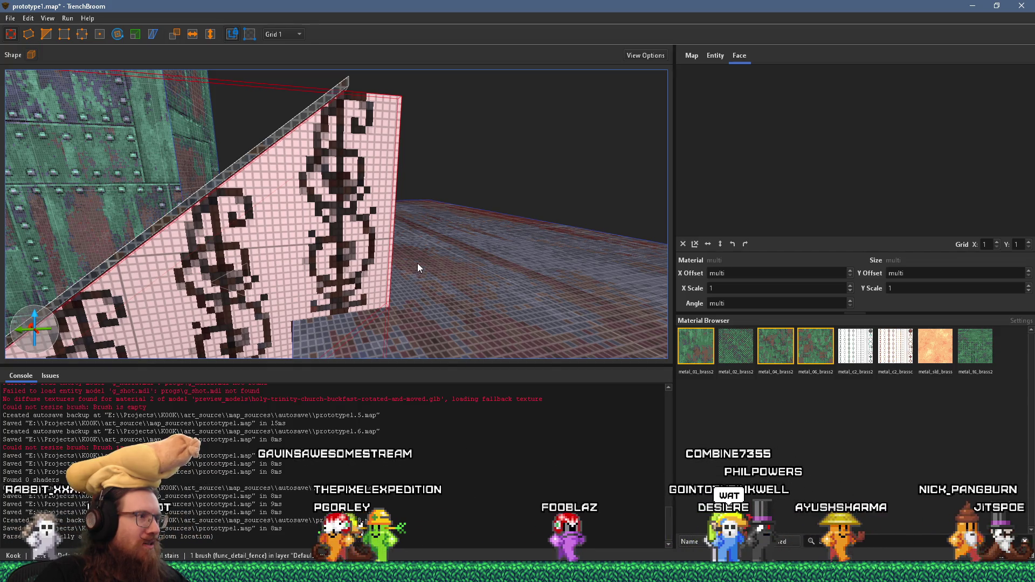
Step: Select the checkered metal brush among the fence and stair brushes and delete it
{"action": "scroll", "coordinate": [417, 262], "scroll_direction": "up", "scroll_amount": 8}
{"action": "scroll", "coordinate": [418, 246], "scroll_direction": "up", "scroll_amount": 8}
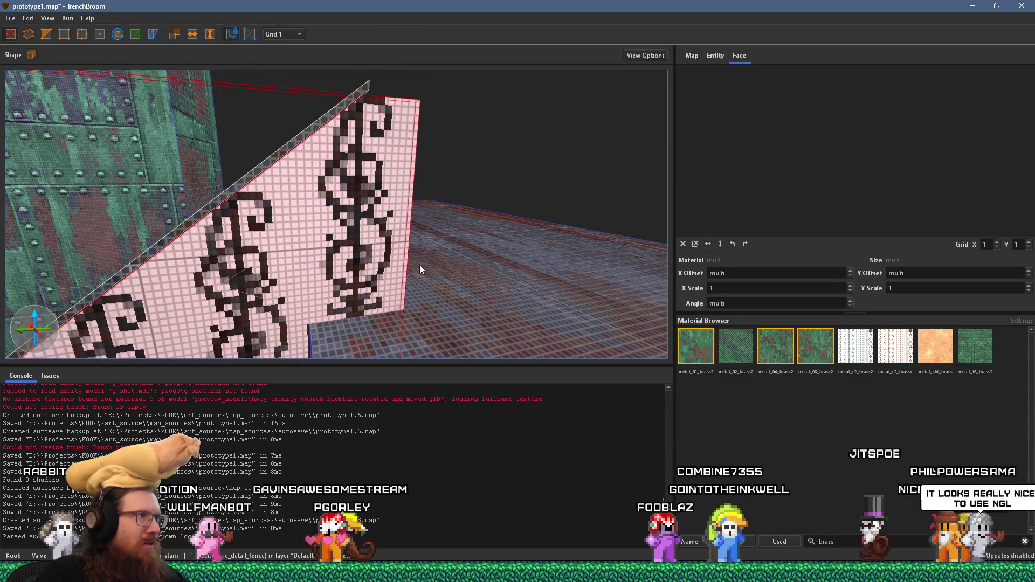
{"action": "scroll", "coordinate": [399, 281], "scroll_direction": "up", "scroll_amount": 3}
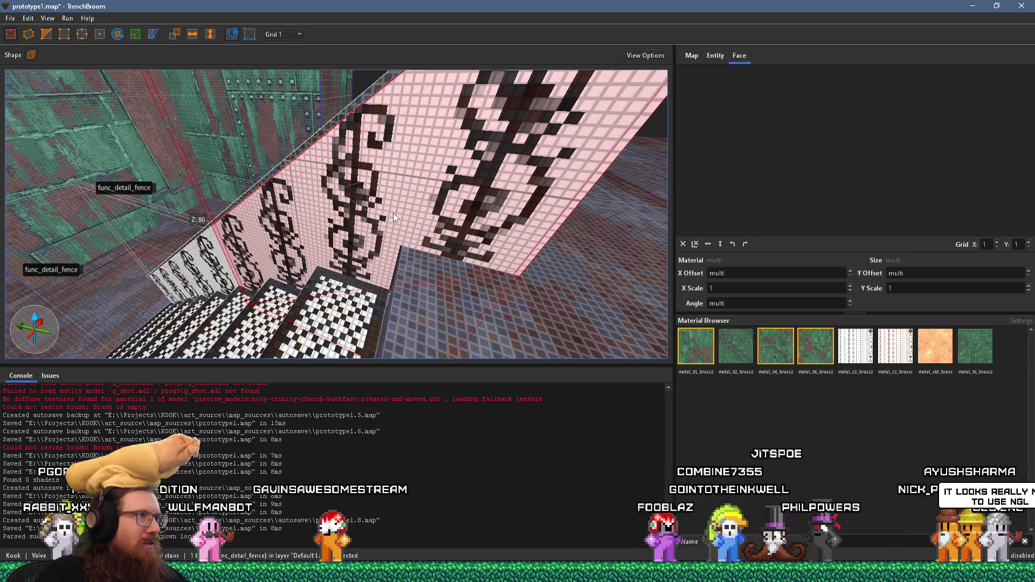
{"action": "key", "text": "Escape"}
{"action": "key", "text": "ctrl+z"}
{"action": "key", "text": "Escape"}
{"action": "left_click", "coordinate": [341, 312]}
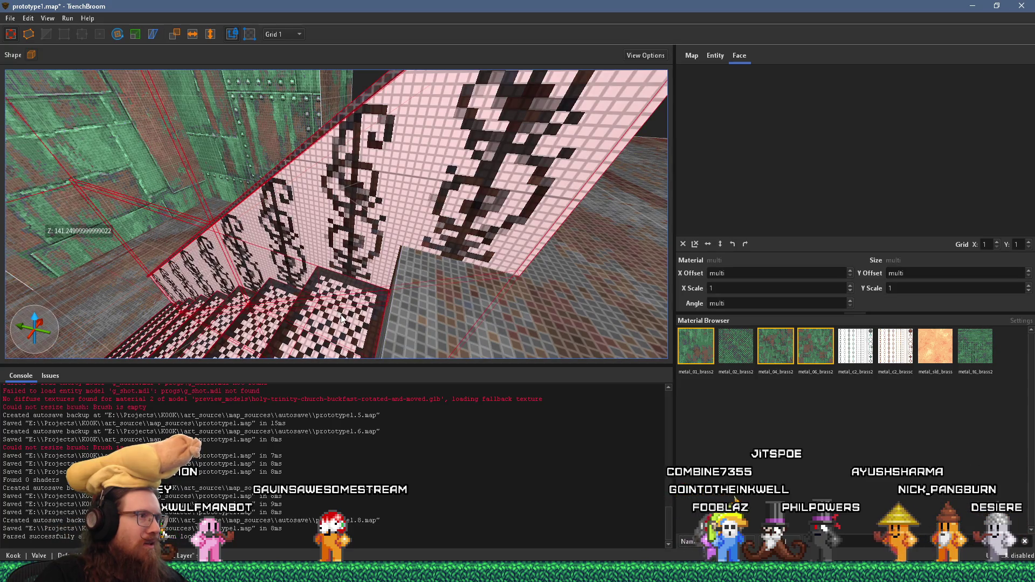
{"action": "mouse_move", "coordinate": [344, 320]}
{"action": "left_mouse_down"}
{"action": "mouse_move", "coordinate": [400, 254]}
{"action": "mouse_move", "coordinate": [340, 246]}
{"action": "mouse_move", "coordinate": [401, 295]}
{"action": "mouse_move", "coordinate": [475, 191]}
{"action": "mouse_move", "coordinate": [412, 251]}
{"action": "mouse_move", "coordinate": [432, 239]}
{"action": "mouse_move", "coordinate": [408, 250]}
{"action": "mouse_move", "coordinate": [418, 216]}
{"action": "left_mouse_up"}
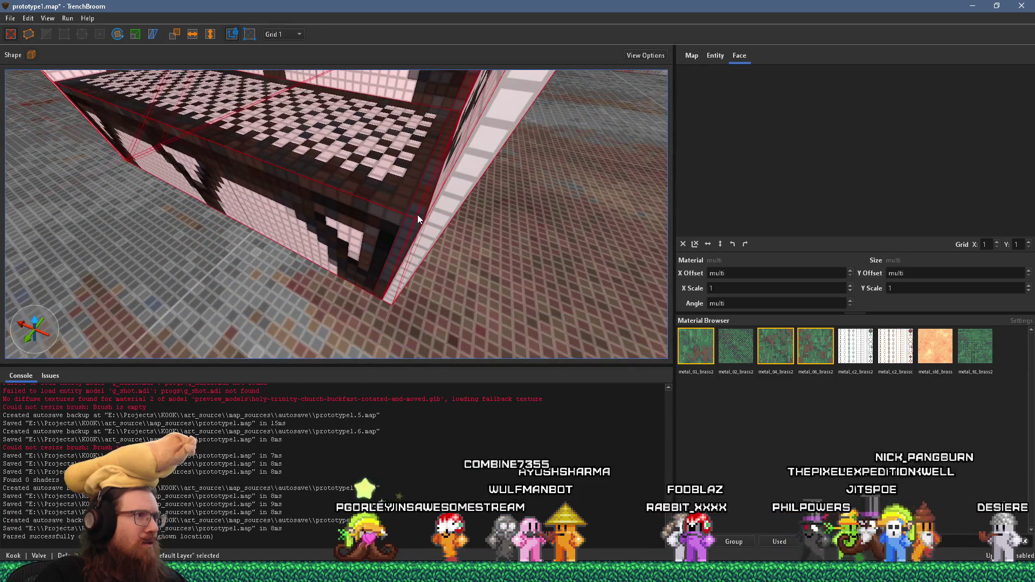
{"action": "key", "text": "Delete"}
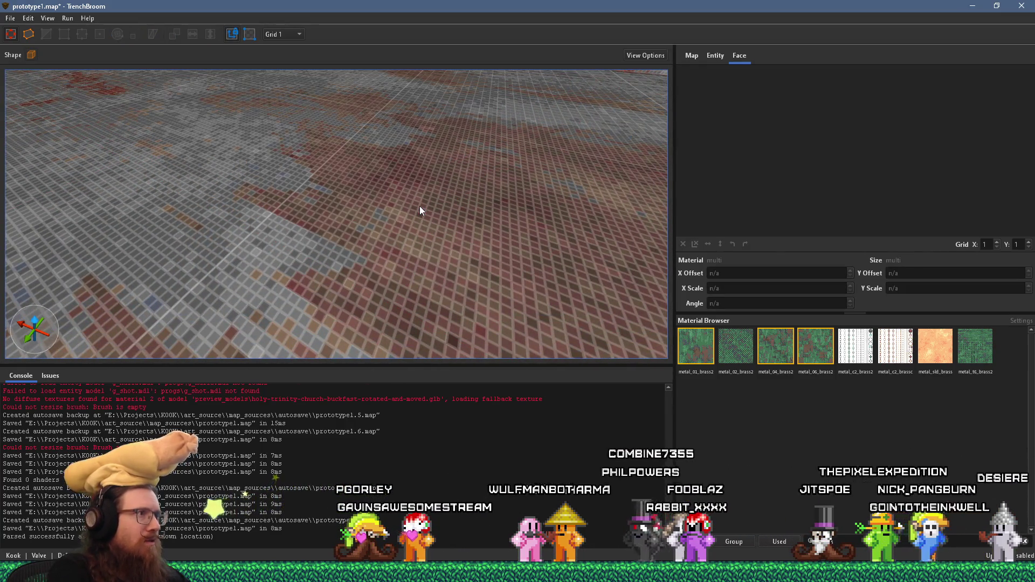
Step: Set the grid to 16 units
{"action": "left_click", "coordinate": [28, 18]}
{"action": "key", "text": "Escape"}
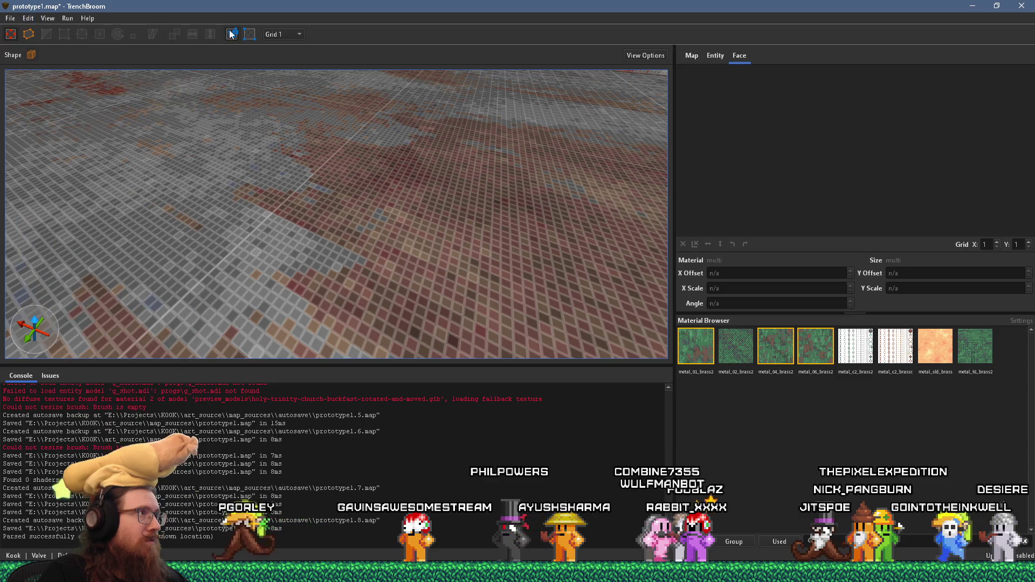
{"action": "scroll", "coordinate": [285, 35], "scroll_direction": "up", "scroll_amount": 1}
{"action": "left_click", "coordinate": [285, 99]}
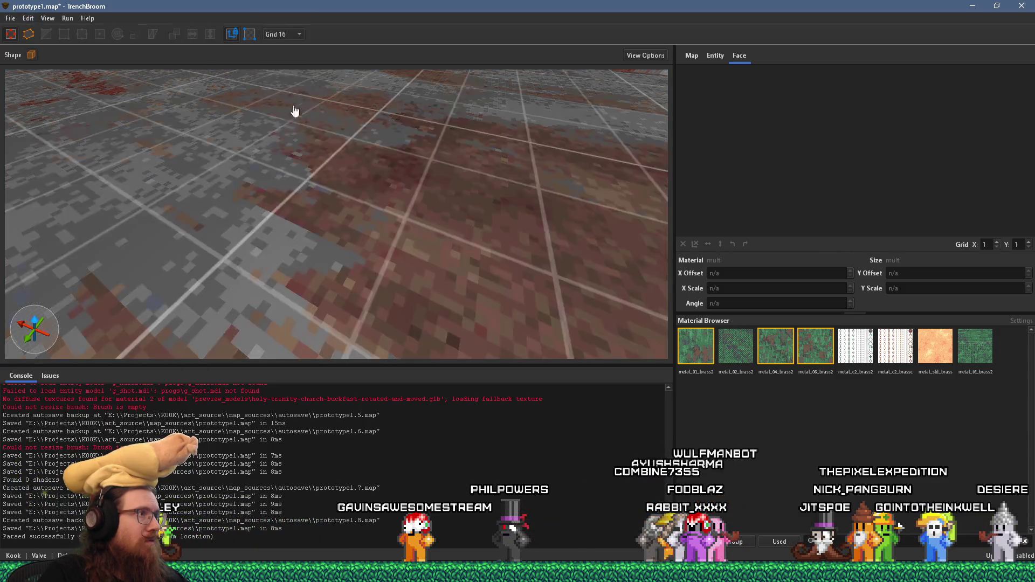
{"action": "scroll", "coordinate": [333, 185], "scroll_direction": "down", "scroll_amount": 5}
Step: Undo Delete Objects to restore the metal stairs
{"action": "left_click", "coordinate": [28, 17]}
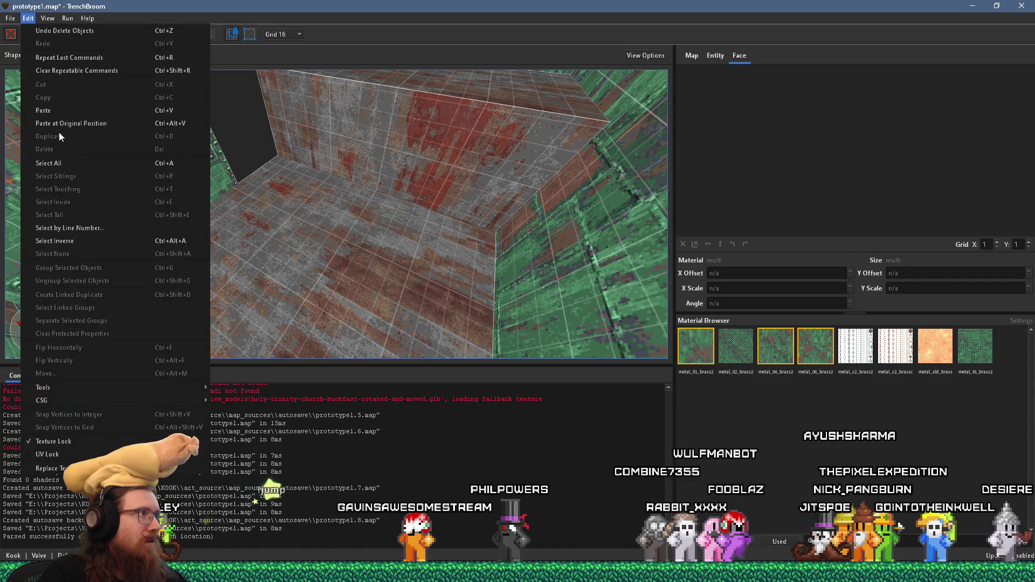
{"action": "left_click", "coordinate": [65, 32]}
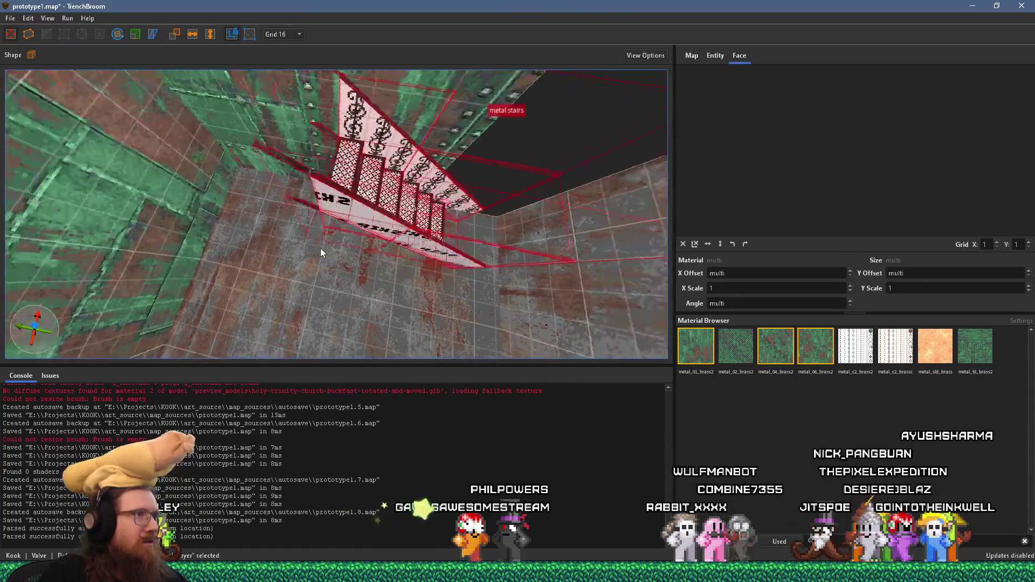
{"action": "scroll", "coordinate": [321, 253], "scroll_direction": "up", "scroll_amount": 5}
{"action": "mouse_move", "coordinate": [342, 268]}
{"action": "left_mouse_down"}
{"action": "mouse_move", "coordinate": [319, 264]}
{"action": "mouse_move", "coordinate": [298, 284]}
{"action": "mouse_move", "coordinate": [193, 263]}
{"action": "mouse_move", "coordinate": [242, 251]}
{"action": "mouse_move", "coordinate": [240, 240]}
{"action": "left_mouse_up"}
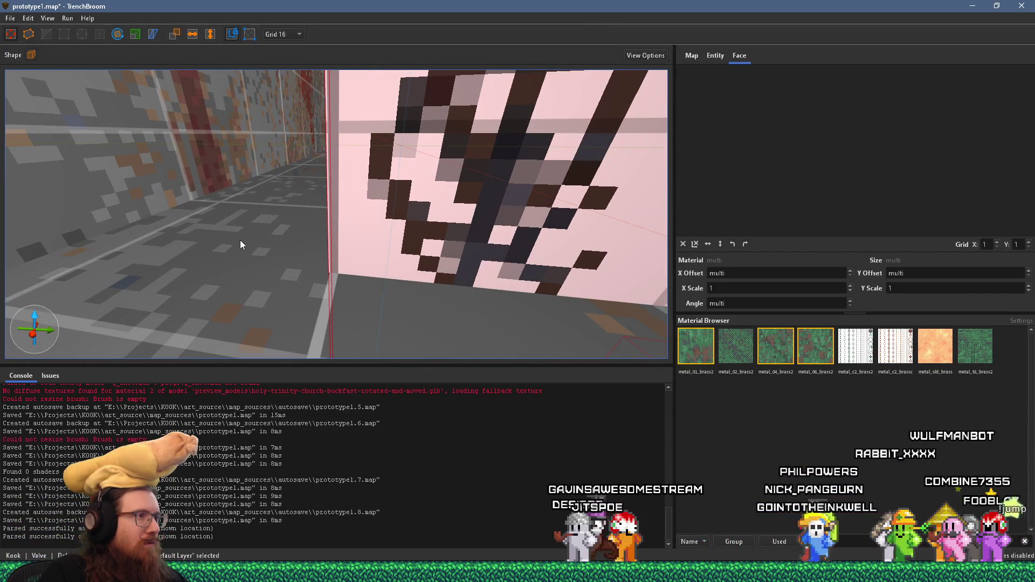
Step: Switch to a 1-unit grid and undo the pasted railing
{"action": "left_click", "coordinate": [284, 36]}
{"action": "left_click", "coordinate": [283, 43]}
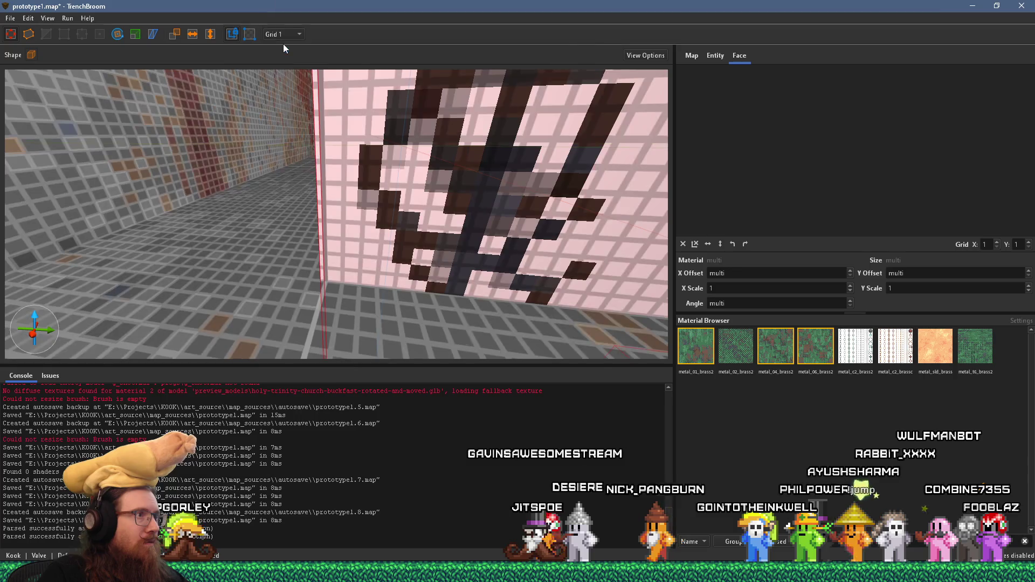
{"action": "mouse_move", "coordinate": [310, 169]}
{"action": "left_mouse_down"}
{"action": "mouse_move", "coordinate": [360, 219]}
{"action": "mouse_move", "coordinate": [341, 252]}
{"action": "mouse_move", "coordinate": [326, 212]}
{"action": "mouse_move", "coordinate": [346, 222]}
{"action": "mouse_move", "coordinate": [364, 266]}
{"action": "mouse_move", "coordinate": [331, 255]}
{"action": "mouse_move", "coordinate": [322, 211]}
{"action": "mouse_move", "coordinate": [362, 174]}
{"action": "mouse_move", "coordinate": [356, 237]}
{"action": "mouse_move", "coordinate": [342, 255]}
{"action": "left_mouse_up"}
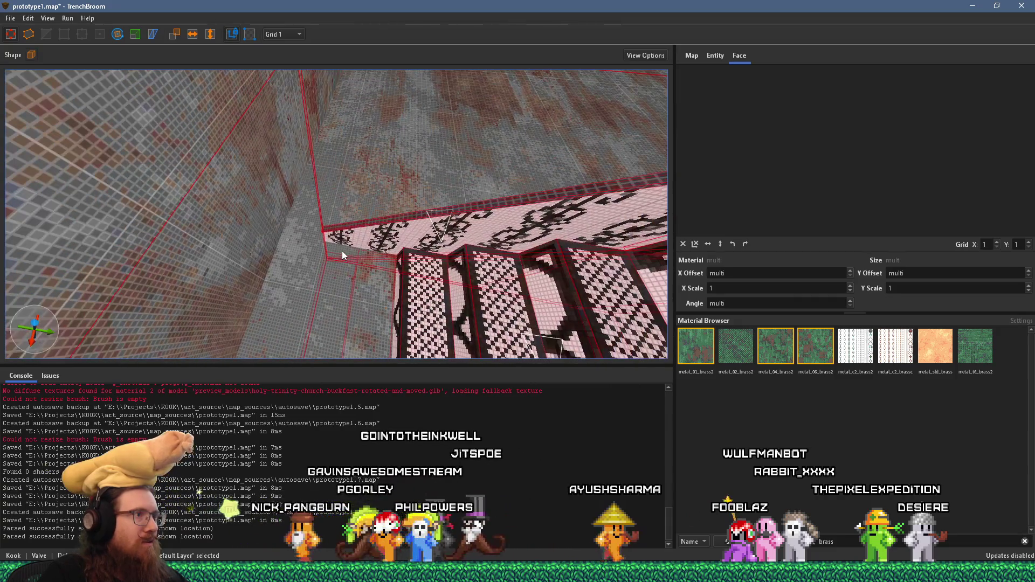
{"action": "left_click", "coordinate": [34, 30]}
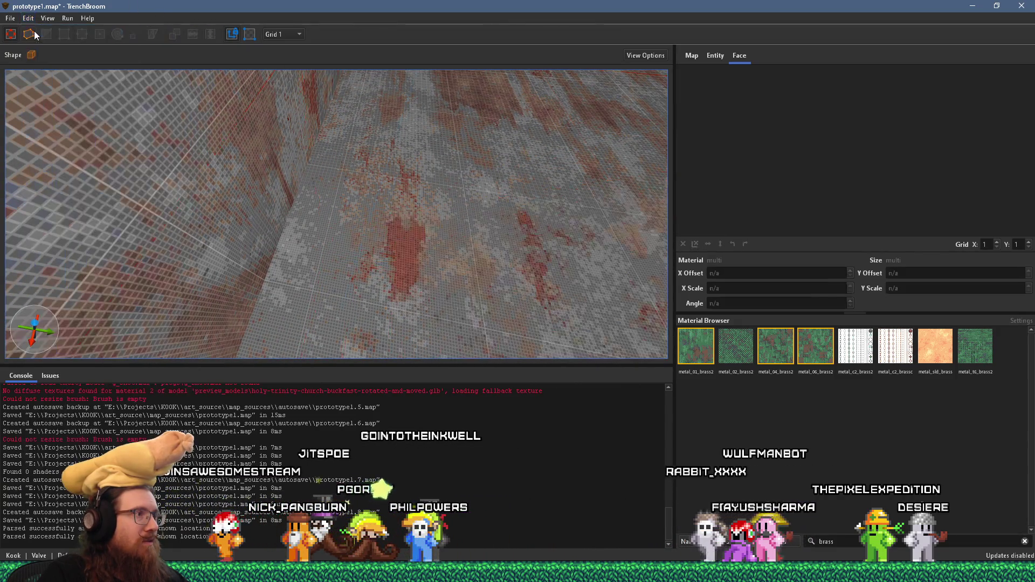
Step: Orbit the 3D view to look steeply down along the metal stairs toward the crate
{"action": "mouse_move", "coordinate": [64, 125]}
{"action": "left_mouse_down"}
{"action": "mouse_move", "coordinate": [376, 192]}
{"action": "mouse_move", "coordinate": [324, 226]}
{"action": "mouse_move", "coordinate": [241, 245]}
{"action": "mouse_move", "coordinate": [271, 222]}
{"action": "left_mouse_up"}
{"action": "scroll", "coordinate": [311, 188], "scroll_direction": "up", "scroll_amount": 2}
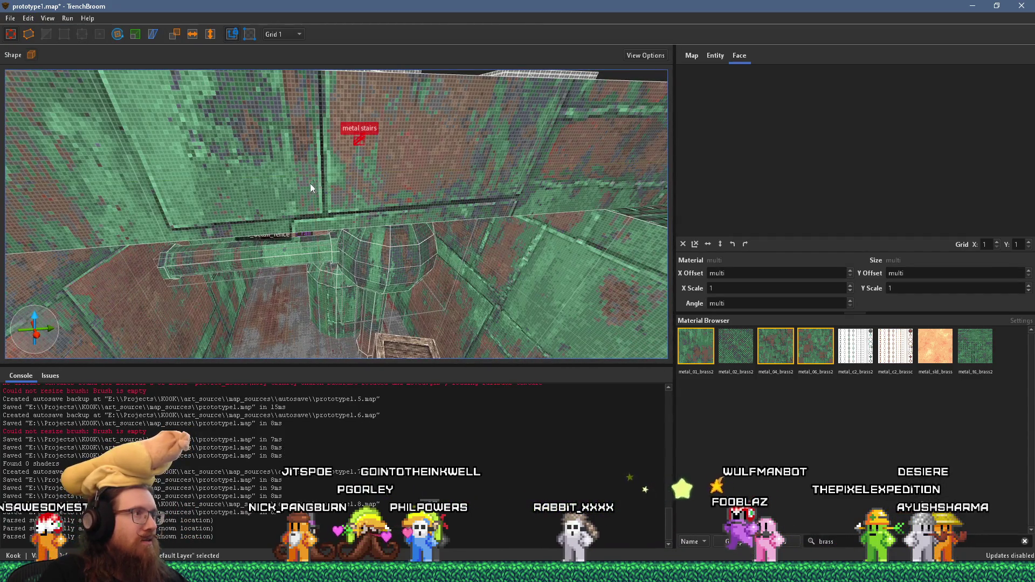
{"action": "mouse_move", "coordinate": [347, 233]}
{"action": "left_mouse_down"}
{"action": "mouse_move", "coordinate": [342, 269]}
{"action": "mouse_move", "coordinate": [285, 163]}
{"action": "mouse_move", "coordinate": [340, 214]}
{"action": "mouse_move", "coordinate": [340, 193]}
{"action": "mouse_move", "coordinate": [256, 303]}
{"action": "mouse_move", "coordinate": [222, 310]}
{"action": "mouse_move", "coordinate": [325, 316]}
{"action": "mouse_move", "coordinate": [387, 271]}
{"action": "mouse_move", "coordinate": [367, 274]}
{"action": "left_mouse_up"}
{"action": "scroll", "coordinate": [367, 269], "scroll_direction": "up", "scroll_amount": 3}
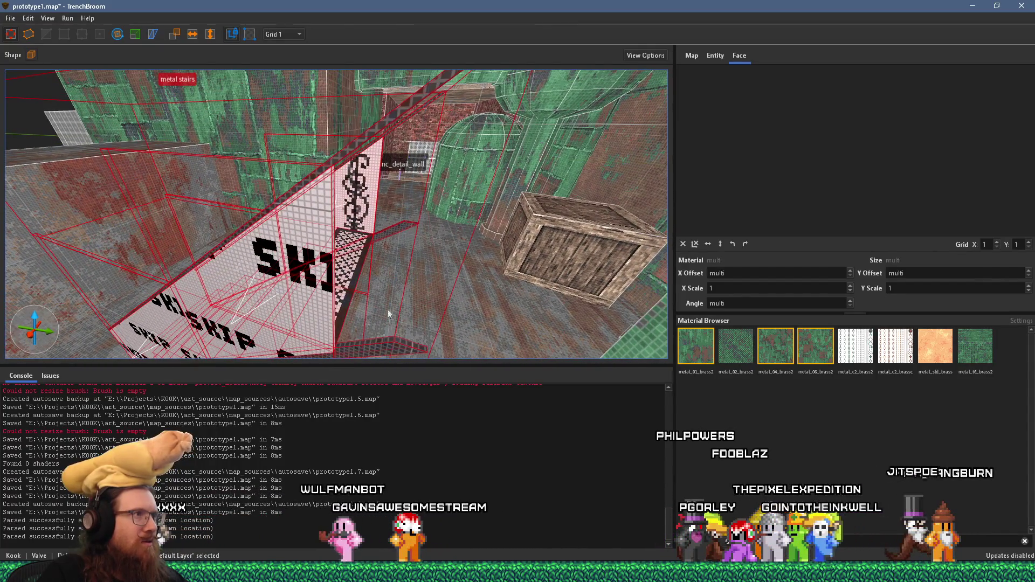
{"action": "left_click_drag", "start_coordinate": [417, 346], "coordinate": [406, 270]}
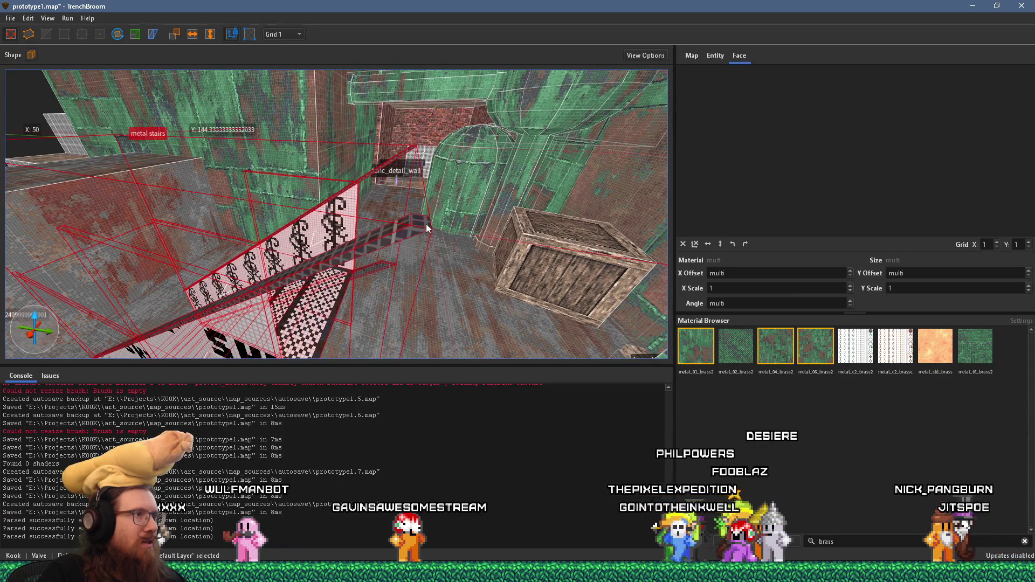
{"action": "mouse_move", "coordinate": [429, 225]}
{"action": "left_mouse_down"}
{"action": "mouse_move", "coordinate": [394, 257]}
{"action": "mouse_move", "coordinate": [431, 260]}
{"action": "mouse_move", "coordinate": [300, 246]}
{"action": "mouse_move", "coordinate": [444, 240]}
{"action": "mouse_move", "coordinate": [399, 269]}
{"action": "mouse_move", "coordinate": [275, 301]}
{"action": "mouse_move", "coordinate": [343, 242]}
{"action": "mouse_move", "coordinate": [275, 277]}
{"action": "mouse_move", "coordinate": [285, 255]}
{"action": "mouse_move", "coordinate": [299, 266]}
{"action": "mouse_move", "coordinate": [253, 232]}
{"action": "left_mouse_up"}
Step: Bring the london2.map window forward, clear the selection, and select the stairs' fence brushes
{"action": "key", "text": "super+Tab"}
{"action": "key", "text": "Return"}
{"action": "key", "text": "Escape"}
{"action": "left_click", "coordinate": [280, 250]}
Step: Clip the long railing bar at a clip point using a 1-unit grid
{"action": "left_click", "coordinate": [48, 34]}
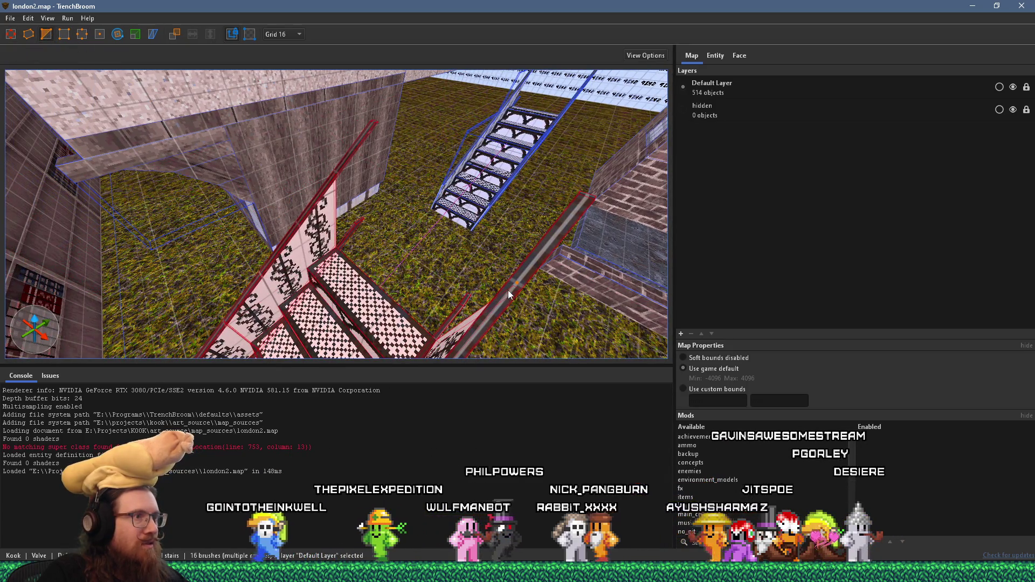
{"action": "left_click", "coordinate": [527, 291]}
{"action": "scroll", "coordinate": [526, 291], "scroll_direction": "down", "scroll_amount": 5}
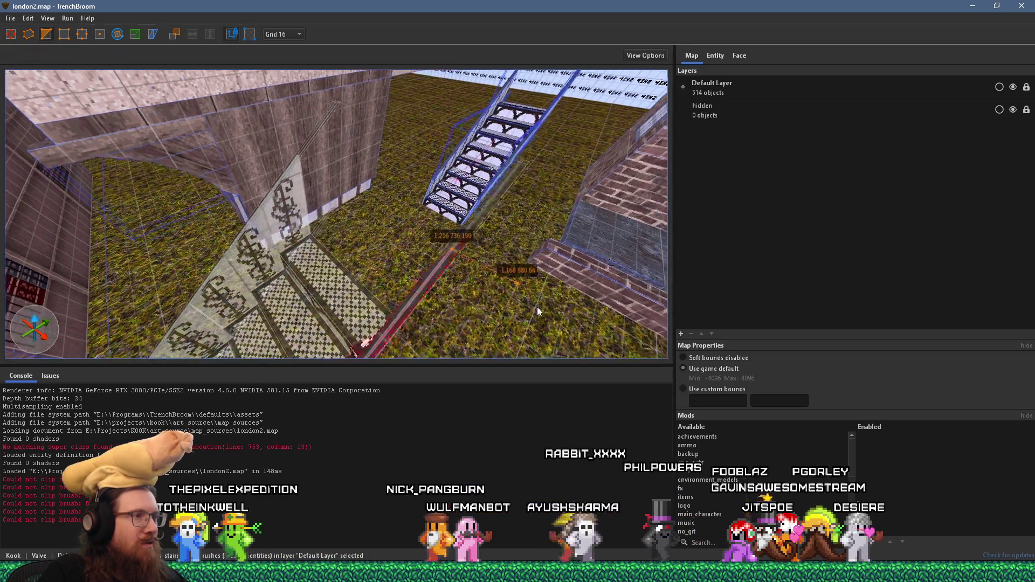
{"action": "left_click_drag", "start_coordinate": [429, 304], "coordinate": [404, 287]}
{"action": "mouse_move", "coordinate": [369, 318]}
{"action": "left_mouse_down"}
{"action": "mouse_move", "coordinate": [364, 342]}
{"action": "mouse_move", "coordinate": [351, 340]}
{"action": "mouse_move", "coordinate": [360, 364]}
{"action": "left_mouse_up"}
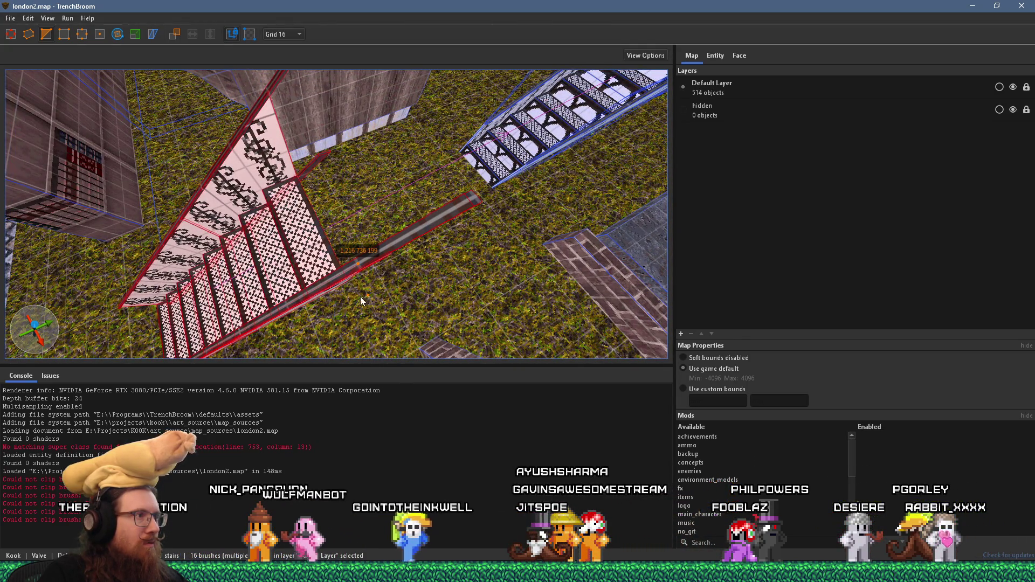
{"action": "left_click", "coordinate": [282, 35]}
{"action": "left_click", "coordinate": [283, 46]}
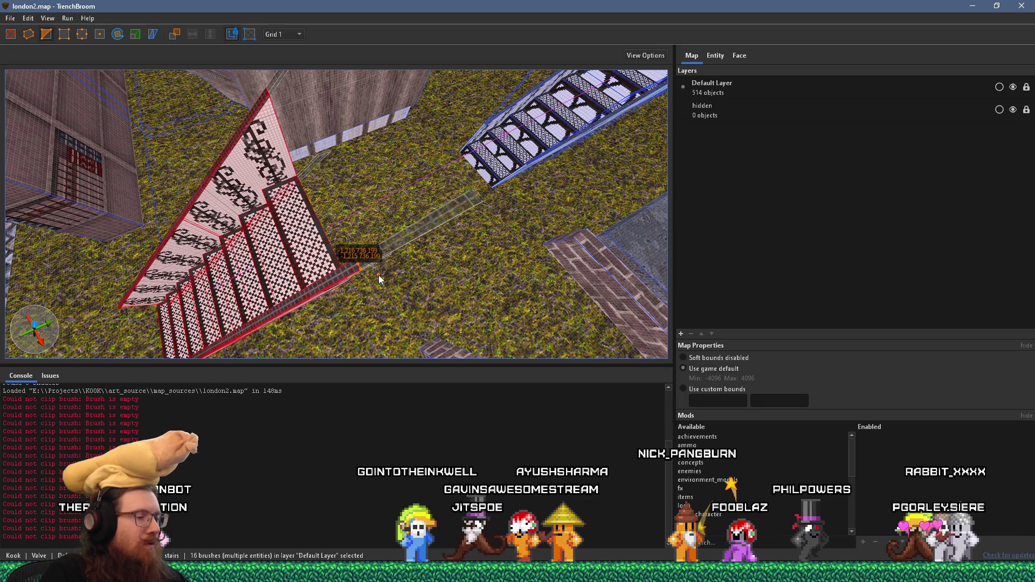
{"action": "key", "text": "Return"}
Step: Inspect both staircases from several angles and select the metal stairs
{"action": "mouse_move", "coordinate": [379, 275]}
{"action": "left_mouse_down"}
{"action": "mouse_move", "coordinate": [320, 186]}
{"action": "mouse_move", "coordinate": [85, 231]}
{"action": "mouse_move", "coordinate": [20, 216]}
{"action": "left_mouse_up"}
{"action": "left_click_drag", "start_coordinate": [311, 273], "coordinate": [496, 276]}
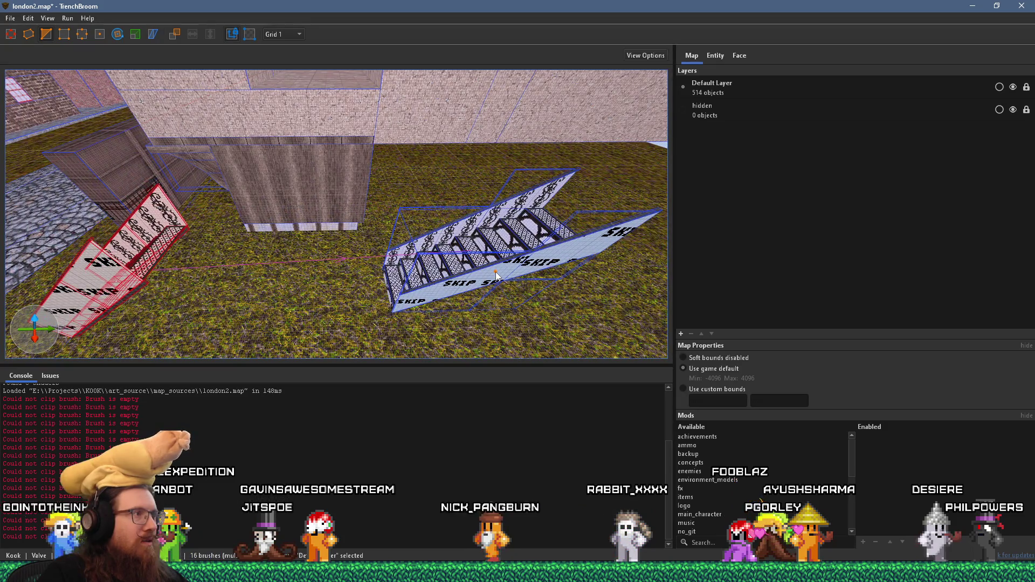
{"action": "key", "text": "Escape"}
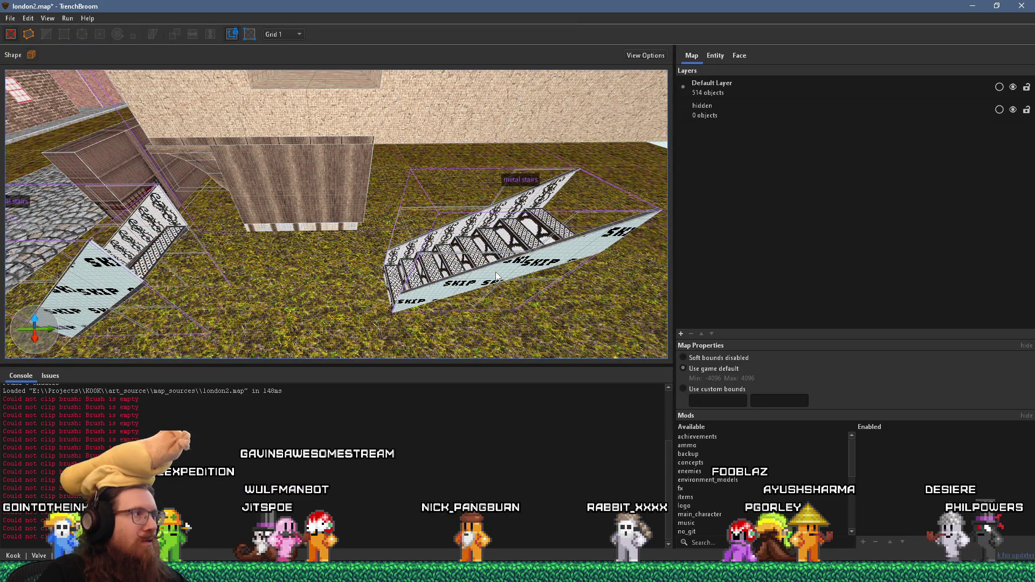
{"action": "left_click_drag", "start_coordinate": [485, 284], "coordinate": [339, 200]}
{"action": "mouse_move", "coordinate": [509, 189]}
{"action": "left_mouse_down"}
{"action": "mouse_move", "coordinate": [639, 226]}
{"action": "mouse_move", "coordinate": [427, 302]}
{"action": "mouse_move", "coordinate": [598, 287]}
{"action": "mouse_move", "coordinate": [358, 298]}
{"action": "mouse_move", "coordinate": [460, 220]}
{"action": "mouse_move", "coordinate": [435, 233]}
{"action": "left_mouse_up"}
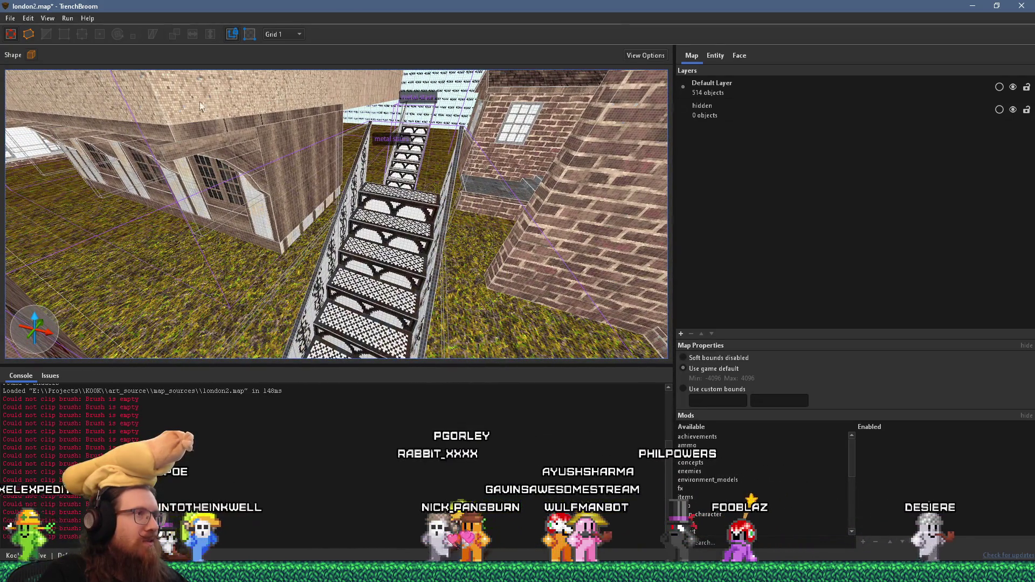
{"action": "left_click_drag", "start_coordinate": [259, 147], "coordinate": [352, 296]}
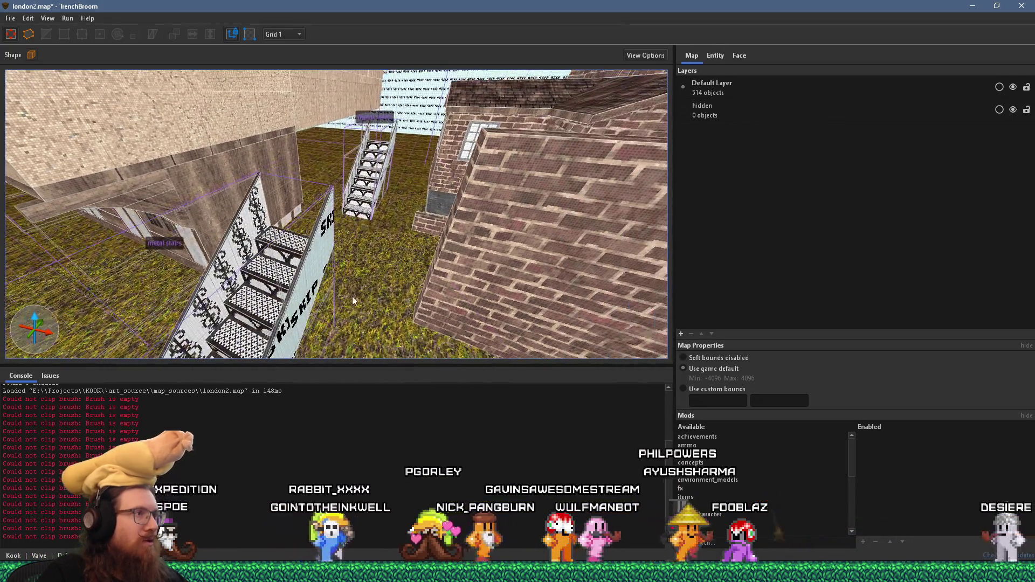
{"action": "left_click", "coordinate": [305, 294]}
{"action": "left_click", "coordinate": [11, 19]}
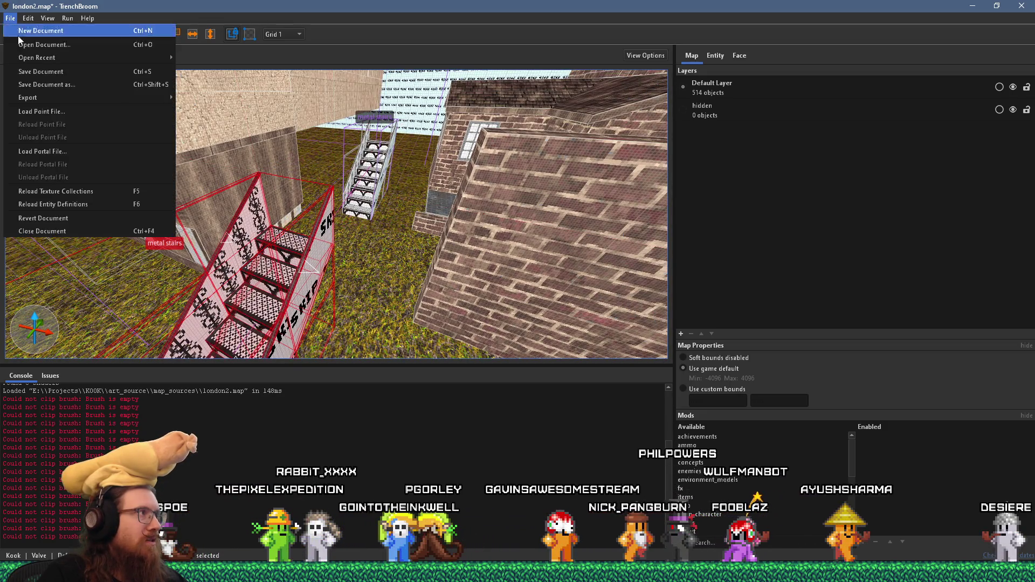
Step: Save london2.map, copy the selected metal stairs, and switch back toward prototype1.map
{"action": "left_click", "coordinate": [38, 75]}
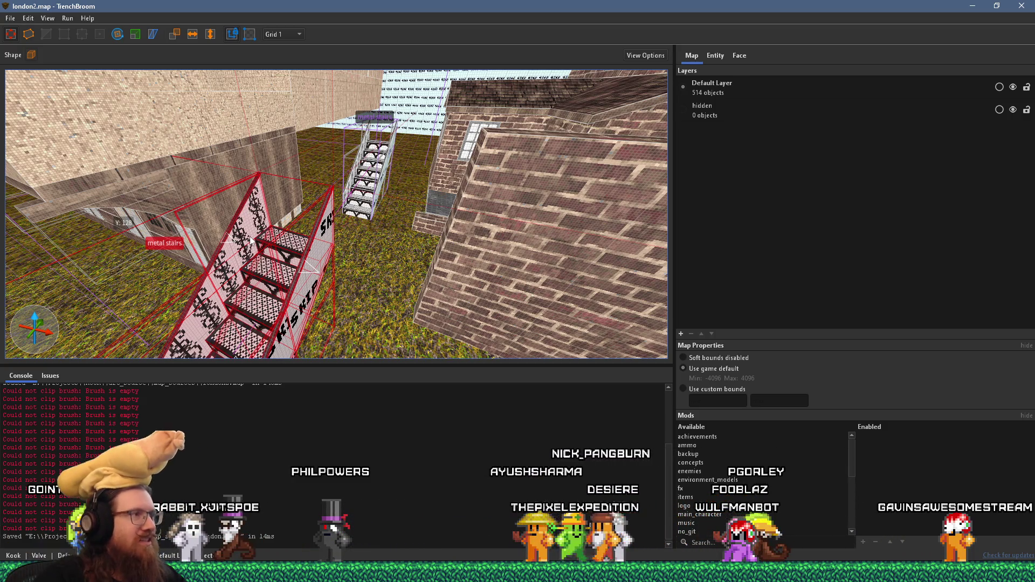
{"action": "scroll", "coordinate": [234, 309], "scroll_direction": "up", "scroll_amount": 3}
{"action": "left_click", "coordinate": [28, 19]}
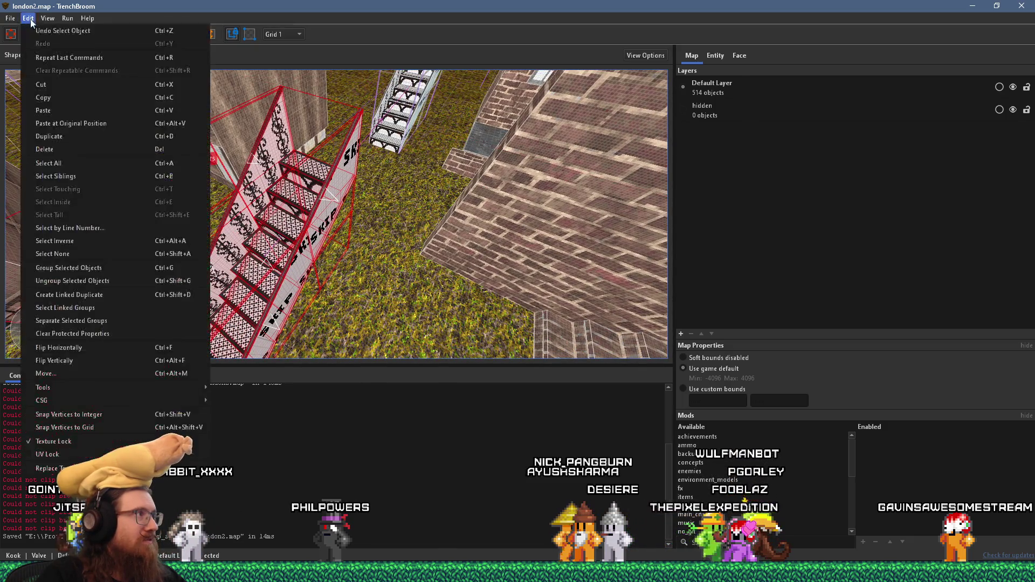
{"action": "left_click", "coordinate": [57, 97]}
{"action": "key", "text": "alt+Tab"}
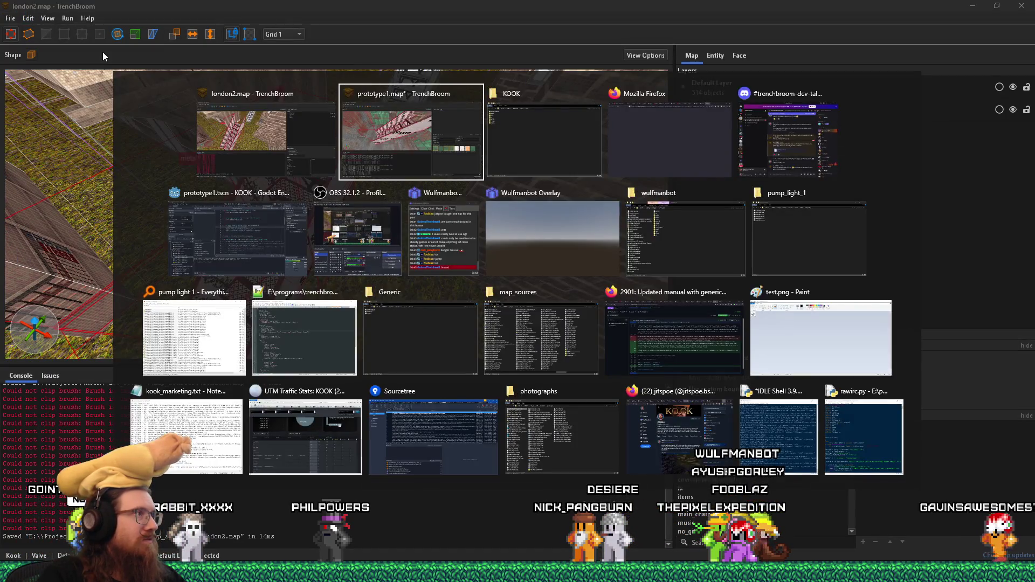
Step: Delete prototype1.map's old metal stairs and paste the copied stairs at their original position
{"action": "key", "text": "ctrl+v"}
{"action": "scroll", "coordinate": [378, 269], "scroll_direction": "down", "scroll_amount": 6}
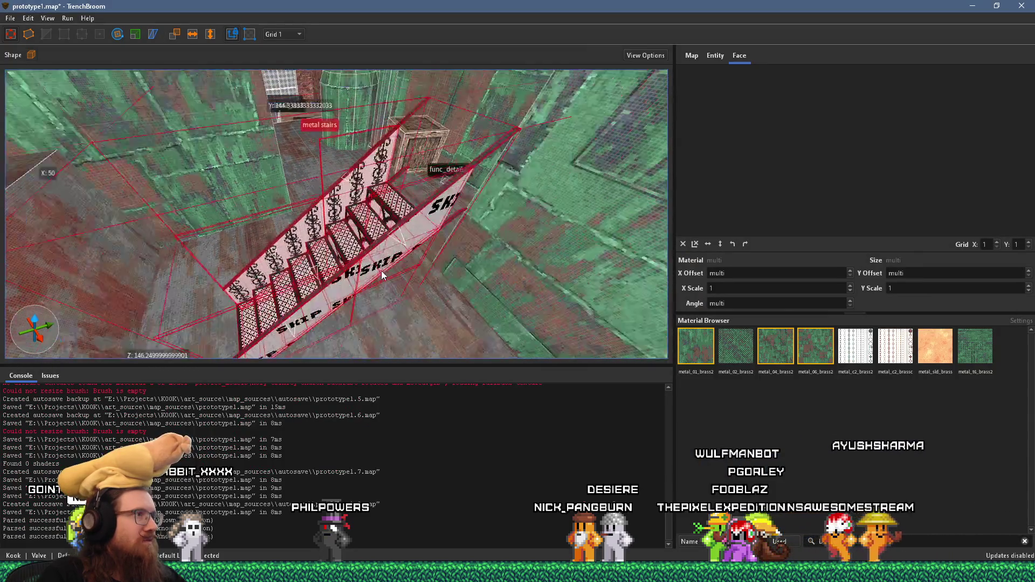
{"action": "key", "text": "Delete"}
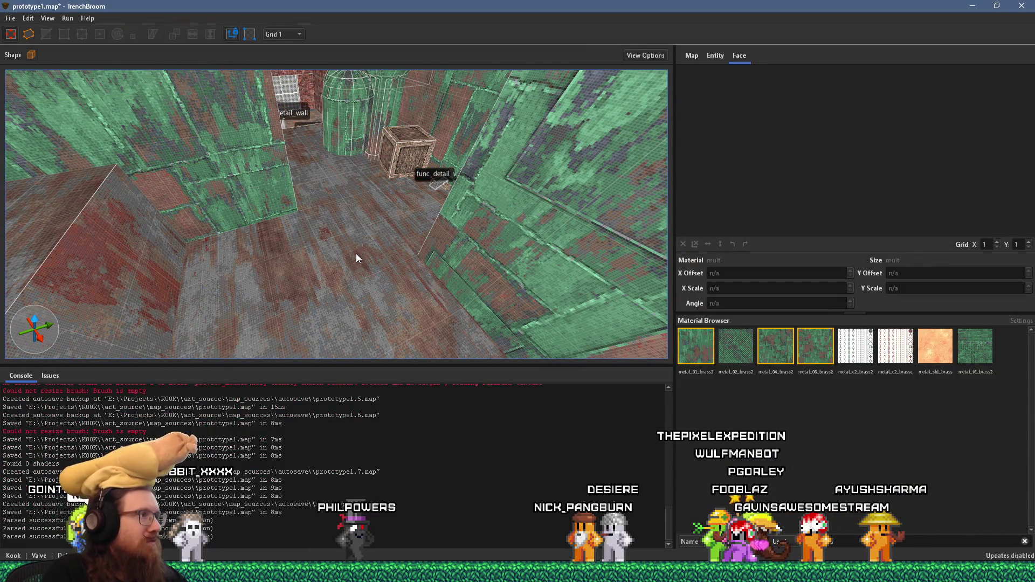
{"action": "left_click", "coordinate": [28, 19]}
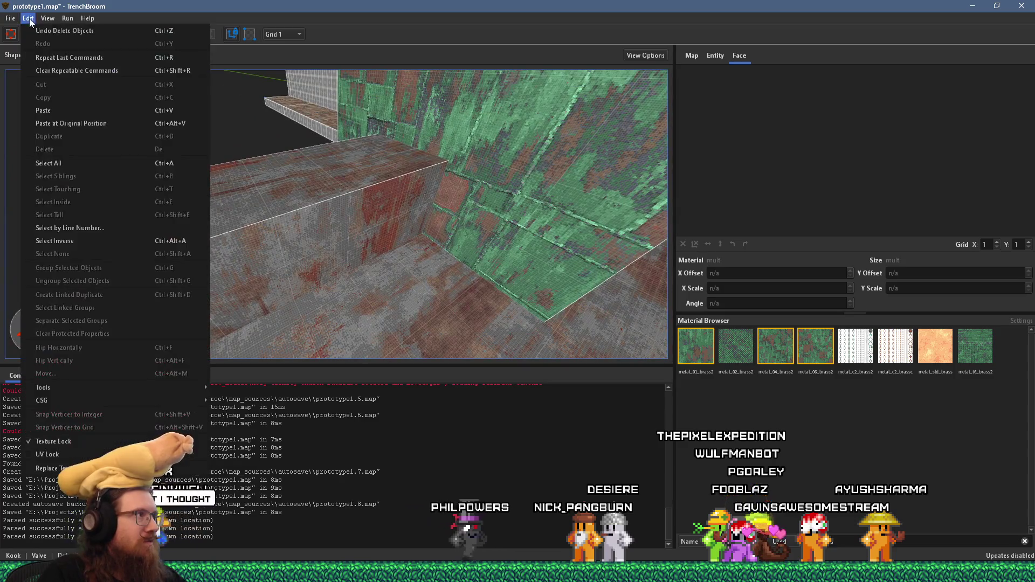
{"action": "left_click", "coordinate": [86, 116]}
Step: Move the pasted stairs onto the box on the right and extend their bottom face down
{"action": "mouse_move", "coordinate": [272, 251]}
{"action": "left_mouse_down"}
{"action": "mouse_move", "coordinate": [451, 260]}
{"action": "mouse_move", "coordinate": [462, 278]}
{"action": "mouse_move", "coordinate": [440, 232]}
{"action": "left_mouse_up"}
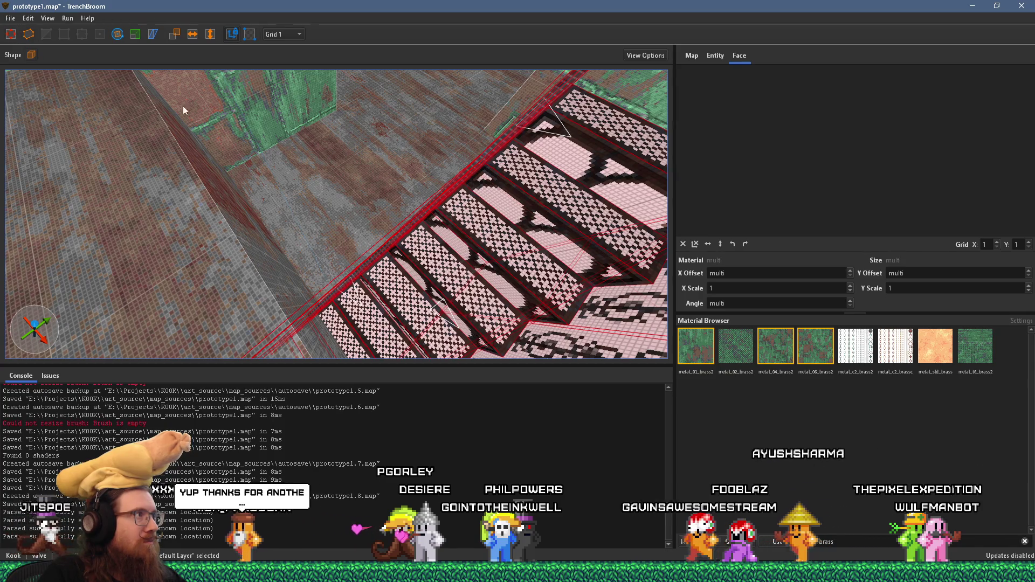
{"action": "left_click", "coordinate": [117, 35]}
{"action": "mouse_move", "coordinate": [409, 303]}
{"action": "left_mouse_down"}
{"action": "mouse_move", "coordinate": [423, 278]}
{"action": "mouse_move", "coordinate": [347, 162]}
{"action": "mouse_move", "coordinate": [256, 130]}
{"action": "left_mouse_up"}
{"action": "left_click", "coordinate": [14, 34]}
{"action": "key", "text": "ctrl+u"}
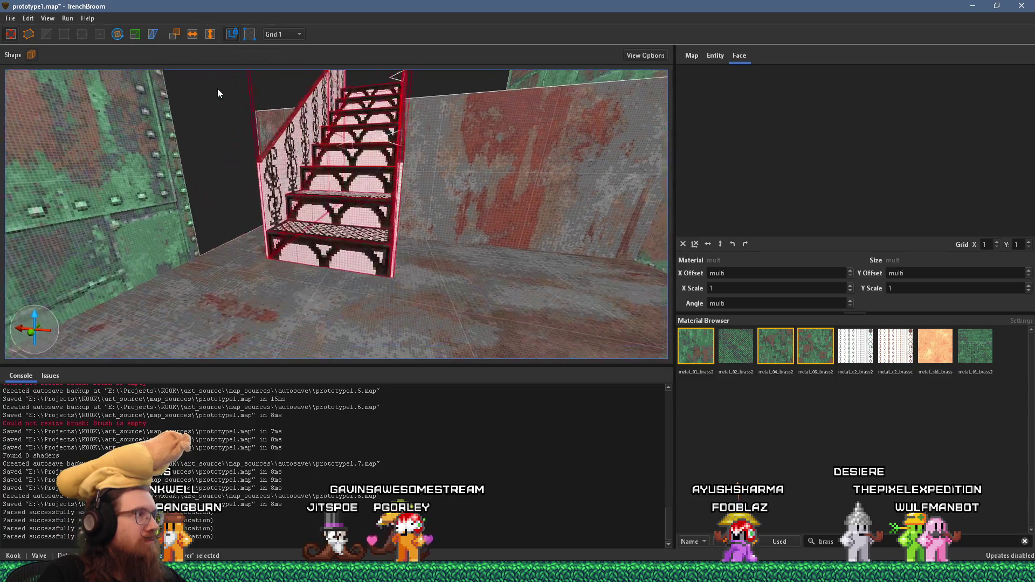
{"action": "mouse_move", "coordinate": [381, 242]}
{"action": "left_mouse_down"}
{"action": "mouse_move", "coordinate": [389, 267]}
{"action": "mouse_move", "coordinate": [361, 327]}
{"action": "mouse_move", "coordinate": [359, 310]}
{"action": "mouse_move", "coordinate": [378, 291]}
{"action": "mouse_move", "coordinate": [416, 280]}
{"action": "mouse_move", "coordinate": [357, 309]}
{"action": "mouse_move", "coordinate": [300, 198]}
{"action": "mouse_move", "coordinate": [297, 239]}
{"action": "mouse_move", "coordinate": [227, 205]}
{"action": "mouse_move", "coordinate": [258, 212]}
{"action": "left_mouse_up"}
Step: Select the pink fence brush and raise its top corner up and right
{"action": "left_click", "coordinate": [221, 203]}
{"action": "left_click_drag", "start_coordinate": [323, 204], "coordinate": [347, 199]}
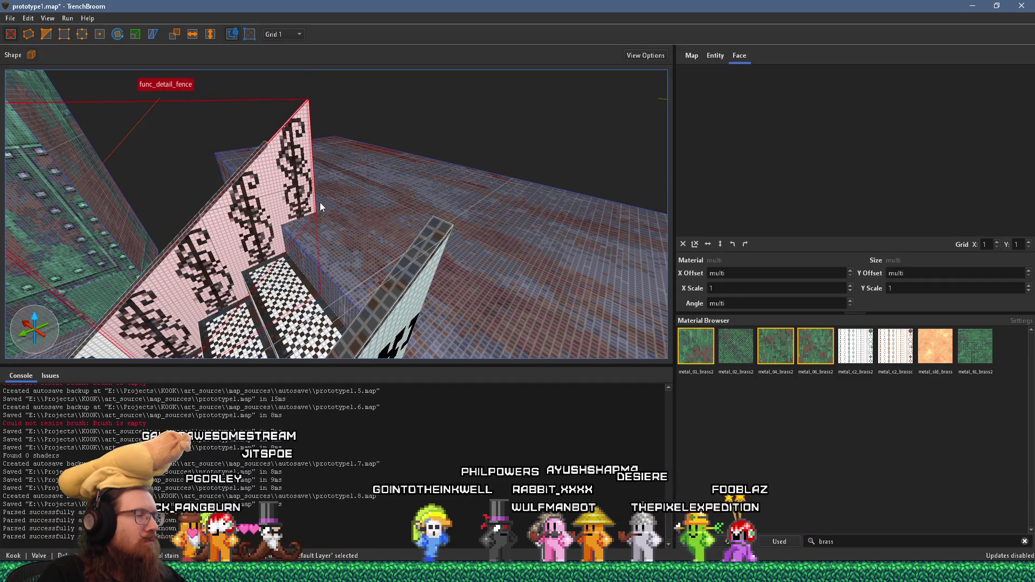
{"action": "scroll", "coordinate": [380, 280], "scroll_direction": "up", "scroll_amount": 5}
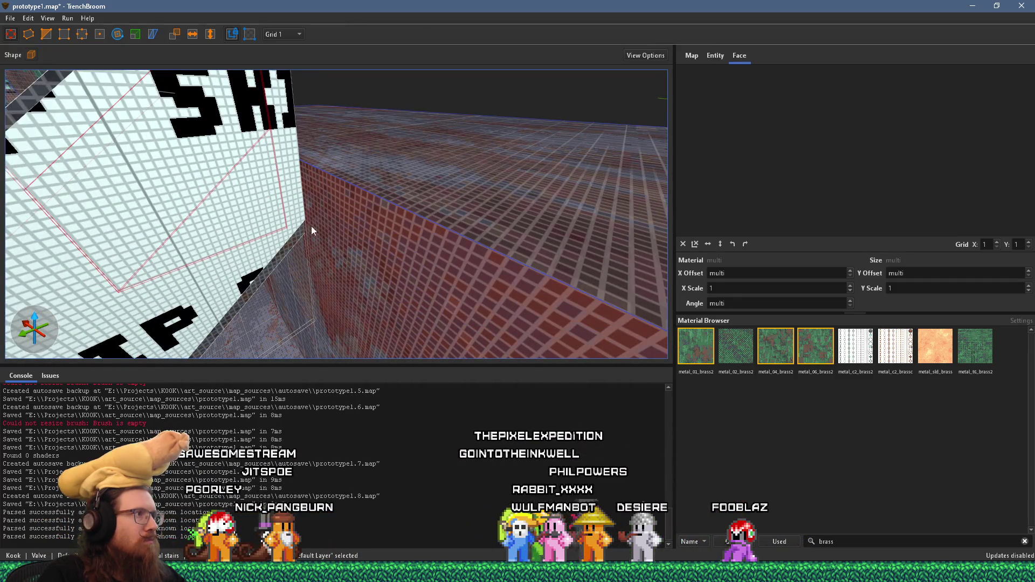
{"action": "scroll", "coordinate": [276, 193], "scroll_direction": "down", "scroll_amount": 5}
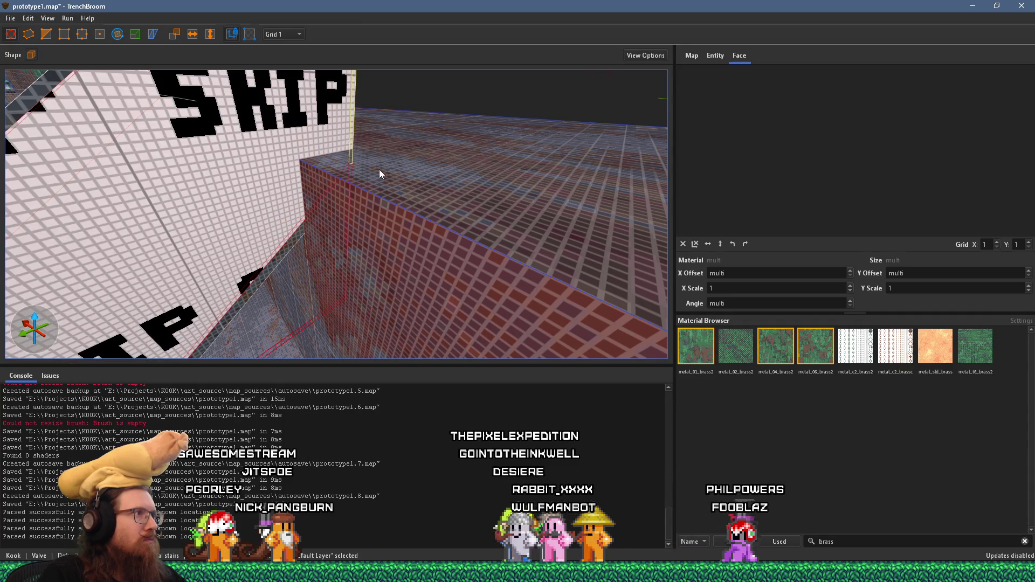
{"action": "scroll", "coordinate": [410, 219], "scroll_direction": "up", "scroll_amount": 5}
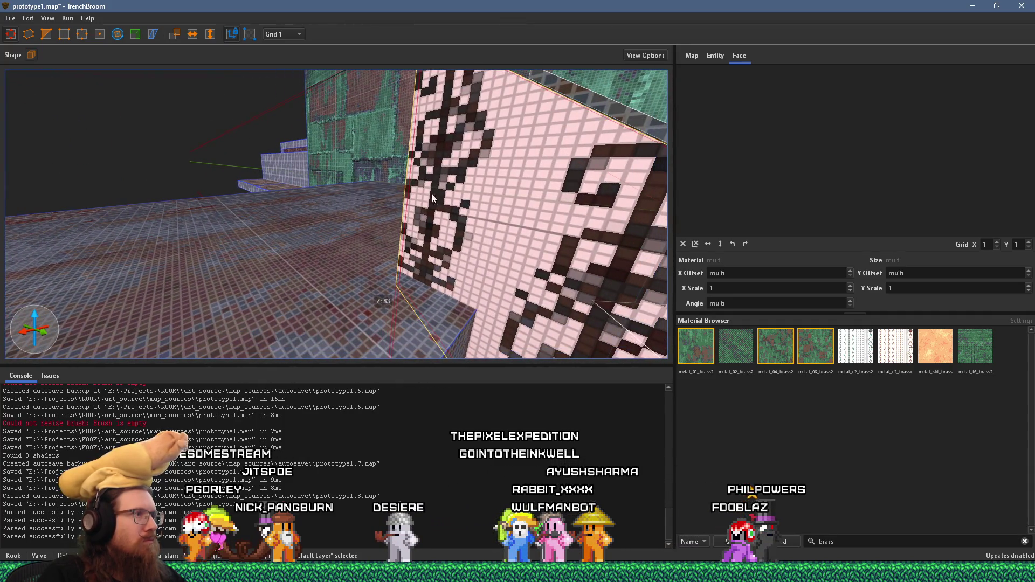
Step: Place clip points on the fence top and cut off its pointed sliver
{"action": "mouse_move", "coordinate": [381, 178]}
{"action": "left_mouse_down"}
{"action": "mouse_move", "coordinate": [308, 189]}
{"action": "mouse_move", "coordinate": [320, 197]}
{"action": "mouse_move", "coordinate": [389, 186]}
{"action": "mouse_move", "coordinate": [479, 212]}
{"action": "left_mouse_up"}
{"action": "scroll", "coordinate": [468, 209], "scroll_direction": "up", "scroll_amount": 2}
{"action": "key", "text": "a"}
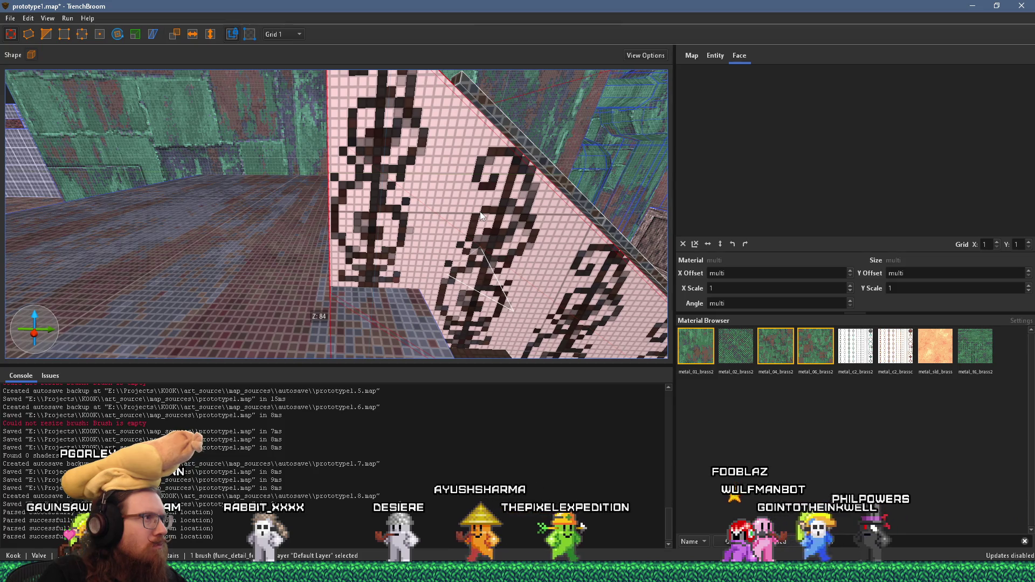
{"action": "key", "text": "a"}
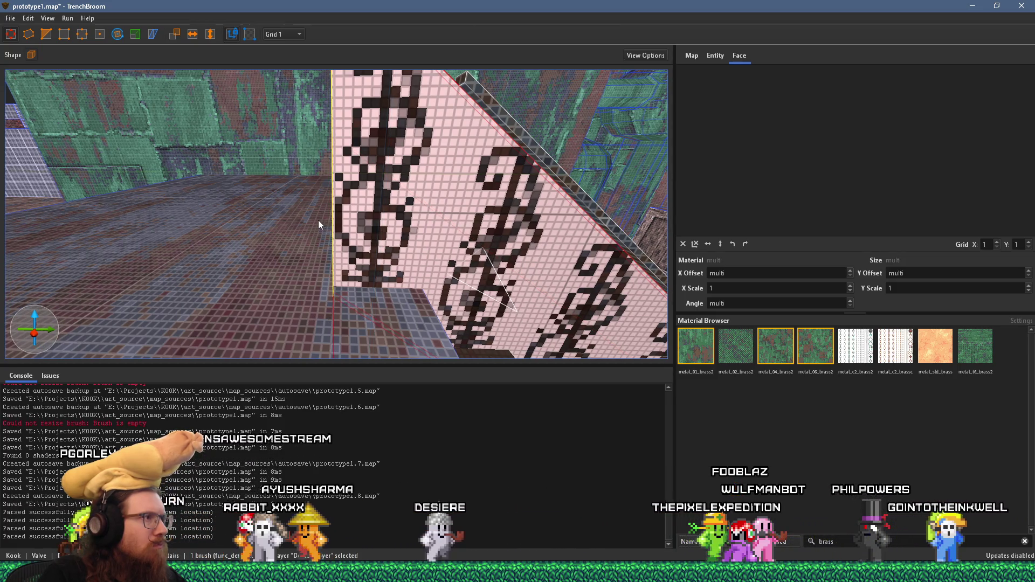
{"action": "scroll", "coordinate": [354, 204], "scroll_direction": "down", "scroll_amount": 3}
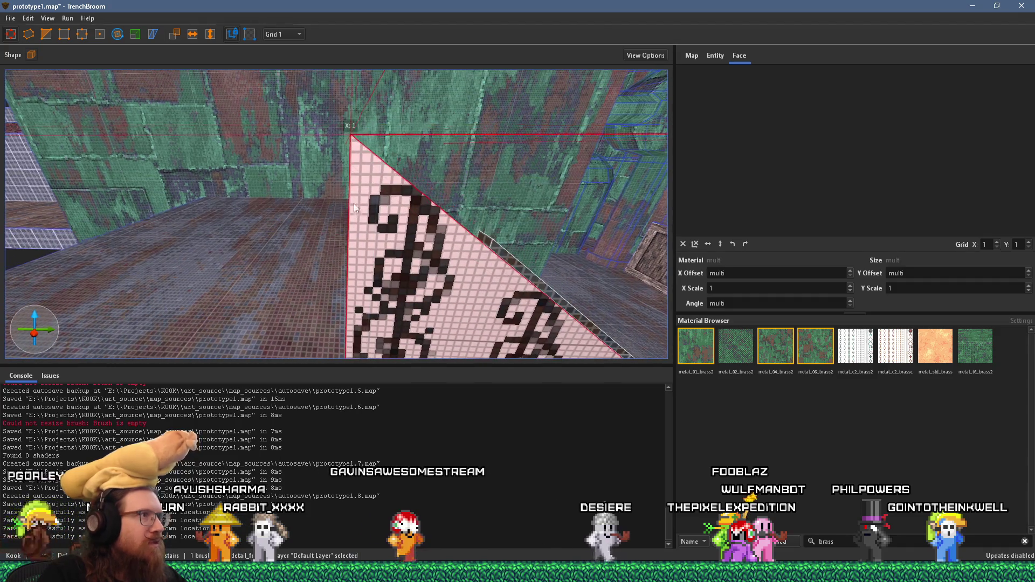
{"action": "scroll", "coordinate": [324, 205], "scroll_direction": "up", "scroll_amount": 3}
{"action": "mouse_move", "coordinate": [329, 206]}
{"action": "left_mouse_down"}
{"action": "mouse_move", "coordinate": [157, 212]}
{"action": "mouse_move", "coordinate": [316, 187]}
{"action": "left_mouse_up"}
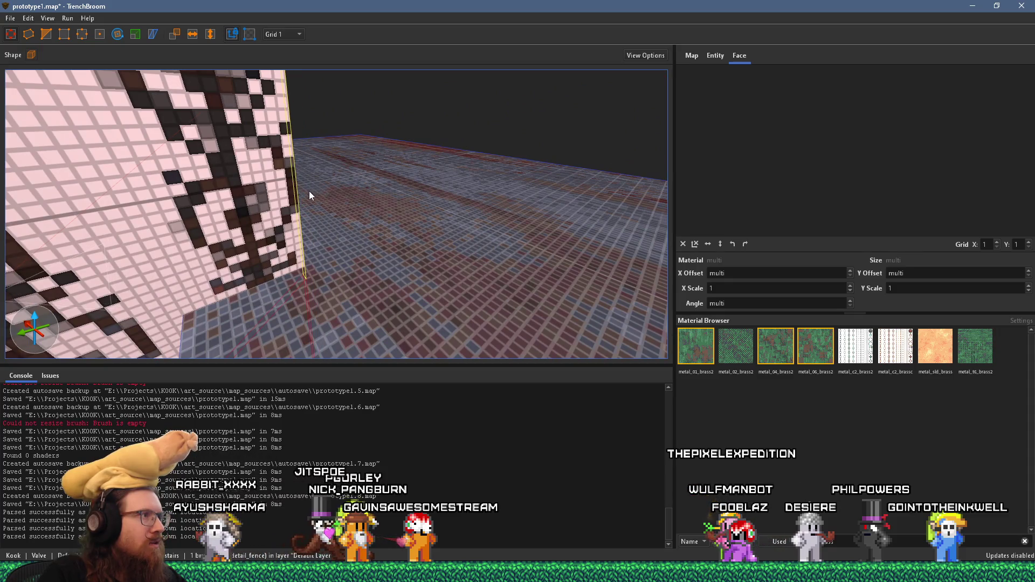
{"action": "scroll", "coordinate": [324, 184], "scroll_direction": "down", "scroll_amount": 3}
{"action": "left_click_drag", "start_coordinate": [570, 258], "coordinate": [120, 81]}
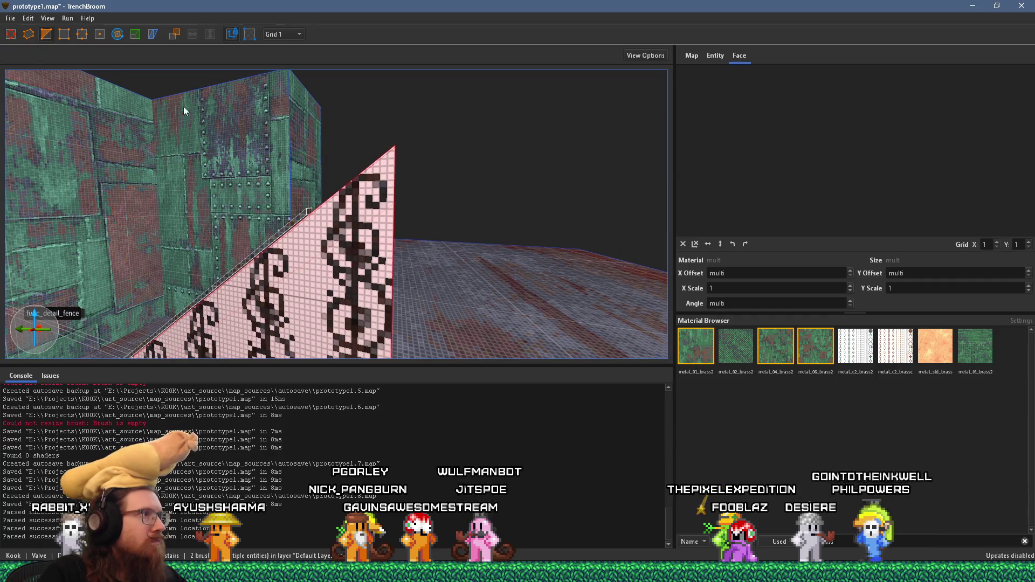
{"action": "left_click", "coordinate": [387, 175]}
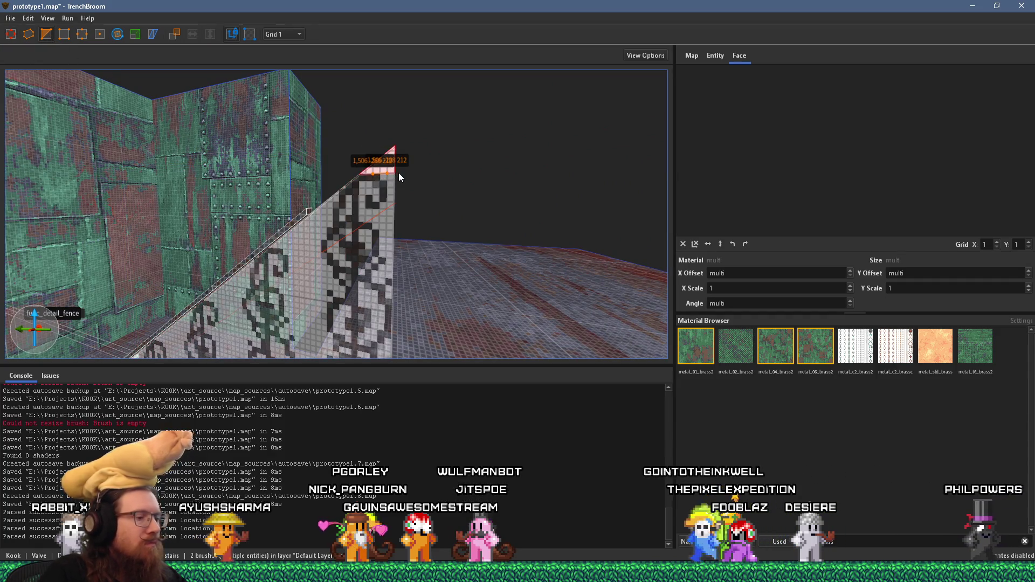
{"action": "key", "text": "Return"}
{"action": "key", "text": "Escape"}
{"action": "key", "text": "Escape"}
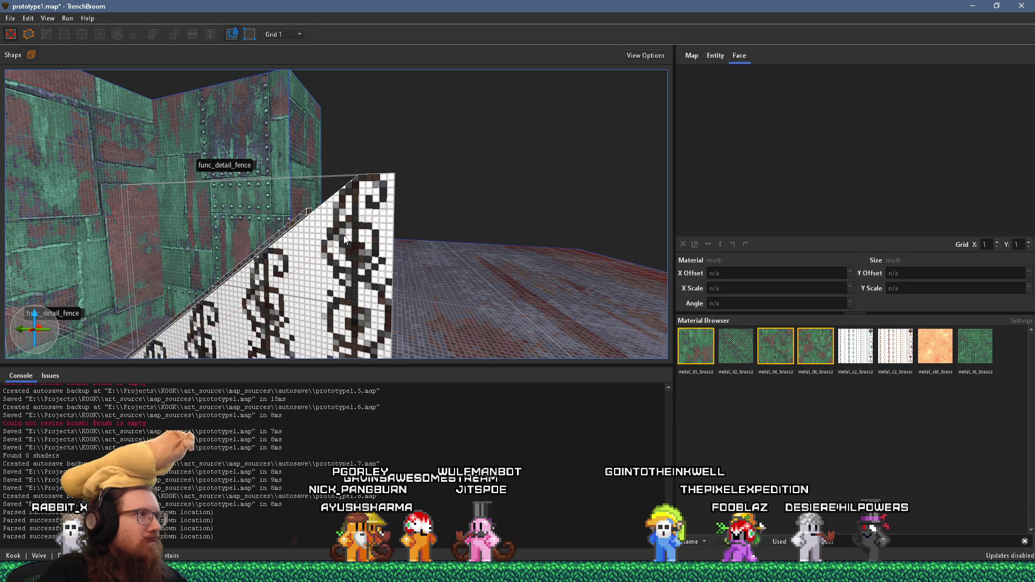
Step: Select both rail brushes and extend the rail up to the fence's top corner
{"action": "right_click", "coordinate": [345, 240]}
{"action": "left_click", "coordinate": [377, 366]}
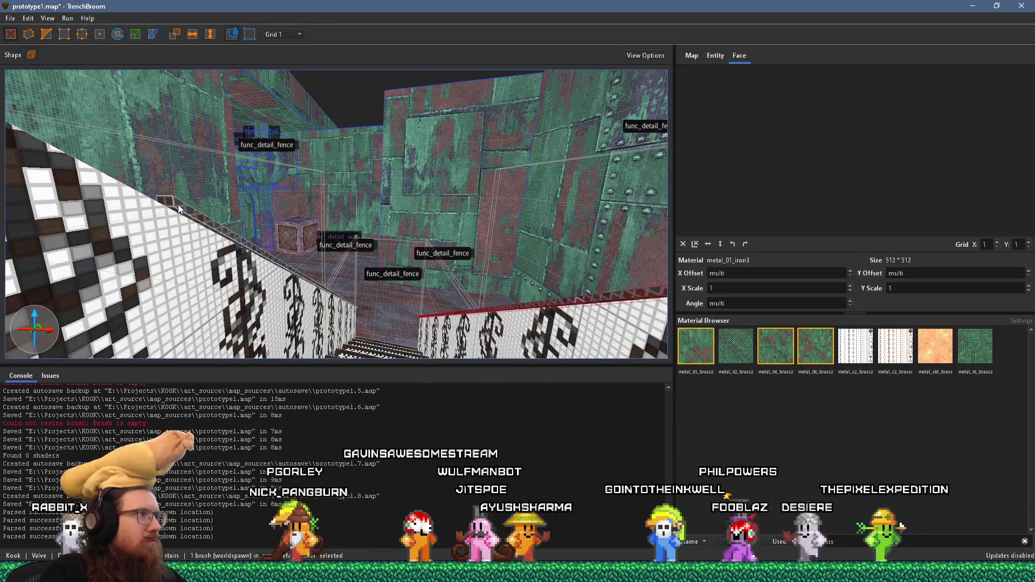
{"action": "scroll", "coordinate": [179, 209], "scroll_direction": "up", "scroll_amount": 5}
{"action": "left_click", "coordinate": [262, 203], "text": "ctrl"}
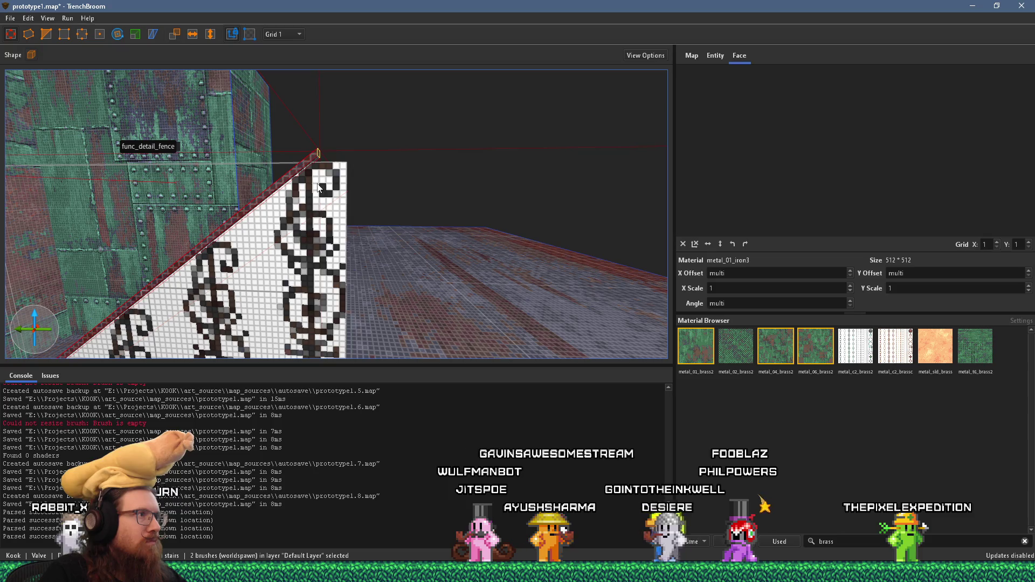
{"action": "left_click_drag", "start_coordinate": [316, 169], "coordinate": [338, 161]}
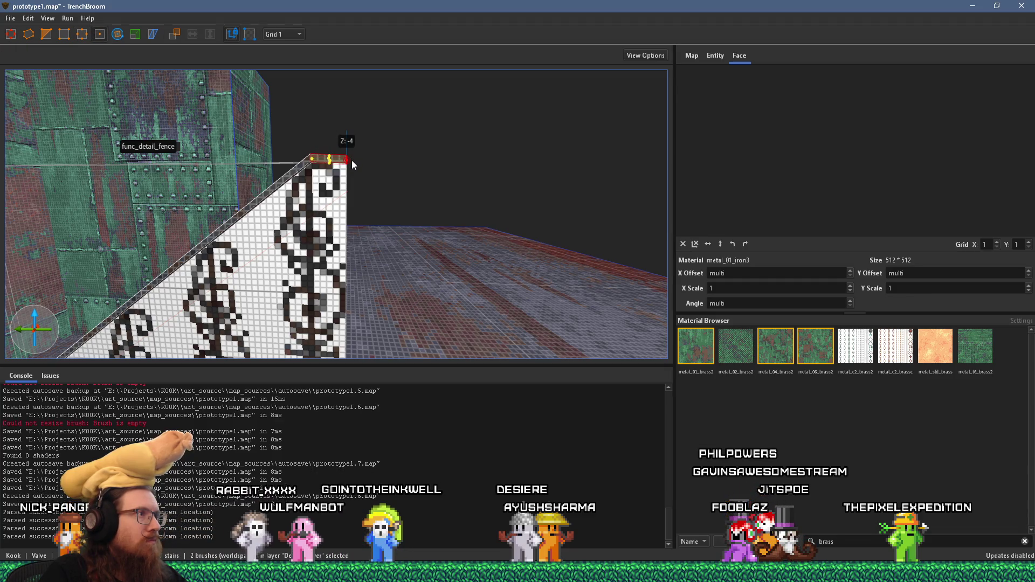
Step: Inspect the extended rail from both sides of the fence and clear the selection
{"action": "scroll", "coordinate": [411, 179], "scroll_direction": "down", "scroll_amount": 10}
{"action": "mouse_move", "coordinate": [289, 205]}
{"action": "left_mouse_down"}
{"action": "mouse_move", "coordinate": [309, 200]}
{"action": "mouse_move", "coordinate": [266, 183]}
{"action": "left_mouse_up"}
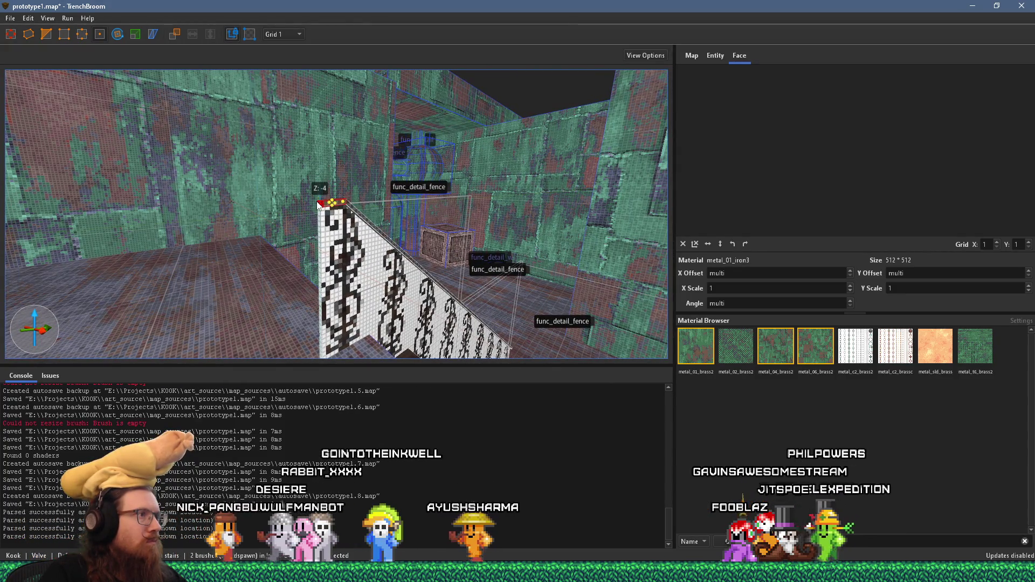
{"action": "key", "text": "a"}
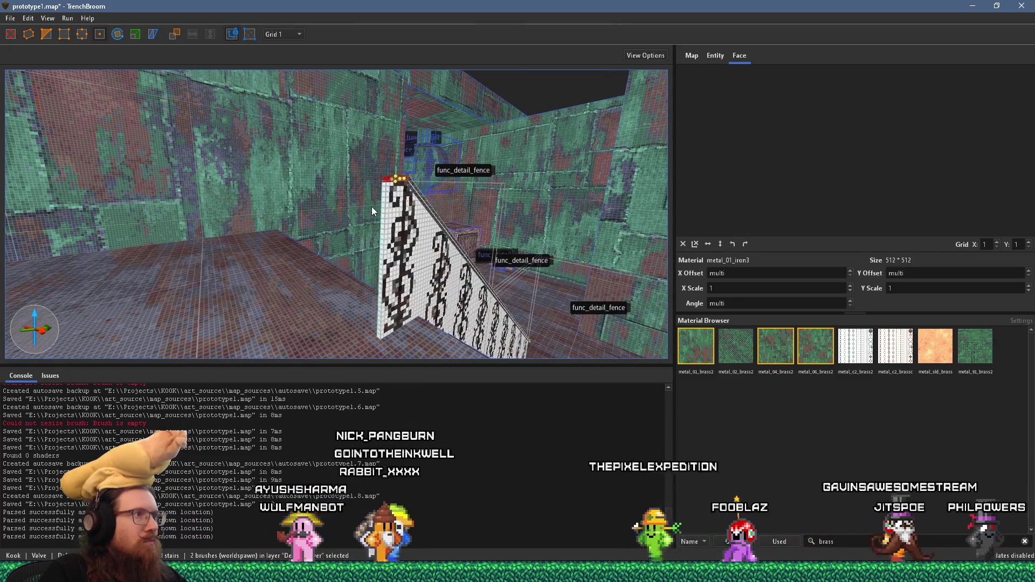
{"action": "scroll", "coordinate": [350, 202], "scroll_direction": "up", "scroll_amount": 8}
{"action": "left_click_drag", "start_coordinate": [302, 196], "coordinate": [319, 189]}
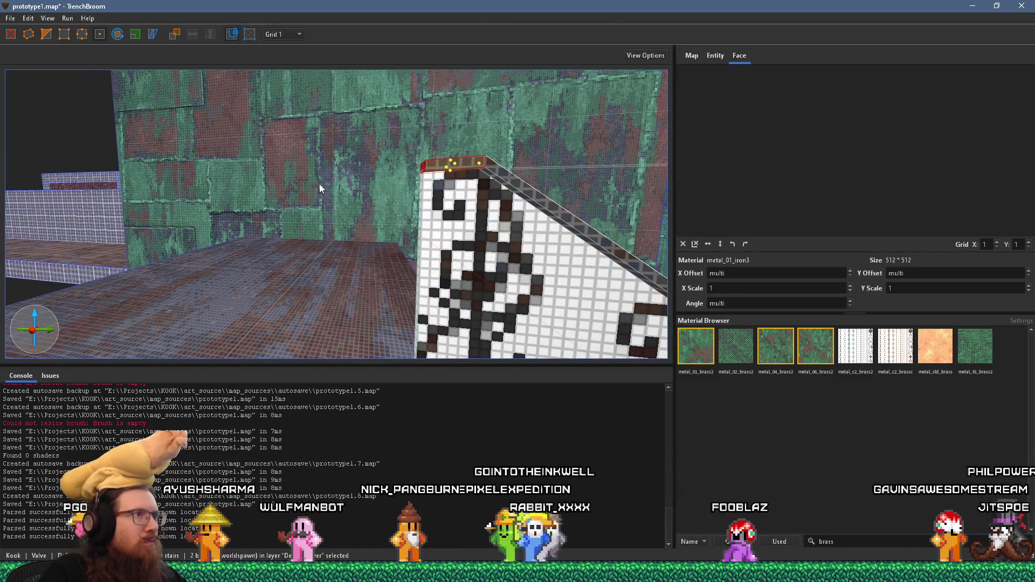
{"action": "mouse_move", "coordinate": [423, 169]}
{"action": "left_mouse_down"}
{"action": "mouse_move", "coordinate": [496, 199]}
{"action": "mouse_move", "coordinate": [494, 186]}
{"action": "mouse_move", "coordinate": [395, 181]}
{"action": "mouse_move", "coordinate": [448, 183]}
{"action": "mouse_move", "coordinate": [387, 204]}
{"action": "left_mouse_up"}
{"action": "key", "text": "Escape"}
{"action": "scroll", "coordinate": [434, 191], "scroll_direction": "up", "scroll_amount": 5}
{"action": "scroll", "coordinate": [386, 202], "scroll_direction": "down", "scroll_amount": 8}
{"action": "scroll", "coordinate": [381, 210], "scroll_direction": "up", "scroll_amount": 5}
{"action": "mouse_move", "coordinate": [386, 212]}
{"action": "left_mouse_down"}
{"action": "mouse_move", "coordinate": [234, 208]}
{"action": "mouse_move", "coordinate": [258, 197]}
{"action": "mouse_move", "coordinate": [167, 189]}
{"action": "mouse_move", "coordinate": [238, 143]}
{"action": "mouse_move", "coordinate": [252, 245]}
{"action": "mouse_move", "coordinate": [232, 253]}
{"action": "mouse_move", "coordinate": [295, 305]}
{"action": "mouse_move", "coordinate": [370, 203]}
{"action": "mouse_move", "coordinate": [411, 218]}
{"action": "mouse_move", "coordinate": [319, 238]}
{"action": "mouse_move", "coordinate": [449, 255]}
{"action": "mouse_move", "coordinate": [203, 204]}
{"action": "mouse_move", "coordinate": [240, 226]}
{"action": "left_mouse_up"}
Step: Select the brass wall pipe and Alt-drag a copy of it down beside the stairs
{"action": "mouse_move", "coordinate": [322, 192]}
{"action": "left_mouse_down"}
{"action": "mouse_move", "coordinate": [275, 134]}
{"action": "mouse_move", "coordinate": [213, 87]}
{"action": "mouse_move", "coordinate": [346, 135]}
{"action": "mouse_move", "coordinate": [315, 145]}
{"action": "mouse_move", "coordinate": [260, 113]}
{"action": "mouse_move", "coordinate": [269, 149]}
{"action": "mouse_move", "coordinate": [321, 151]}
{"action": "mouse_move", "coordinate": [308, 112]}
{"action": "mouse_move", "coordinate": [263, 82]}
{"action": "mouse_move", "coordinate": [293, 99]}
{"action": "mouse_move", "coordinate": [300, 167]}
{"action": "mouse_move", "coordinate": [247, 258]}
{"action": "mouse_move", "coordinate": [166, 242]}
{"action": "left_mouse_up"}
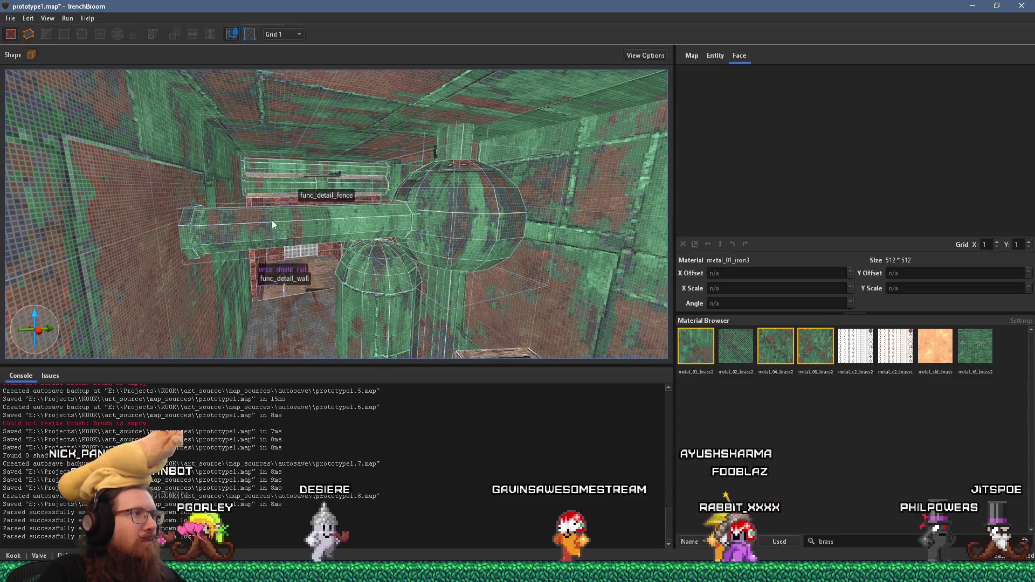
{"action": "left_click", "coordinate": [281, 220]}
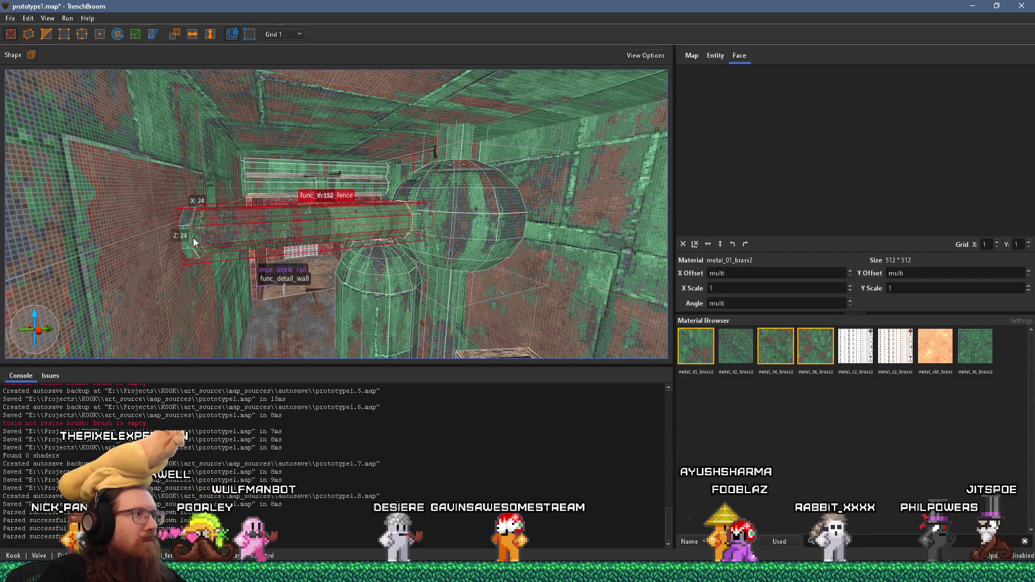
{"action": "mouse_move", "coordinate": [415, 221]}
{"action": "left_mouse_down"}
{"action": "mouse_move", "coordinate": [368, 237]}
{"action": "mouse_move", "coordinate": [449, 236]}
{"action": "mouse_move", "coordinate": [469, 219]}
{"action": "left_mouse_up"}
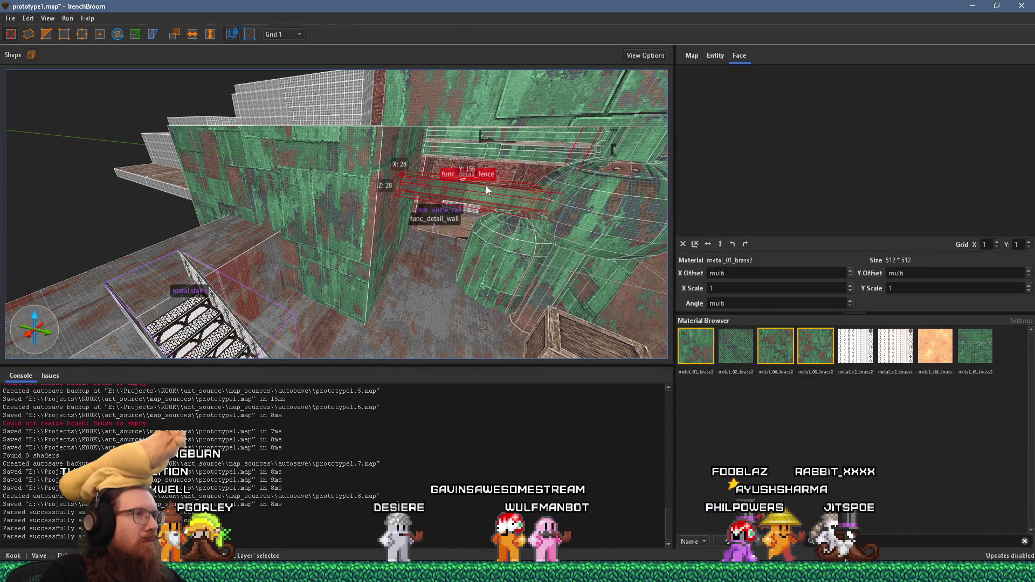
{"action": "mouse_move", "coordinate": [479, 189]}
{"action": "left_mouse_down"}
{"action": "mouse_move", "coordinate": [300, 276]}
{"action": "mouse_move", "coordinate": [250, 275]}
{"action": "left_mouse_up"}
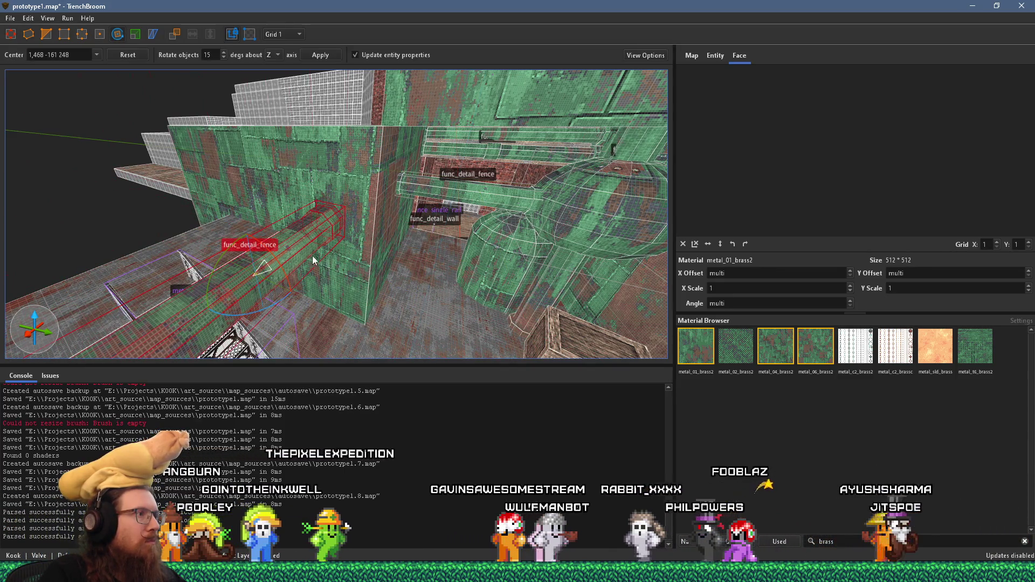
Step: Try rotating the copied pipe, undo it, and select the whole pipe brush
{"action": "key", "text": "ctrl+u"}
{"action": "scroll", "coordinate": [259, 255], "scroll_direction": "down", "scroll_amount": 3}
{"action": "left_click_drag", "start_coordinate": [385, 253], "coordinate": [376, 254]}
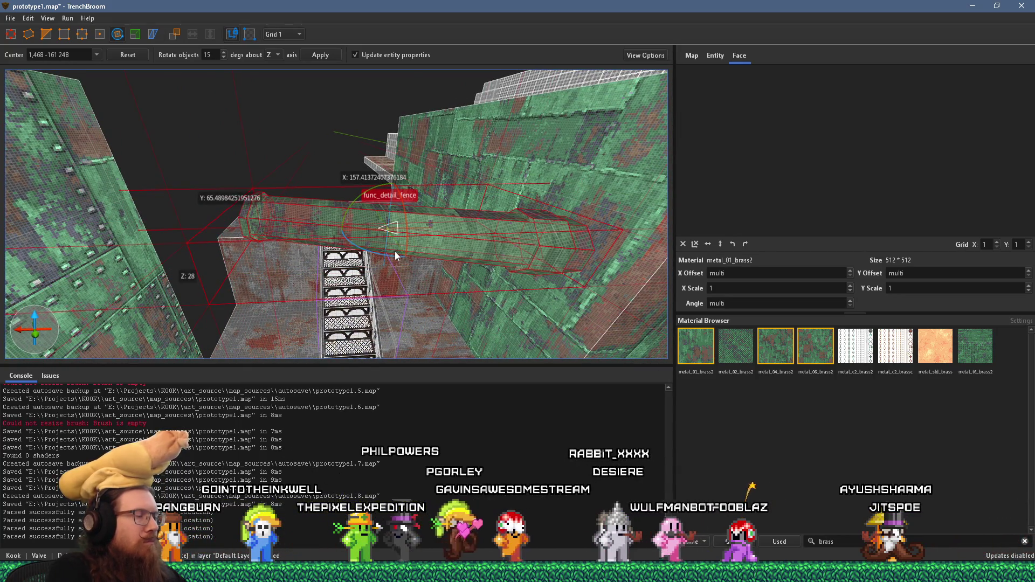
{"action": "key", "text": "ctrl+z"}
{"action": "scroll", "coordinate": [383, 249], "scroll_direction": "down", "scroll_amount": 3}
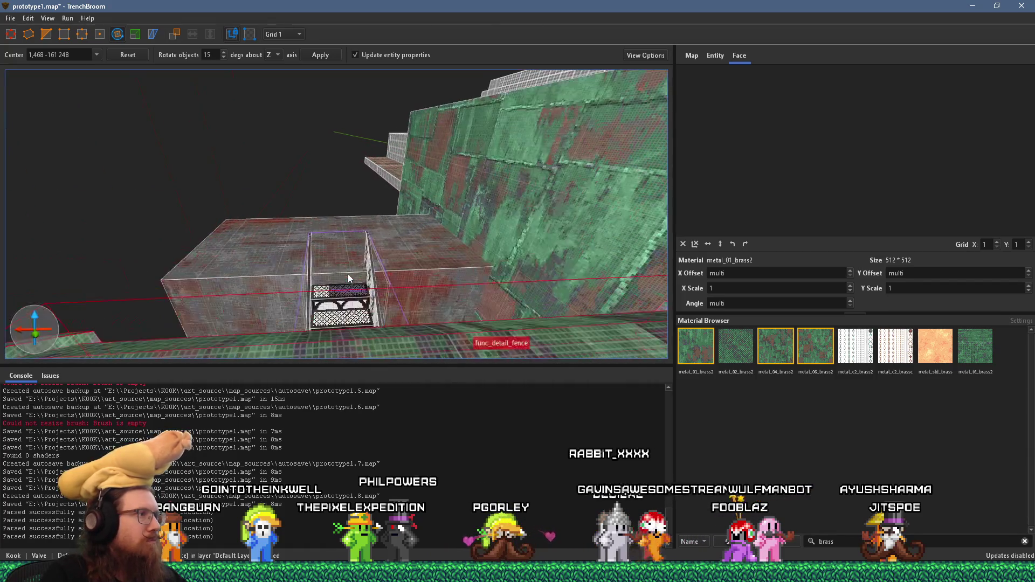
{"action": "left_click", "coordinate": [318, 323], "text": "shift"}
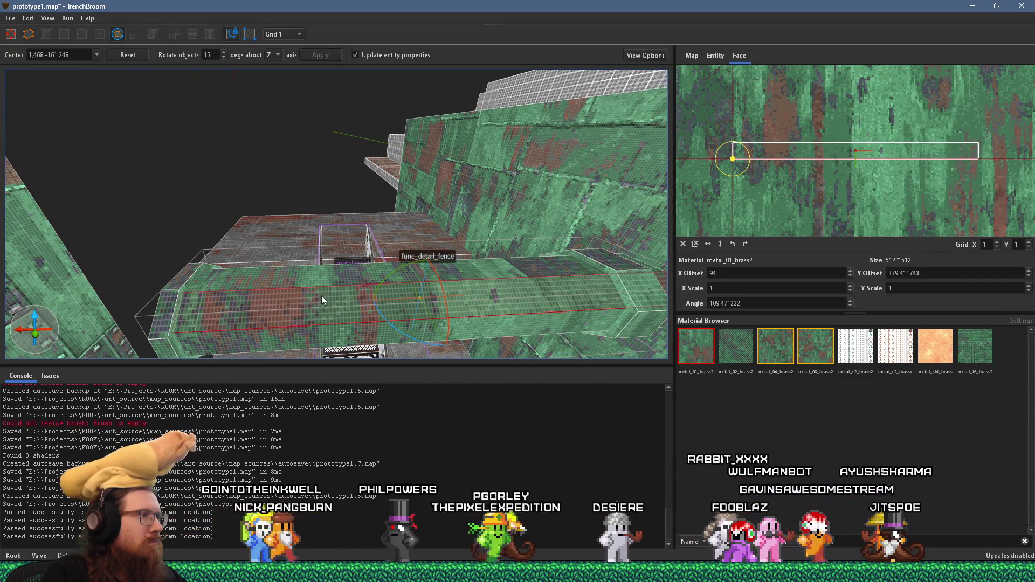
{"action": "left_click_drag", "start_coordinate": [321, 281], "coordinate": [326, 215]}
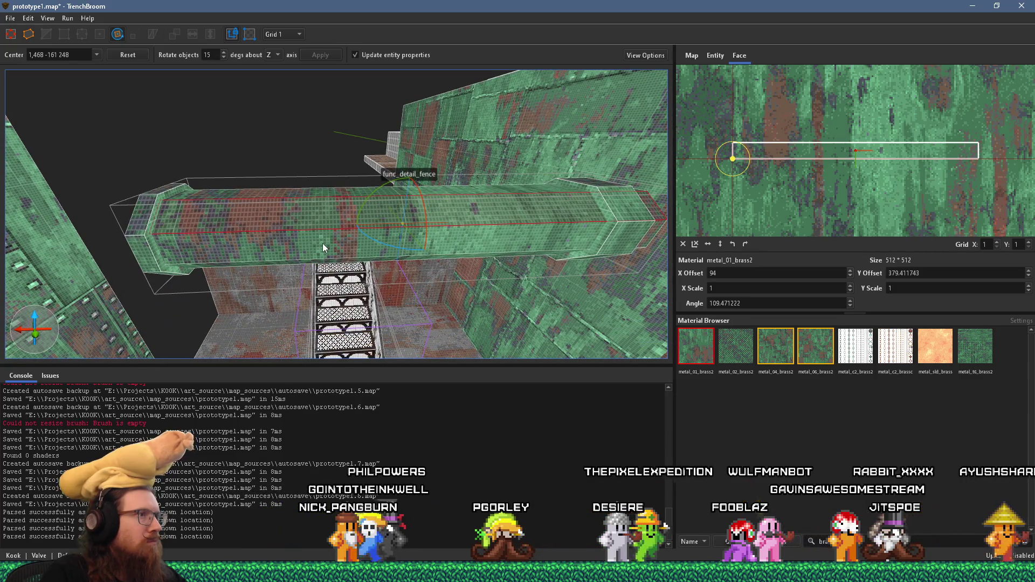
{"action": "mouse_move", "coordinate": [309, 257]}
{"action": "left_mouse_down"}
{"action": "mouse_move", "coordinate": [473, 283]}
{"action": "mouse_move", "coordinate": [480, 262]}
{"action": "mouse_move", "coordinate": [436, 245]}
{"action": "mouse_move", "coordinate": [448, 212]}
{"action": "mouse_move", "coordinate": [407, 145]}
{"action": "mouse_move", "coordinate": [349, 133]}
{"action": "left_mouse_up"}
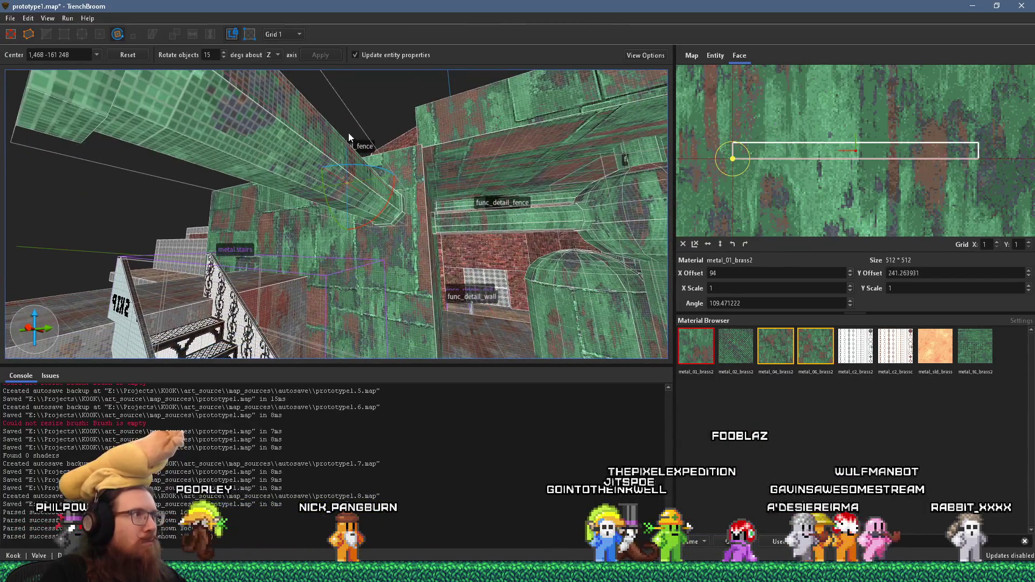
{"action": "mouse_move", "coordinate": [276, 144]}
{"action": "left_mouse_down"}
{"action": "mouse_move", "coordinate": [314, 125]}
{"action": "mouse_move", "coordinate": [507, 167]}
{"action": "left_mouse_up"}
{"action": "left_click", "coordinate": [501, 160]}
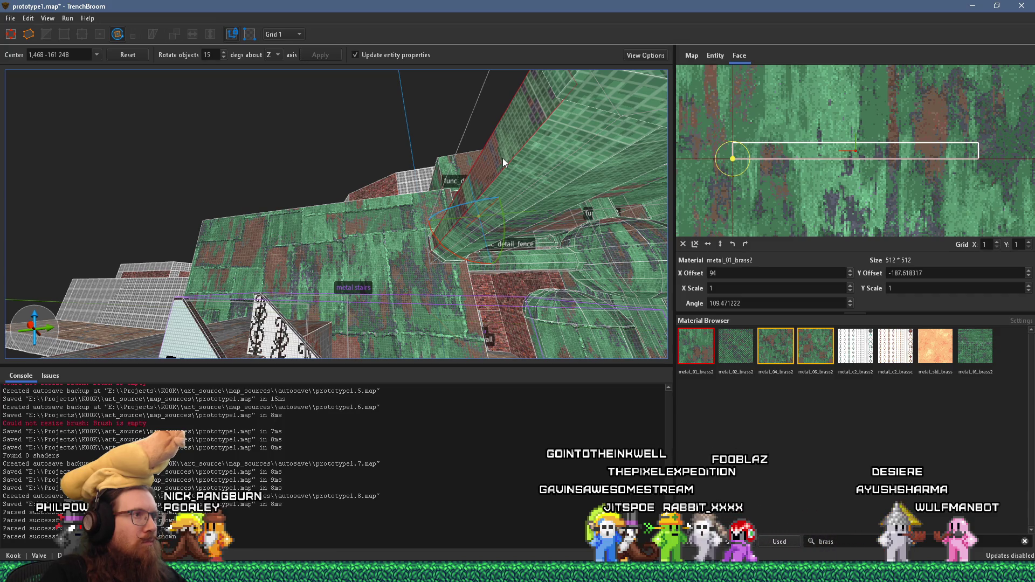
{"action": "mouse_move", "coordinate": [521, 174]}
{"action": "left_mouse_down"}
{"action": "mouse_move", "coordinate": [481, 159]}
{"action": "mouse_move", "coordinate": [457, 176]}
{"action": "mouse_move", "coordinate": [357, 196]}
{"action": "left_mouse_up"}
{"action": "left_click", "coordinate": [357, 196]}
{"action": "scroll", "coordinate": [328, 252], "scroll_direction": "up", "scroll_amount": 5}
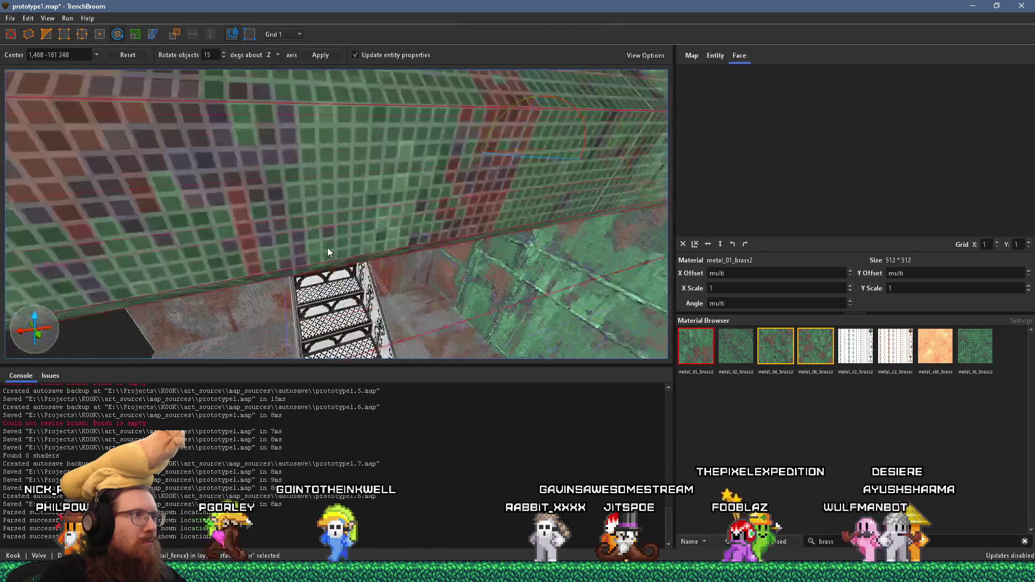
{"action": "scroll", "coordinate": [329, 260], "scroll_direction": "down", "scroll_amount": 5}
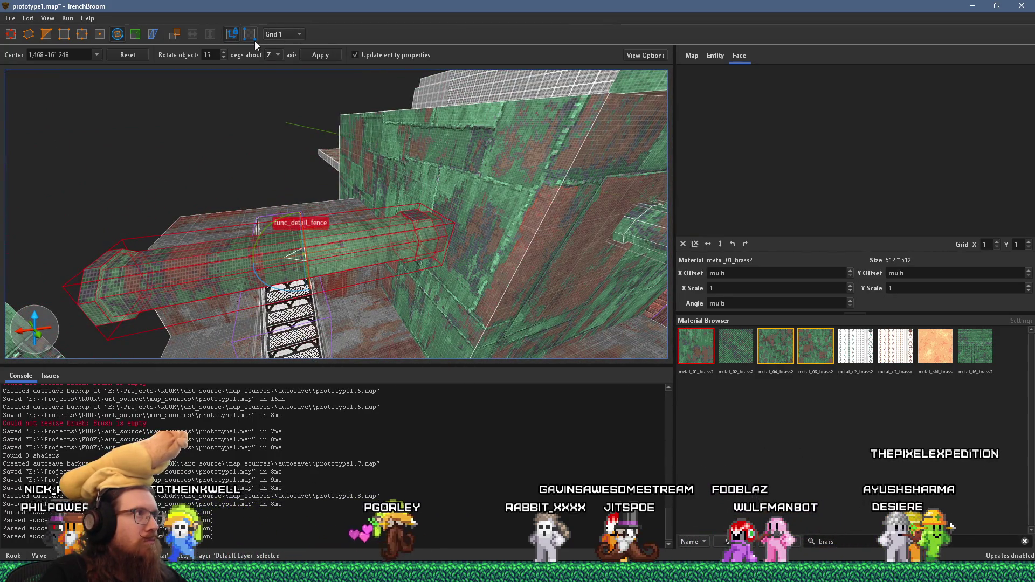
Step: Set the grid to 4, then drag the fence beam down 40 units along the red wall
{"action": "left_click", "coordinate": [277, 36]}
{"action": "left_click", "coordinate": [285, 80]}
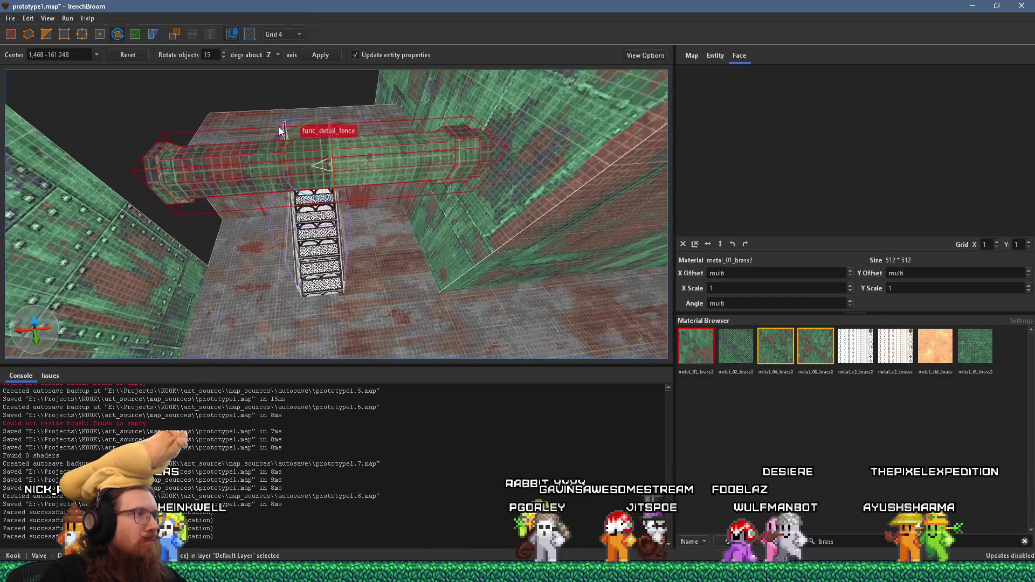
{"action": "scroll", "coordinate": [280, 127], "scroll_direction": "up", "scroll_amount": 3}
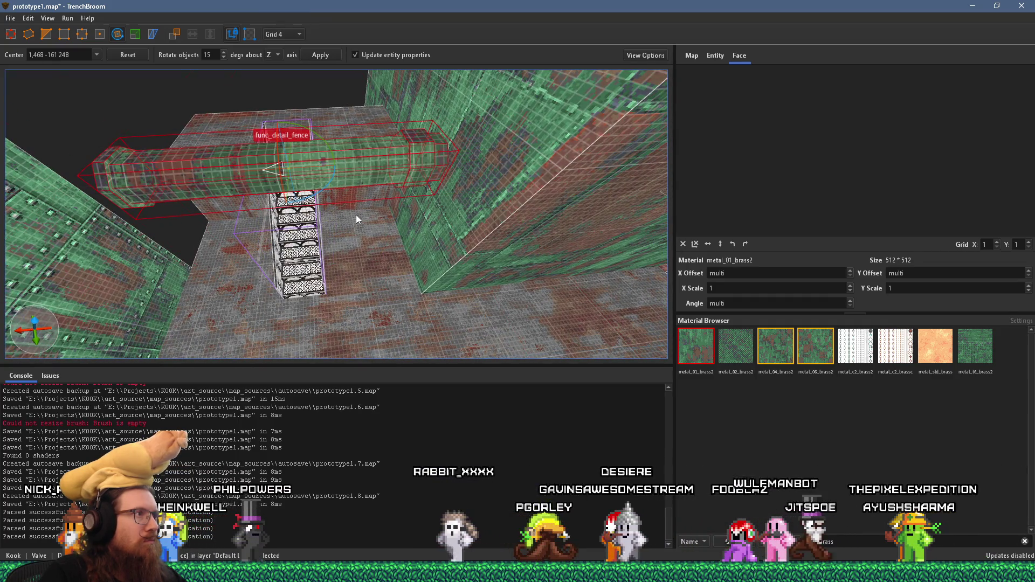
{"action": "key", "text": "Escape"}
{"action": "mouse_move", "coordinate": [369, 159]}
{"action": "left_mouse_down"}
{"action": "mouse_move", "coordinate": [367, 212]}
{"action": "mouse_move", "coordinate": [361, 153]}
{"action": "mouse_move", "coordinate": [387, 152]}
{"action": "mouse_move", "coordinate": [372, 240]}
{"action": "mouse_move", "coordinate": [381, 186]}
{"action": "left_mouse_up"}
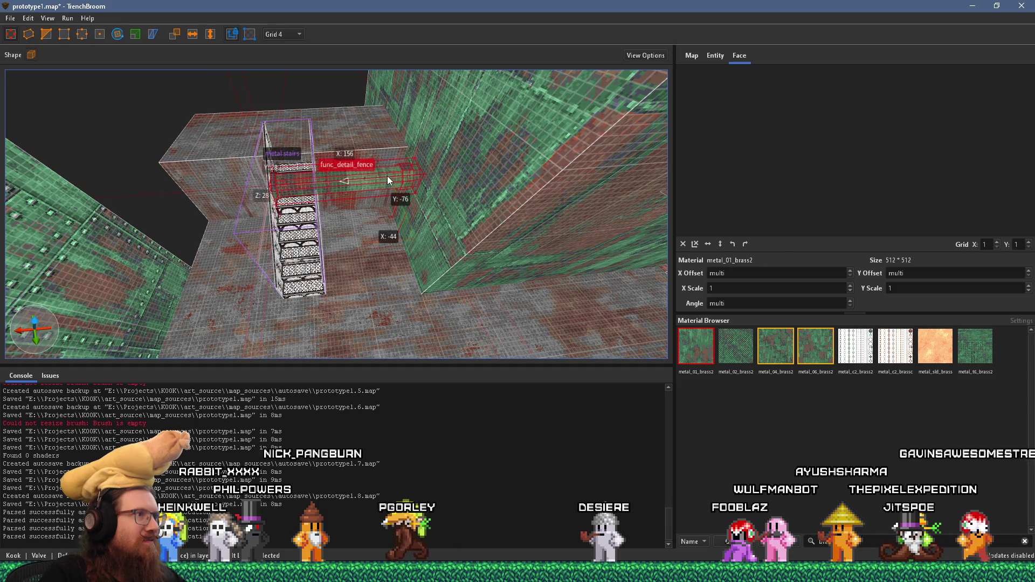
{"action": "scroll", "coordinate": [372, 158], "scroll_direction": "up", "scroll_amount": 5}
{"action": "scroll", "coordinate": [361, 92], "scroll_direction": "up", "scroll_amount": 3}
{"action": "mouse_move", "coordinate": [375, 151]}
{"action": "left_mouse_down"}
{"action": "mouse_move", "coordinate": [393, 268]}
{"action": "mouse_move", "coordinate": [331, 268]}
{"action": "mouse_move", "coordinate": [346, 262]}
{"action": "mouse_move", "coordinate": [299, 276]}
{"action": "mouse_move", "coordinate": [315, 244]}
{"action": "mouse_move", "coordinate": [281, 240]}
{"action": "mouse_move", "coordinate": [419, 277]}
{"action": "mouse_move", "coordinate": [521, 201]}
{"action": "mouse_move", "coordinate": [487, 213]}
{"action": "mouse_move", "coordinate": [449, 229]}
{"action": "mouse_move", "coordinate": [539, 235]}
{"action": "mouse_move", "coordinate": [236, 219]}
{"action": "left_mouse_up"}
{"action": "mouse_move", "coordinate": [421, 228]}
{"action": "left_mouse_down"}
{"action": "mouse_move", "coordinate": [306, 252]}
{"action": "mouse_move", "coordinate": [207, 228]}
{"action": "mouse_move", "coordinate": [315, 173]}
{"action": "mouse_move", "coordinate": [568, 148]}
{"action": "left_mouse_up"}
Step: Lengthen the green func_detail_fence beam by dragging its end further along the wall
{"action": "mouse_move", "coordinate": [412, 203]}
{"action": "left_mouse_down"}
{"action": "mouse_move", "coordinate": [490, 162]}
{"action": "mouse_move", "coordinate": [347, 267]}
{"action": "left_mouse_up"}
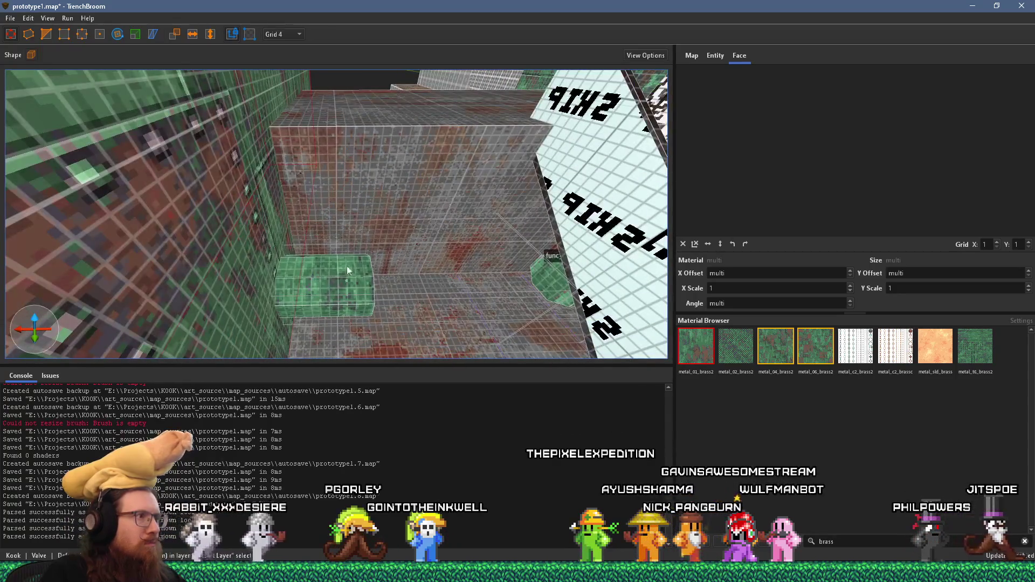
{"action": "left_click", "coordinate": [432, 287]}
{"action": "mouse_move", "coordinate": [250, 284]}
{"action": "left_mouse_down"}
{"action": "mouse_move", "coordinate": [554, 277]}
{"action": "mouse_move", "coordinate": [285, 293]}
{"action": "mouse_move", "coordinate": [249, 273]}
{"action": "mouse_move", "coordinate": [174, 262]}
{"action": "mouse_move", "coordinate": [352, 251]}
{"action": "left_mouse_up"}
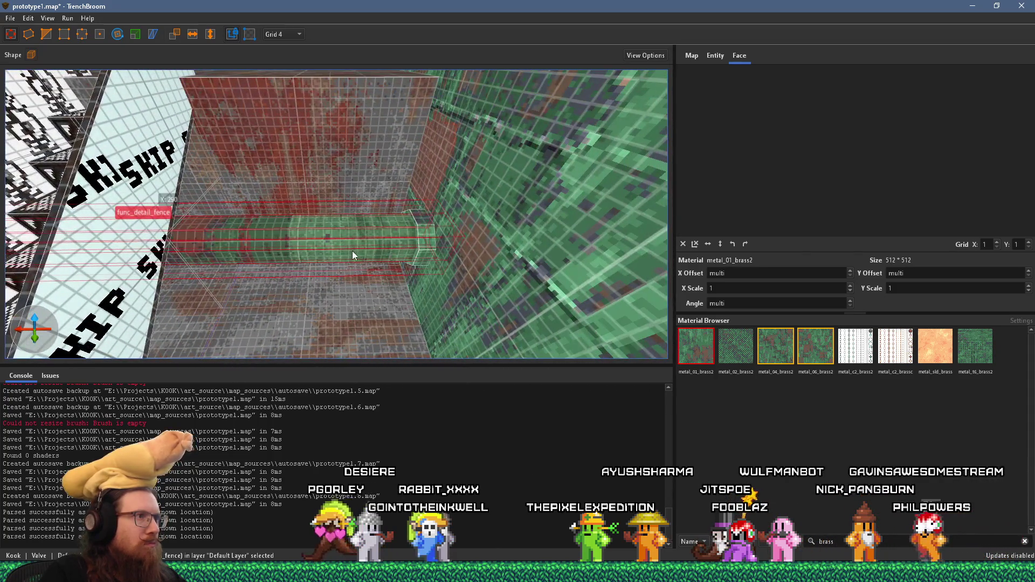
Step: Inspect the texture settings on the beam's end and bottom faces
{"action": "left_click", "coordinate": [420, 257], "text": "shift"}
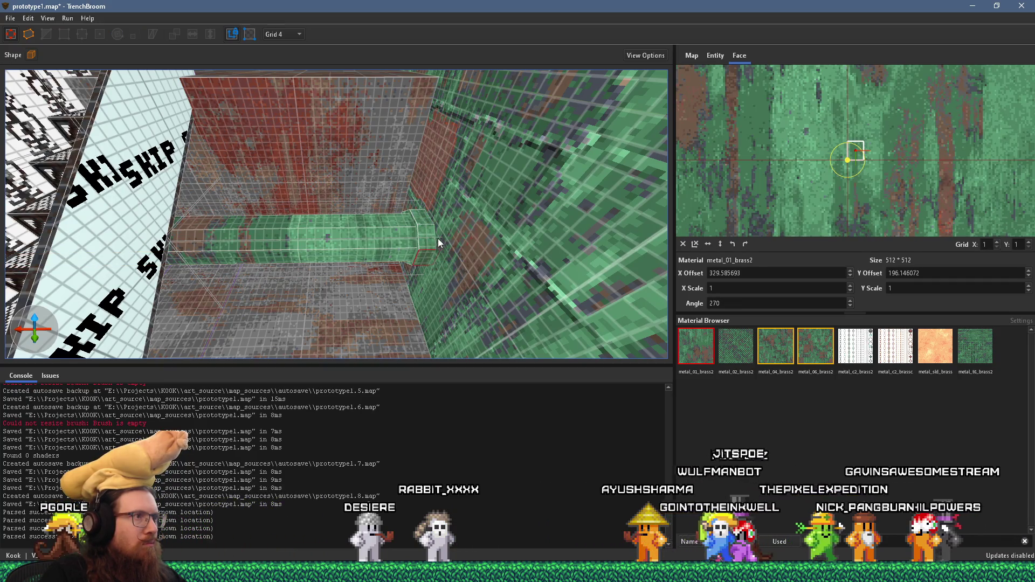
{"action": "left_click_drag", "start_coordinate": [438, 239], "coordinate": [356, 250]}
{"action": "left_click", "coordinate": [343, 248]}
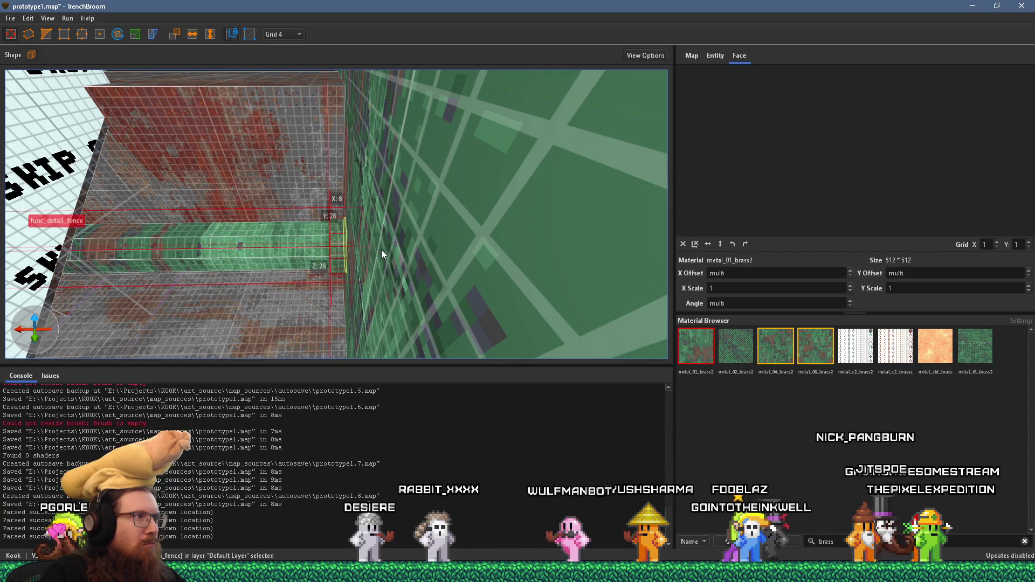
{"action": "scroll", "coordinate": [378, 245], "scroll_direction": "up", "scroll_amount": 5}
{"action": "left_click", "coordinate": [397, 243], "text": "shift"}
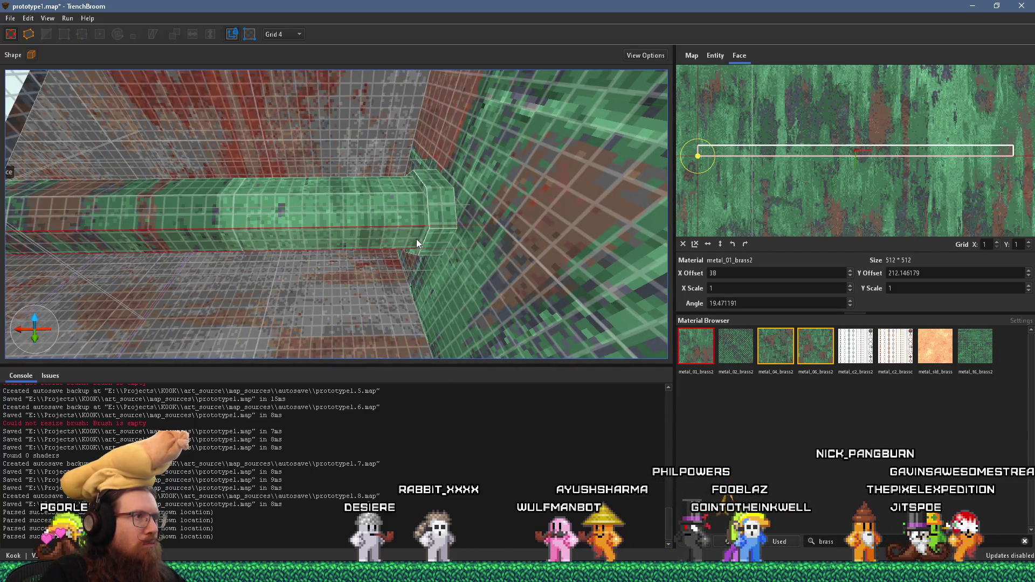
{"action": "left_click", "coordinate": [437, 240], "text": "shift"}
{"action": "mouse_move", "coordinate": [430, 179]}
{"action": "left_mouse_down"}
{"action": "mouse_move", "coordinate": [431, 256]}
{"action": "mouse_move", "coordinate": [449, 273]}
{"action": "mouse_move", "coordinate": [433, 261]}
{"action": "mouse_move", "coordinate": [463, 215]}
{"action": "mouse_move", "coordinate": [397, 137]}
{"action": "mouse_move", "coordinate": [277, 212]}
{"action": "left_mouse_up"}
{"action": "scroll", "coordinate": [277, 212], "scroll_direction": "up", "scroll_amount": 3}
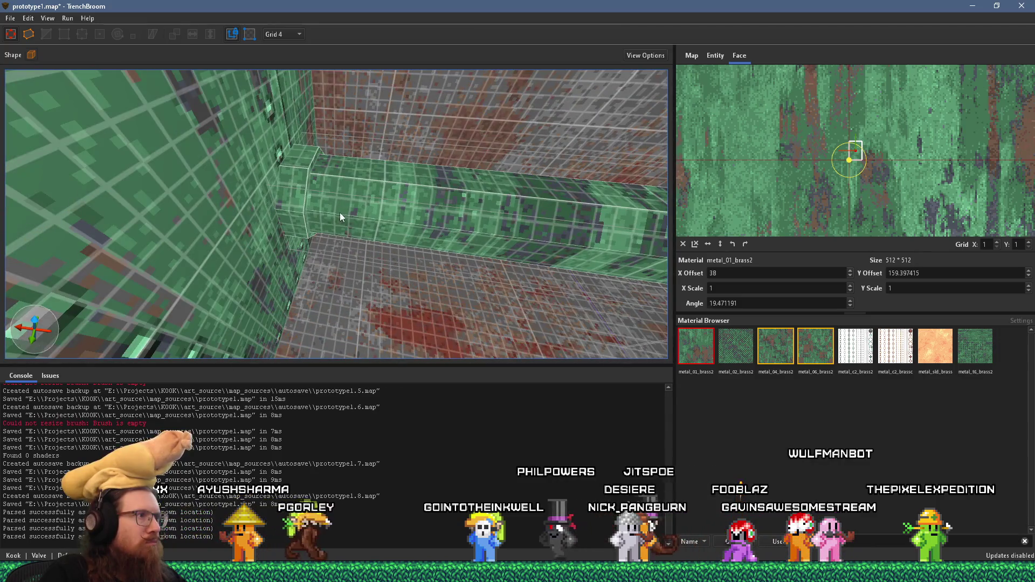
Step: Check the textures on the bevel and side faces further along the beam
{"action": "left_click", "coordinate": [324, 228]}
{"action": "left_click", "coordinate": [299, 222]}
{"action": "mouse_move", "coordinate": [296, 223]}
{"action": "left_mouse_down"}
{"action": "mouse_move", "coordinate": [298, 109]}
{"action": "mouse_move", "coordinate": [262, 120]}
{"action": "mouse_move", "coordinate": [270, 216]}
{"action": "mouse_move", "coordinate": [222, 283]}
{"action": "left_mouse_up"}
{"action": "left_click", "coordinate": [286, 149], "text": "shift"}
{"action": "left_click", "coordinate": [256, 285]}
{"action": "scroll", "coordinate": [266, 281], "scroll_direction": "down", "scroll_amount": 10}
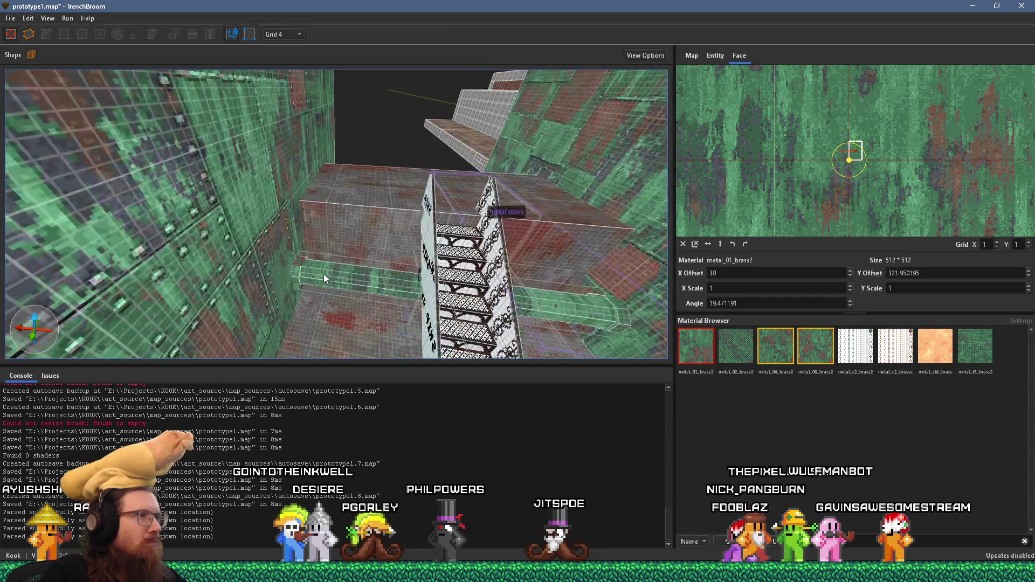
{"action": "left_click_drag", "start_coordinate": [324, 275], "coordinate": [272, 211]}
Step: Clear the face selection and select the metal_01_iron1 floor brush beside the stairs
{"action": "key", "text": "Escape"}
{"action": "mouse_move", "coordinate": [401, 234]}
{"action": "left_mouse_down"}
{"action": "mouse_move", "coordinate": [365, 196]}
{"action": "mouse_move", "coordinate": [289, 169]}
{"action": "mouse_move", "coordinate": [356, 211]}
{"action": "mouse_move", "coordinate": [476, 210]}
{"action": "mouse_move", "coordinate": [399, 229]}
{"action": "mouse_move", "coordinate": [409, 245]}
{"action": "mouse_move", "coordinate": [322, 128]}
{"action": "mouse_move", "coordinate": [436, 136]}
{"action": "mouse_move", "coordinate": [435, 121]}
{"action": "mouse_move", "coordinate": [318, 242]}
{"action": "mouse_move", "coordinate": [325, 285]}
{"action": "mouse_move", "coordinate": [219, 254]}
{"action": "mouse_move", "coordinate": [111, 254]}
{"action": "mouse_move", "coordinate": [334, 230]}
{"action": "mouse_move", "coordinate": [264, 259]}
{"action": "left_mouse_up"}
{"action": "left_click", "coordinate": [265, 248]}
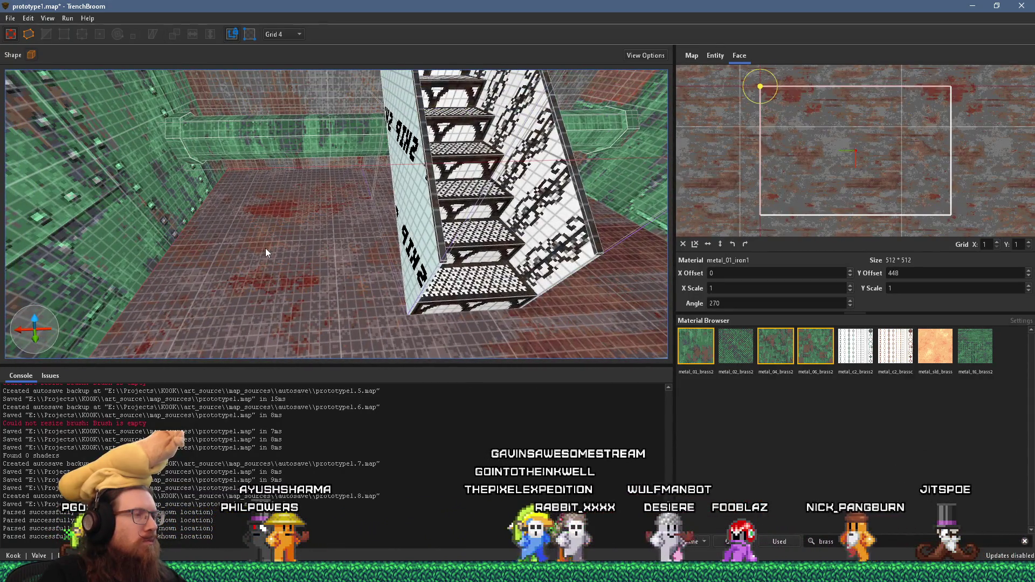
Step: Switch the brush shape to Cylinder with 6 sides
{"action": "left_click", "coordinate": [32, 53]}
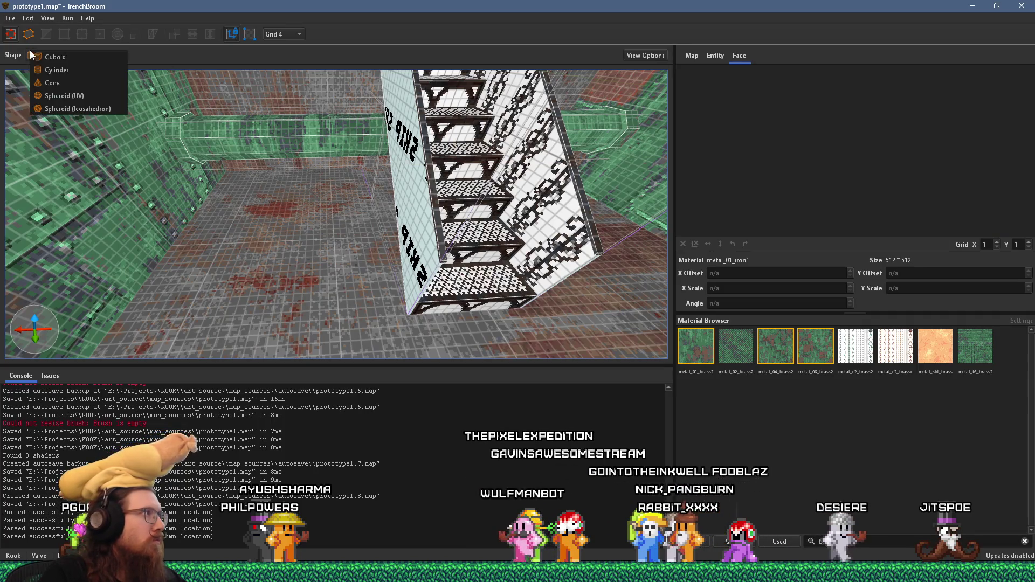
{"action": "left_click", "coordinate": [64, 72]}
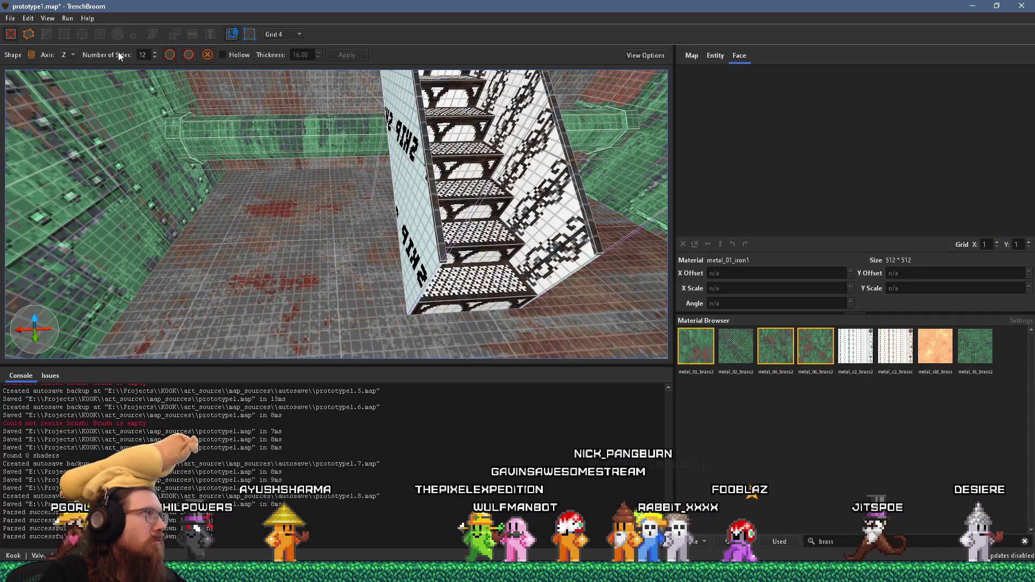
{"action": "left_click", "coordinate": [145, 54]}
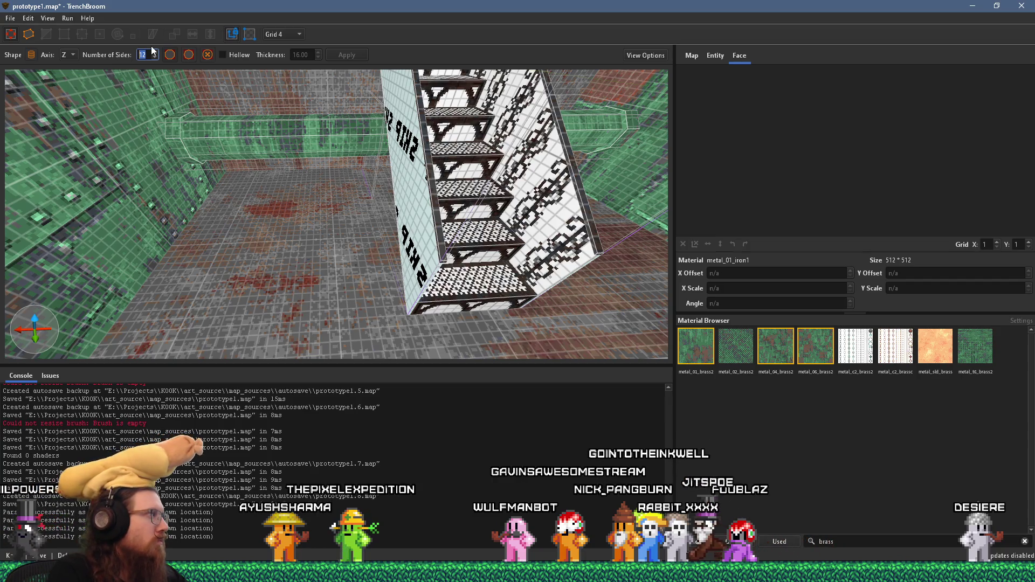
{"action": "scroll", "coordinate": [163, 155], "scroll_direction": "down", "scroll_amount": 1}
{"action": "scroll", "coordinate": [163, 151], "scroll_direction": "up", "scroll_amount": 1}
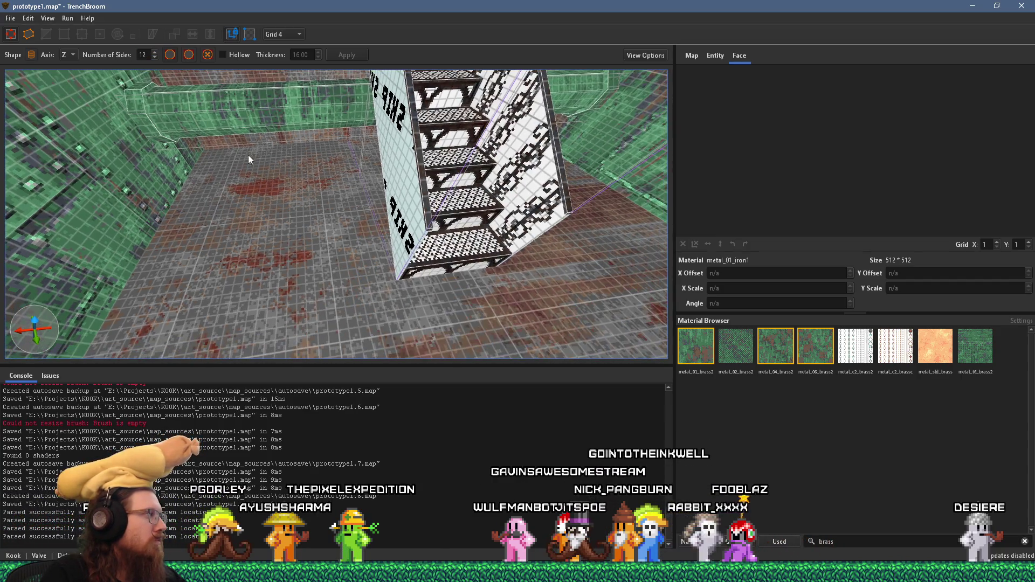
{"action": "scroll", "coordinate": [259, 188], "scroll_direction": "up", "scroll_amount": 2}
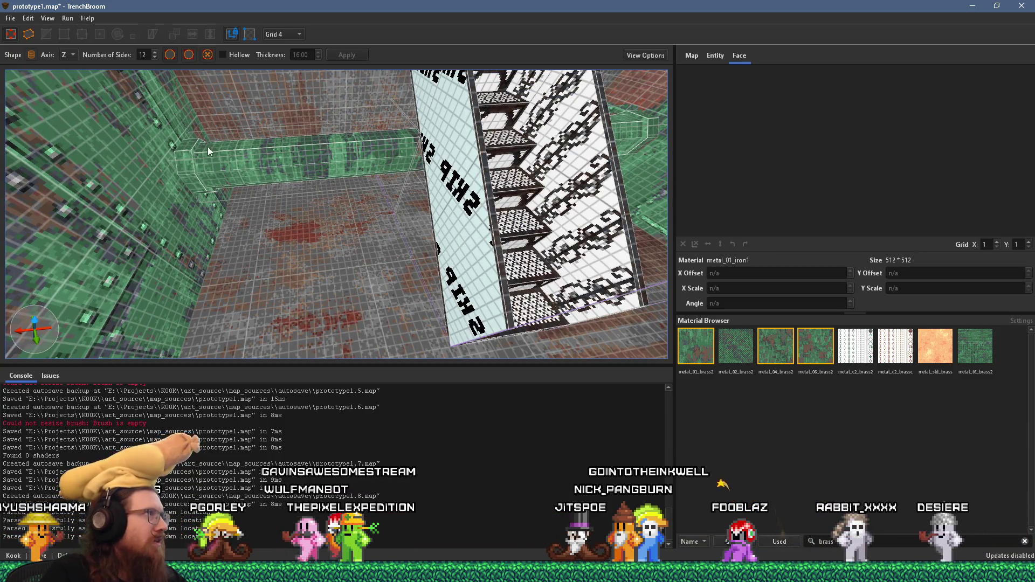
{"action": "double_click", "coordinate": [143, 54]}
{"action": "type", "text": "6"}
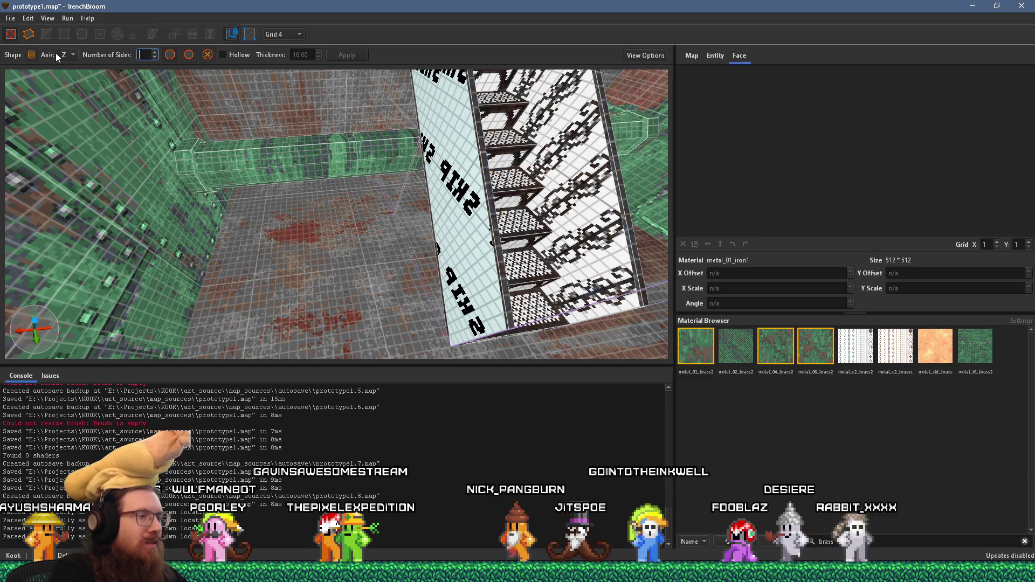
{"action": "scroll", "coordinate": [213, 161], "scroll_direction": "up", "scroll_amount": 2}
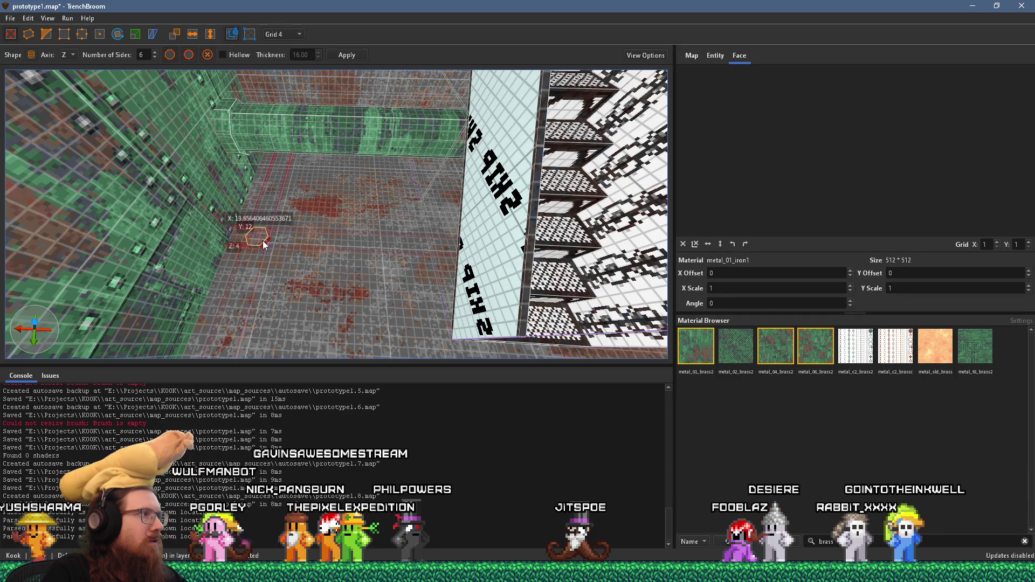
Step: Draw a hexagonal column on the floor by the wall and rotate it to tip toward the wall
{"action": "left_click_drag", "start_coordinate": [262, 247], "coordinate": [202, 63]}
{"action": "scroll", "coordinate": [229, 119], "scroll_direction": "down", "scroll_amount": 3}
{"action": "left_click", "coordinate": [118, 34]}
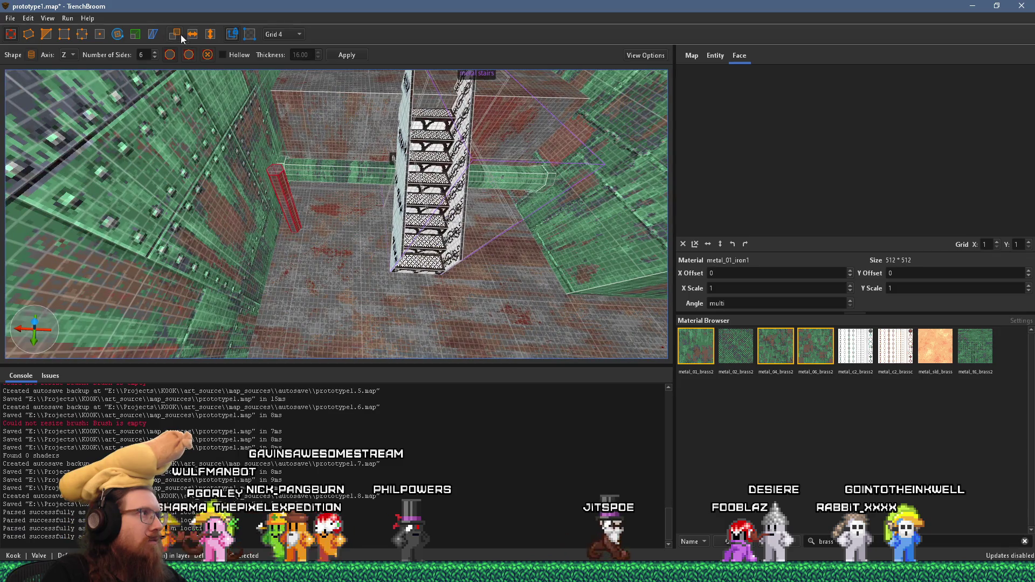
{"action": "scroll", "coordinate": [185, 132], "scroll_direction": "up", "scroll_amount": 2}
{"action": "left_click_drag", "start_coordinate": [195, 193], "coordinate": [186, 243]}
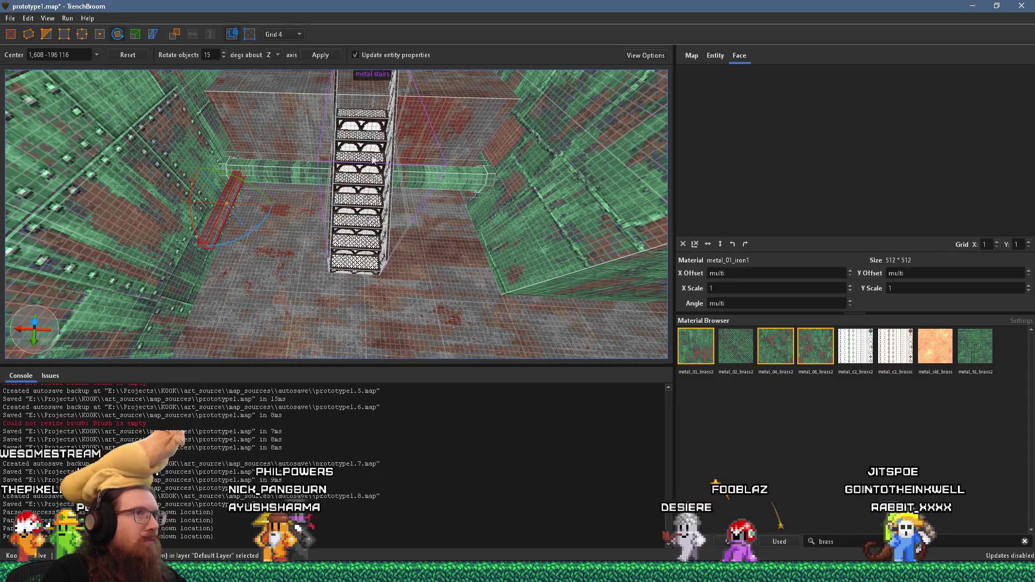
{"action": "key", "text": "Escape"}
{"action": "right_click", "coordinate": [226, 211]}
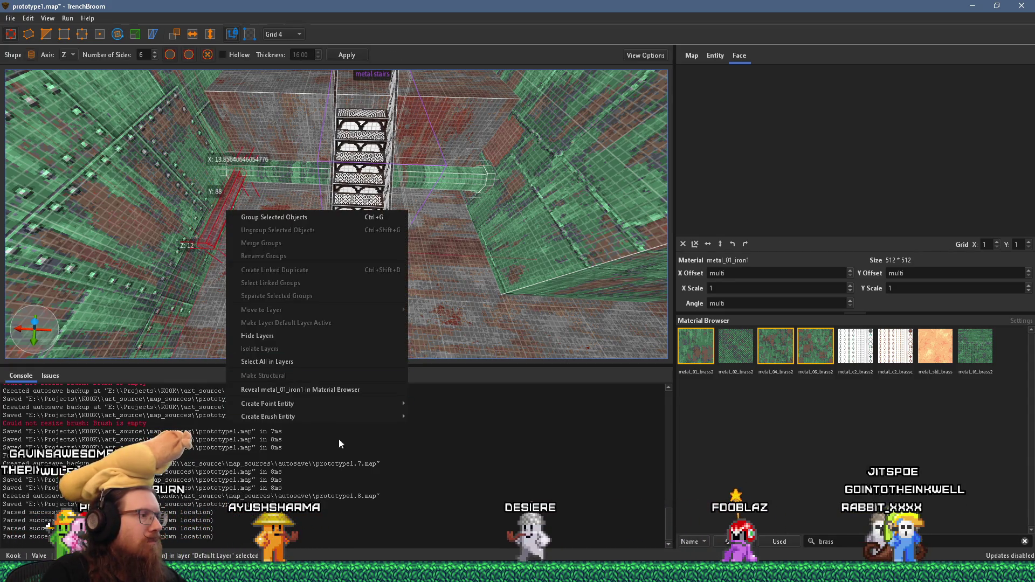
Step: Convert the column into a func_detail_wall entity with _phong set to 1
{"action": "mouse_move", "coordinate": [329, 417]}
{"action": "mouse_move", "coordinate": [429, 430]}
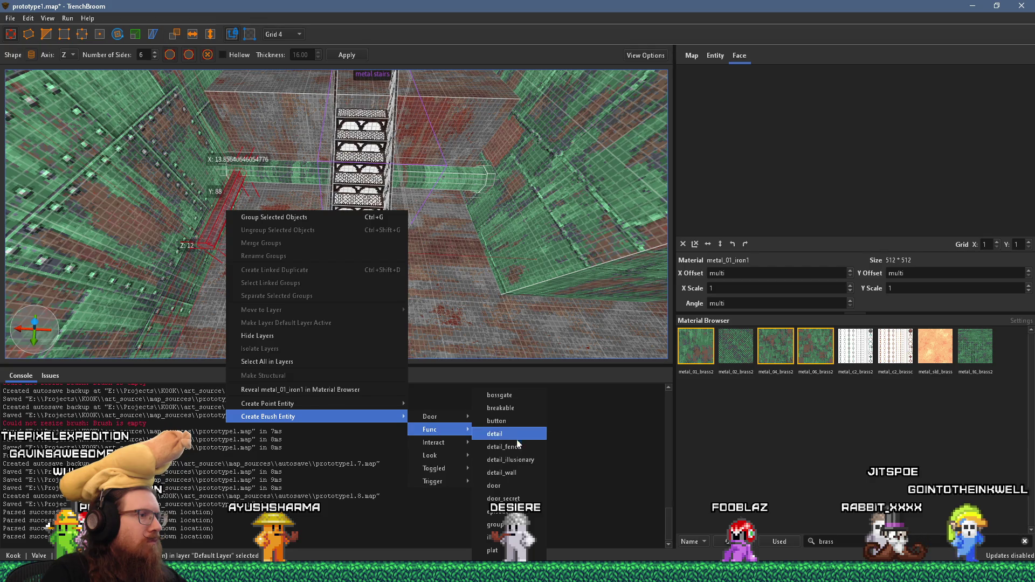
{"action": "left_click", "coordinate": [522, 473]}
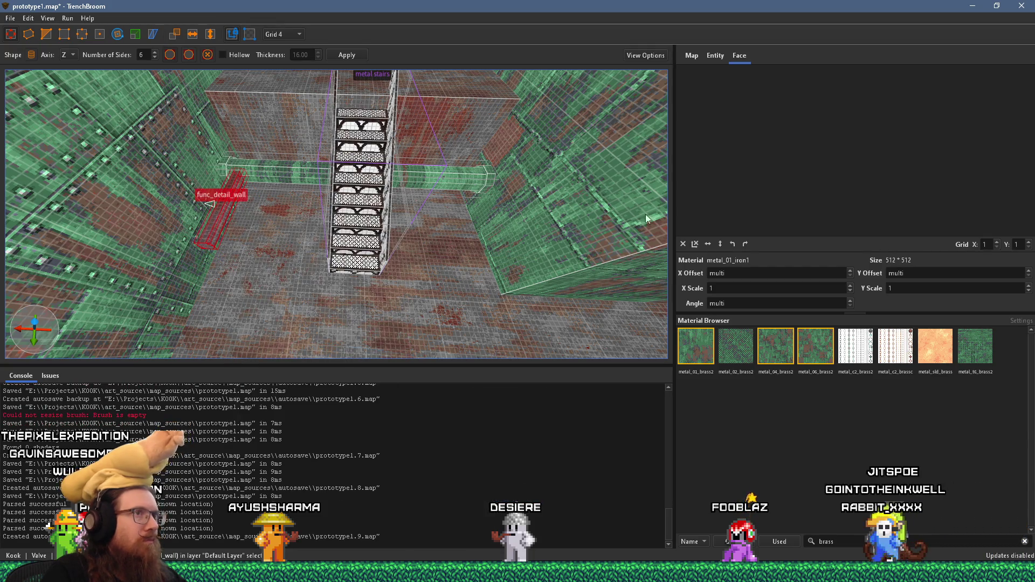
{"action": "left_click", "coordinate": [709, 59]}
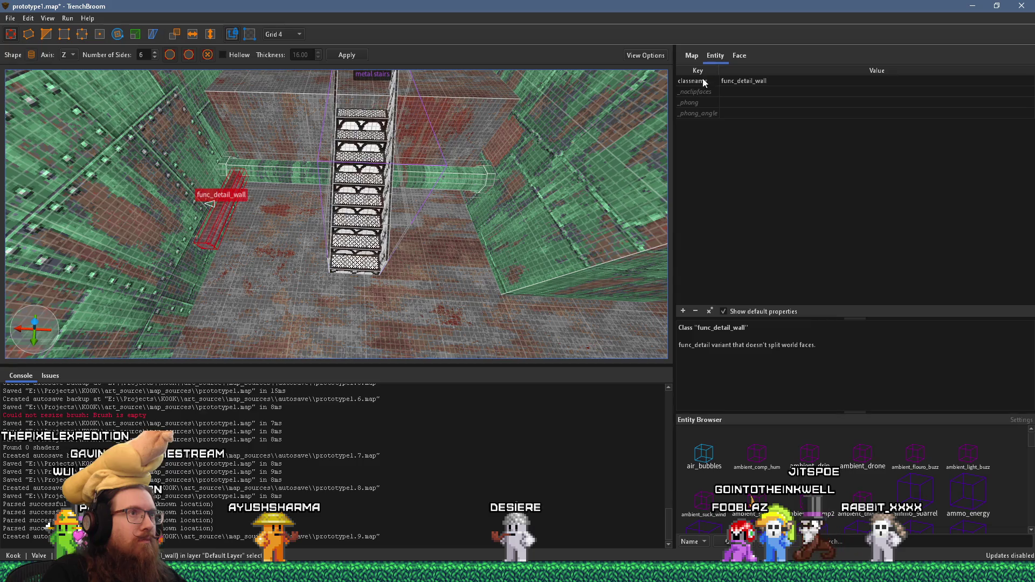
{"action": "double_click", "coordinate": [739, 101]}
{"action": "type", "text": "1"}
{"action": "key", "text": "Return"}
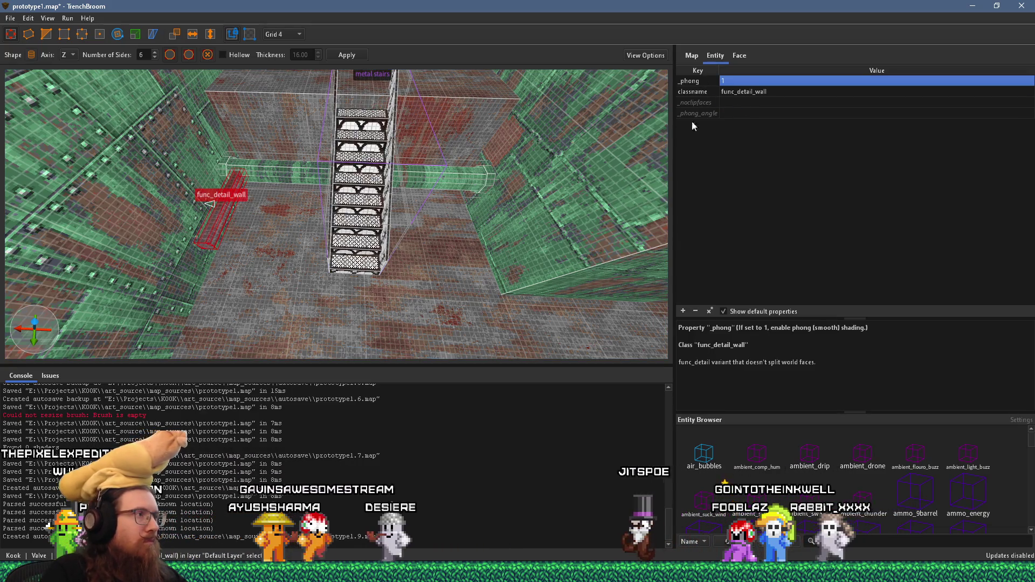
Step: Rotate the func_detail_wall pipe to lie horizontally along the wall
{"action": "key", "text": "ctrl+u"}
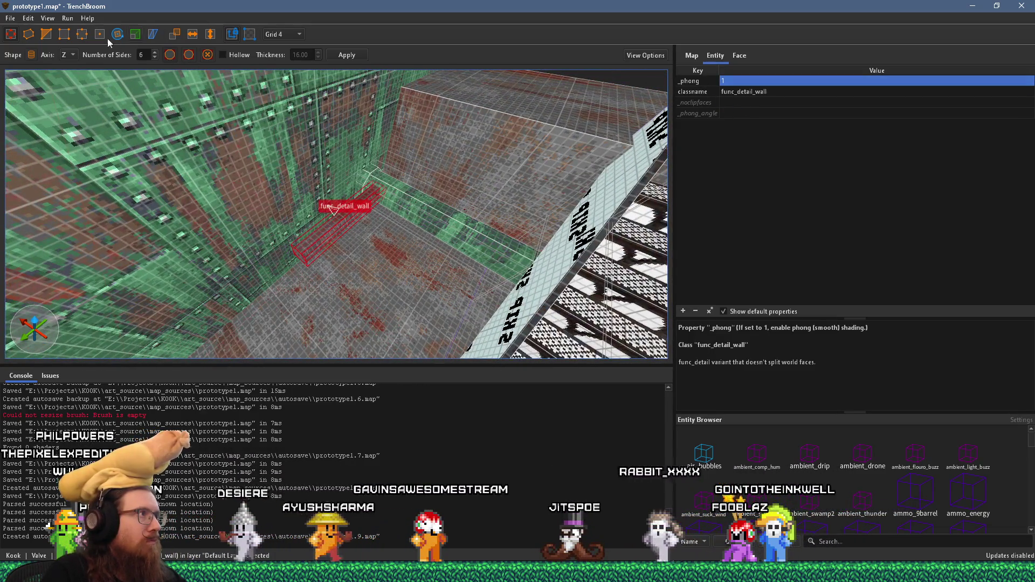
{"action": "left_click", "coordinate": [117, 35]}
{"action": "mouse_move", "coordinate": [350, 257]}
{"action": "left_mouse_down"}
{"action": "mouse_move", "coordinate": [396, 191]}
{"action": "mouse_move", "coordinate": [350, 235]}
{"action": "mouse_move", "coordinate": [469, 287]}
{"action": "mouse_move", "coordinate": [463, 226]}
{"action": "mouse_move", "coordinate": [418, 168]}
{"action": "mouse_move", "coordinate": [439, 162]}
{"action": "mouse_move", "coordinate": [409, 267]}
{"action": "mouse_move", "coordinate": [395, 236]}
{"action": "mouse_move", "coordinate": [455, 269]}
{"action": "mouse_move", "coordinate": [372, 238]}
{"action": "mouse_move", "coordinate": [360, 218]}
{"action": "mouse_move", "coordinate": [365, 167]}
{"action": "mouse_move", "coordinate": [354, 197]}
{"action": "mouse_move", "coordinate": [354, 180]}
{"action": "left_mouse_up"}
{"action": "key", "text": "Escape"}
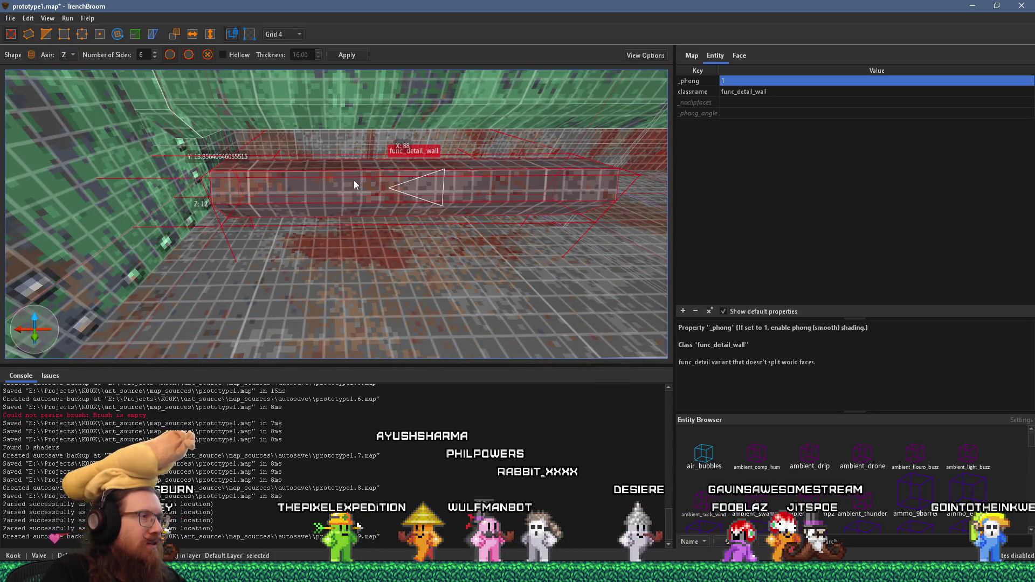
{"action": "key", "text": "Escape"}
{"action": "left_click", "coordinate": [733, 56]}
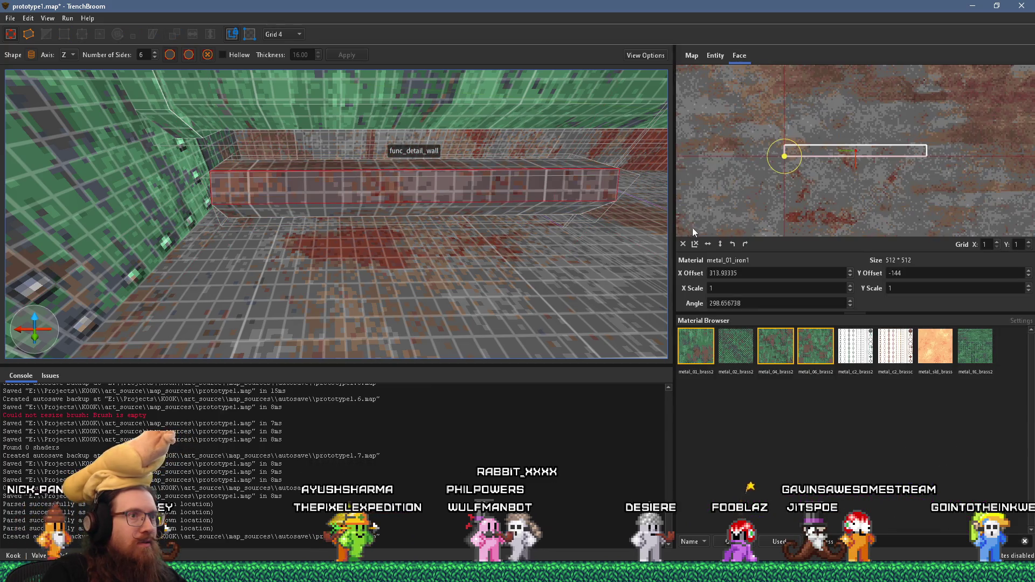
Step: Reset the face texture, then stretch the hexagonal pipe's end 128 units toward the corner
{"action": "left_click", "coordinate": [684, 243]}
{"action": "mouse_move", "coordinate": [593, 205]}
{"action": "left_mouse_down"}
{"action": "mouse_move", "coordinate": [478, 165]}
{"action": "mouse_move", "coordinate": [417, 282]}
{"action": "mouse_move", "coordinate": [409, 190]}
{"action": "mouse_move", "coordinate": [386, 218]}
{"action": "mouse_move", "coordinate": [360, 181]}
{"action": "mouse_move", "coordinate": [330, 271]}
{"action": "mouse_move", "coordinate": [268, 262]}
{"action": "mouse_move", "coordinate": [174, 223]}
{"action": "left_mouse_up"}
{"action": "left_click", "coordinate": [174, 221]}
{"action": "mouse_move", "coordinate": [208, 256]}
{"action": "left_mouse_down"}
{"action": "mouse_move", "coordinate": [190, 244]}
{"action": "mouse_move", "coordinate": [190, 206]}
{"action": "mouse_move", "coordinate": [278, 145]}
{"action": "mouse_move", "coordinate": [251, 168]}
{"action": "mouse_move", "coordinate": [241, 193]}
{"action": "mouse_move", "coordinate": [356, 226]}
{"action": "mouse_move", "coordinate": [427, 200]}
{"action": "mouse_move", "coordinate": [373, 195]}
{"action": "mouse_move", "coordinate": [341, 217]}
{"action": "left_mouse_up"}
{"action": "left_click", "coordinate": [427, 201]}
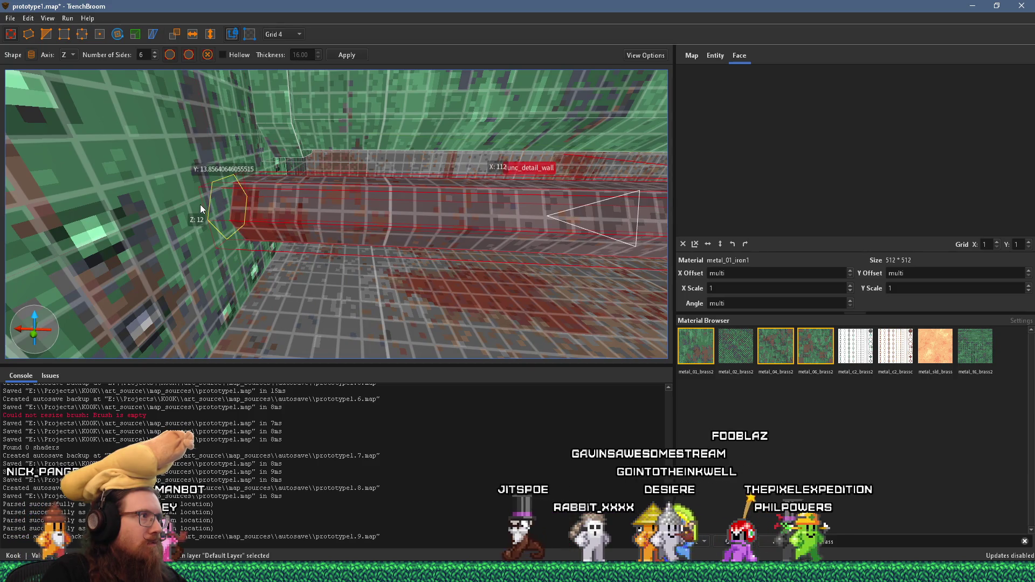
{"action": "mouse_move", "coordinate": [485, 208]}
{"action": "left_mouse_down"}
{"action": "mouse_move", "coordinate": [568, 211]}
{"action": "mouse_move", "coordinate": [491, 234]}
{"action": "left_mouse_up"}
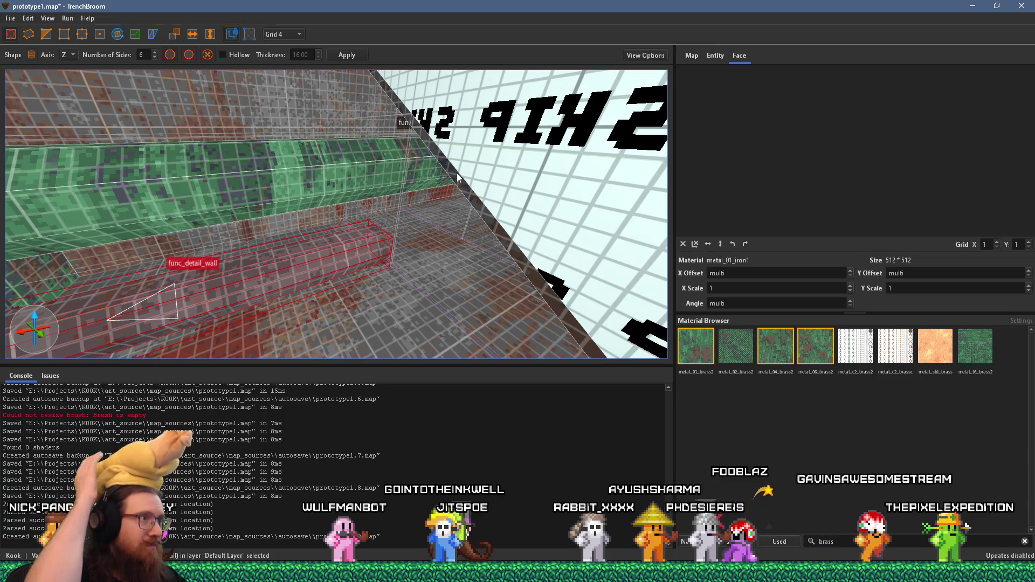
{"action": "mouse_move", "coordinate": [466, 221]}
{"action": "left_mouse_down"}
{"action": "mouse_move", "coordinate": [502, 229]}
{"action": "mouse_move", "coordinate": [484, 251]}
{"action": "mouse_move", "coordinate": [433, 241]}
{"action": "mouse_move", "coordinate": [528, 218]}
{"action": "mouse_move", "coordinate": [488, 244]}
{"action": "mouse_move", "coordinate": [466, 231]}
{"action": "left_mouse_up"}
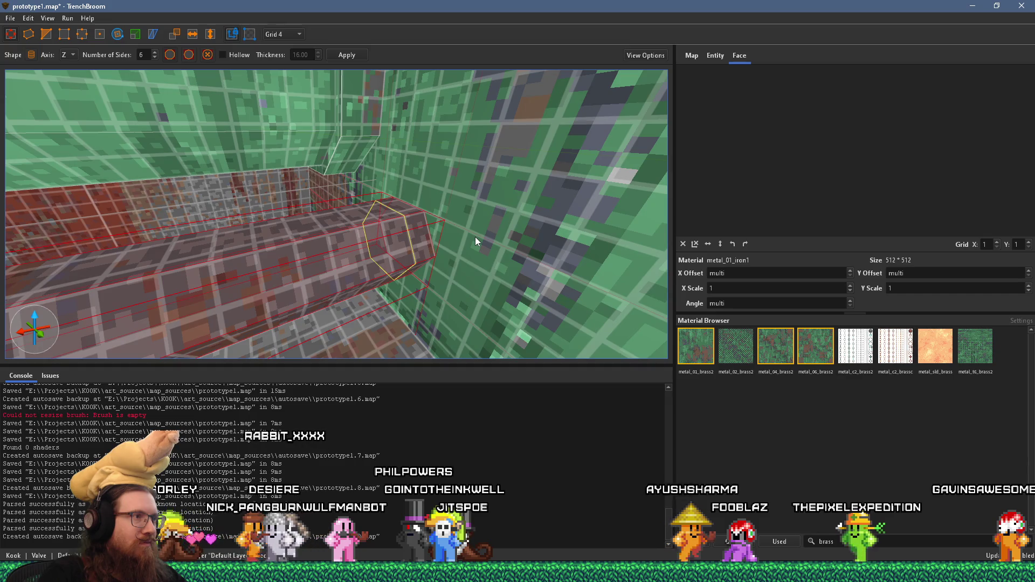
{"action": "left_click", "coordinate": [413, 246]}
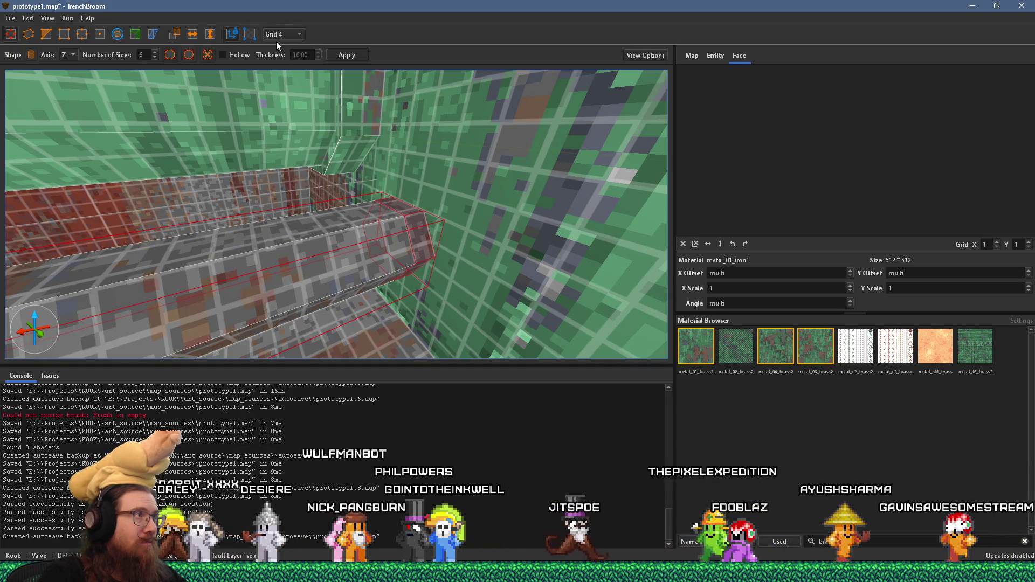
Step: Scale the hexagonal pipe brush taller and longer along the wall
{"action": "left_click", "coordinate": [137, 32]}
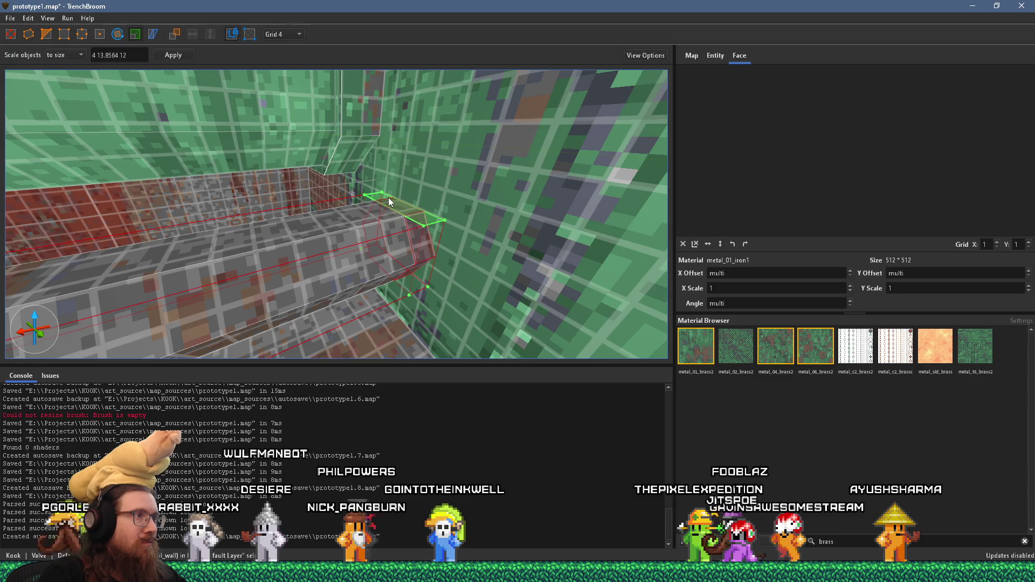
{"action": "left_click_drag", "start_coordinate": [391, 196], "coordinate": [394, 188]}
{"action": "mouse_move", "coordinate": [436, 242]}
{"action": "left_mouse_down"}
{"action": "mouse_move", "coordinate": [448, 257]}
{"action": "mouse_move", "coordinate": [396, 326]}
{"action": "left_mouse_up"}
{"action": "scroll", "coordinate": [411, 296], "scroll_direction": "up", "scroll_amount": 3}
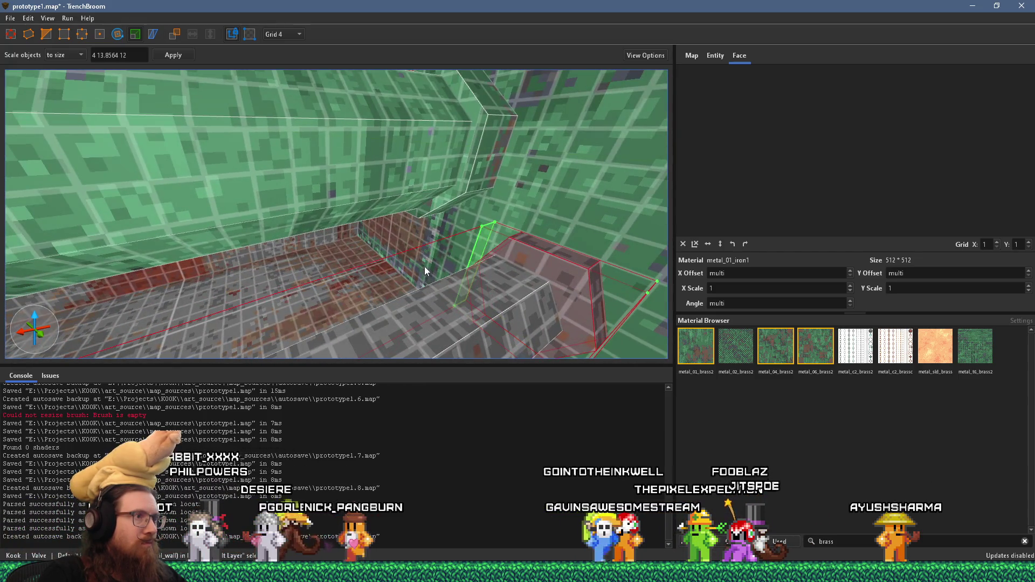
{"action": "scroll", "coordinate": [448, 265], "scroll_direction": "up", "scroll_amount": 2}
{"action": "scroll", "coordinate": [426, 257], "scroll_direction": "up", "scroll_amount": 2}
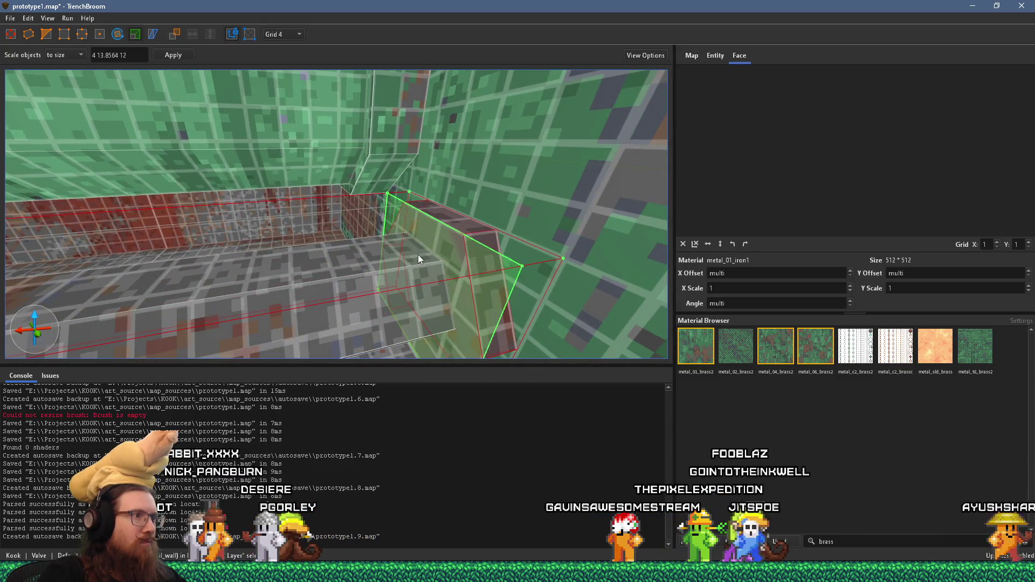
{"action": "key", "text": "Escape"}
Step: Reset the block's slanted face texture alignment and shift its vertical offset
{"action": "scroll", "coordinate": [404, 297], "scroll_direction": "up", "scroll_amount": 2}
{"action": "left_click", "coordinate": [411, 240], "text": "shift"}
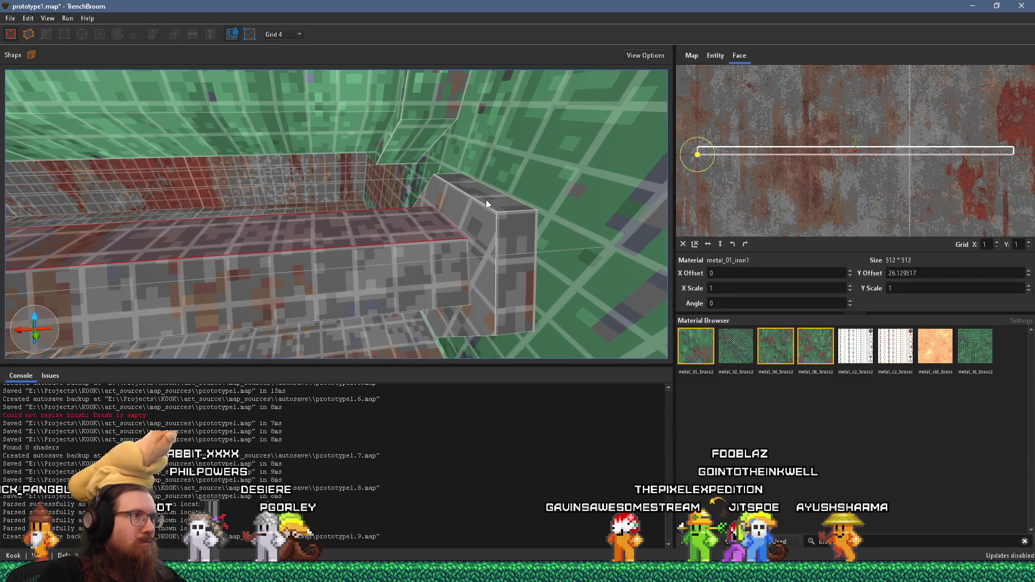
{"action": "left_click", "coordinate": [494, 201], "text": "shift"}
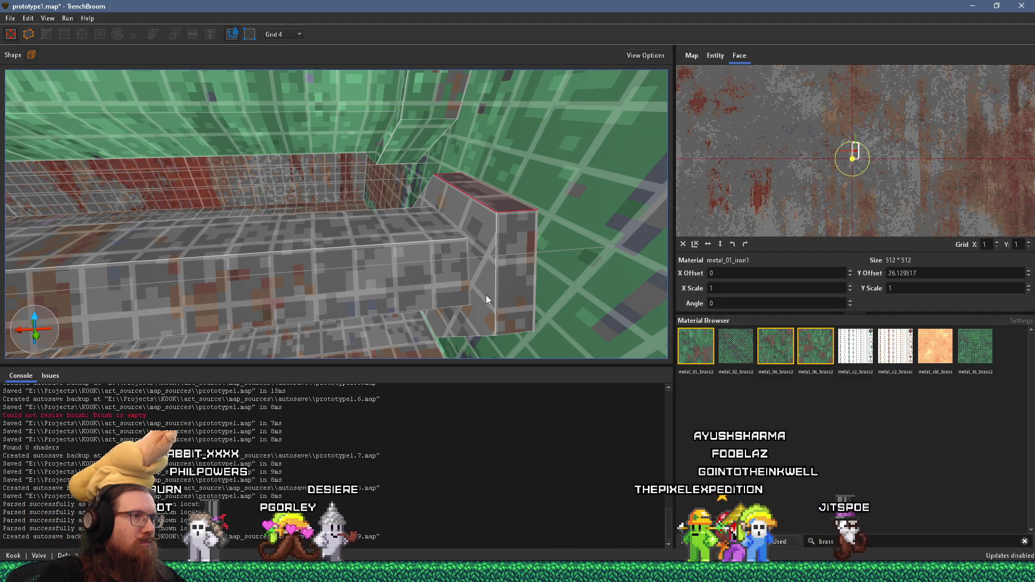
{"action": "left_click", "coordinate": [486, 295], "text": "shift"}
{"action": "key", "text": "shift+r"}
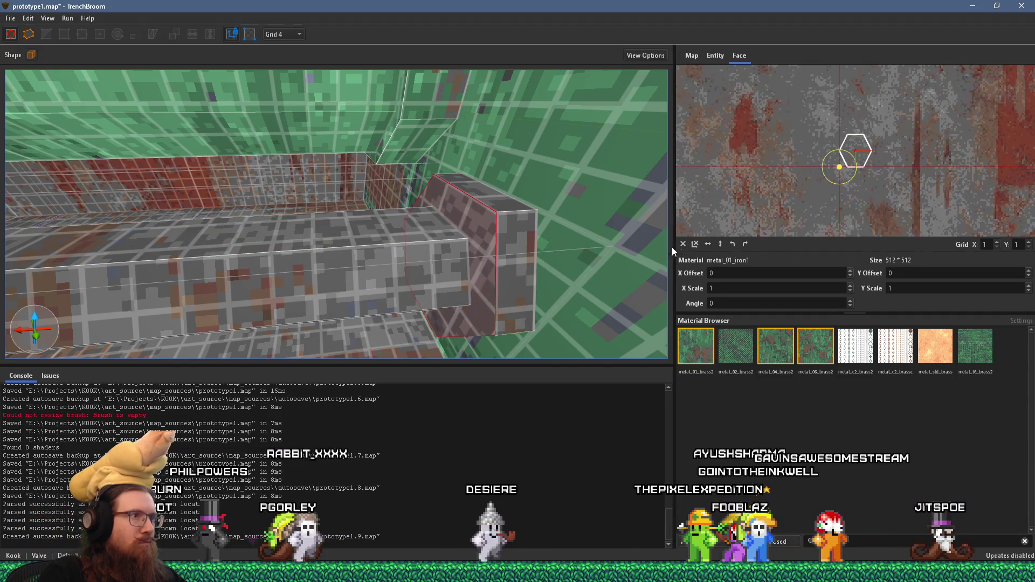
{"action": "scroll", "coordinate": [458, 255], "scroll_direction": "up", "scroll_amount": 6}
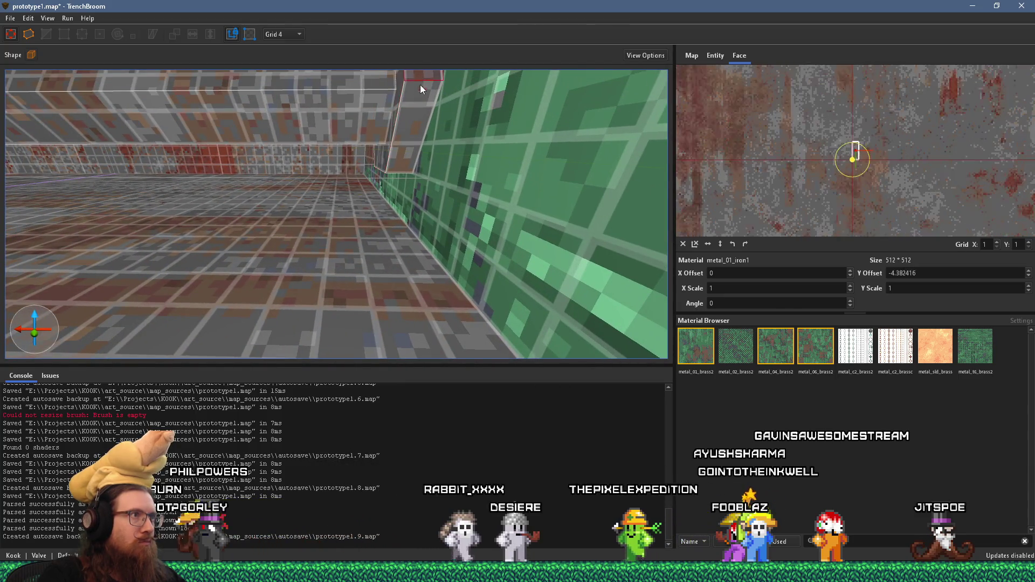
{"action": "mouse_move", "coordinate": [401, 160]}
{"action": "left_mouse_down"}
{"action": "mouse_move", "coordinate": [411, 137]}
{"action": "mouse_move", "coordinate": [379, 142]}
{"action": "left_mouse_up"}
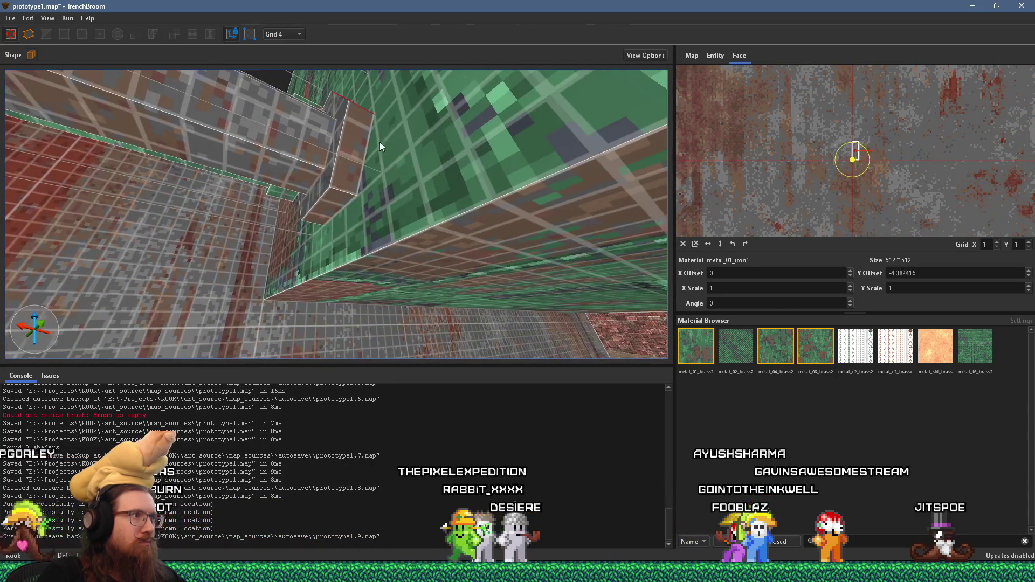
{"action": "mouse_move", "coordinate": [338, 199]}
{"action": "left_mouse_down"}
{"action": "mouse_move", "coordinate": [402, 290]}
{"action": "mouse_move", "coordinate": [409, 263]}
{"action": "mouse_move", "coordinate": [365, 230]}
{"action": "mouse_move", "coordinate": [346, 237]}
{"action": "mouse_move", "coordinate": [384, 213]}
{"action": "left_mouse_up"}
Step: Check other faces of the block, then select and inspect the whole pipe brush
{"action": "left_click", "coordinate": [366, 231]}
{"action": "left_click", "coordinate": [489, 105]}
{"action": "mouse_move", "coordinate": [482, 129]}
{"action": "left_mouse_down"}
{"action": "mouse_move", "coordinate": [467, 124]}
{"action": "mouse_move", "coordinate": [439, 179]}
{"action": "mouse_move", "coordinate": [393, 221]}
{"action": "mouse_move", "coordinate": [342, 233]}
{"action": "mouse_move", "coordinate": [491, 236]}
{"action": "mouse_move", "coordinate": [588, 258]}
{"action": "left_mouse_up"}
{"action": "left_click", "coordinate": [393, 221]}
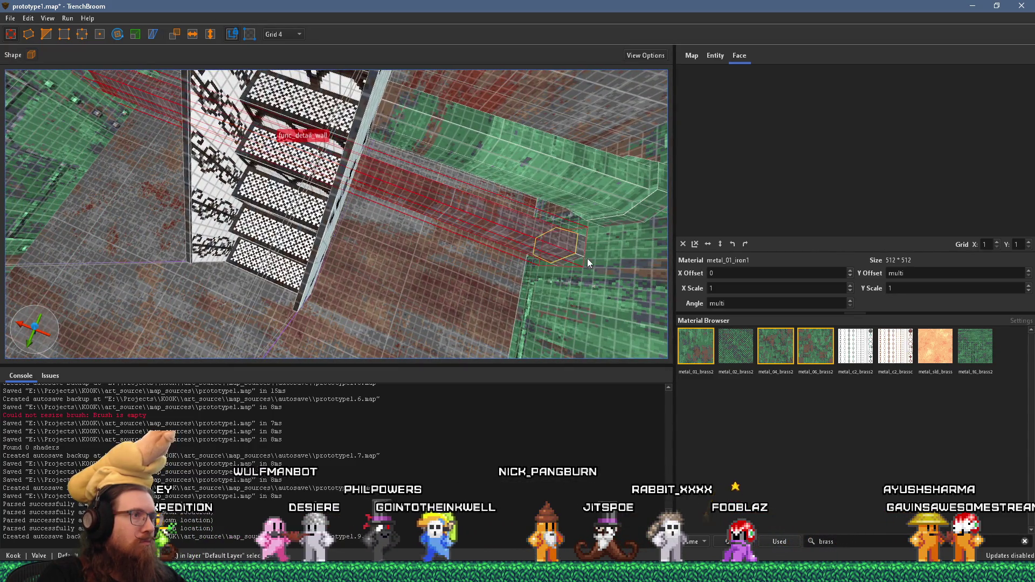
{"action": "scroll", "coordinate": [305, 199], "scroll_direction": "down", "scroll_amount": 5}
{"action": "scroll", "coordinate": [296, 193], "scroll_direction": "up", "scroll_amount": 5}
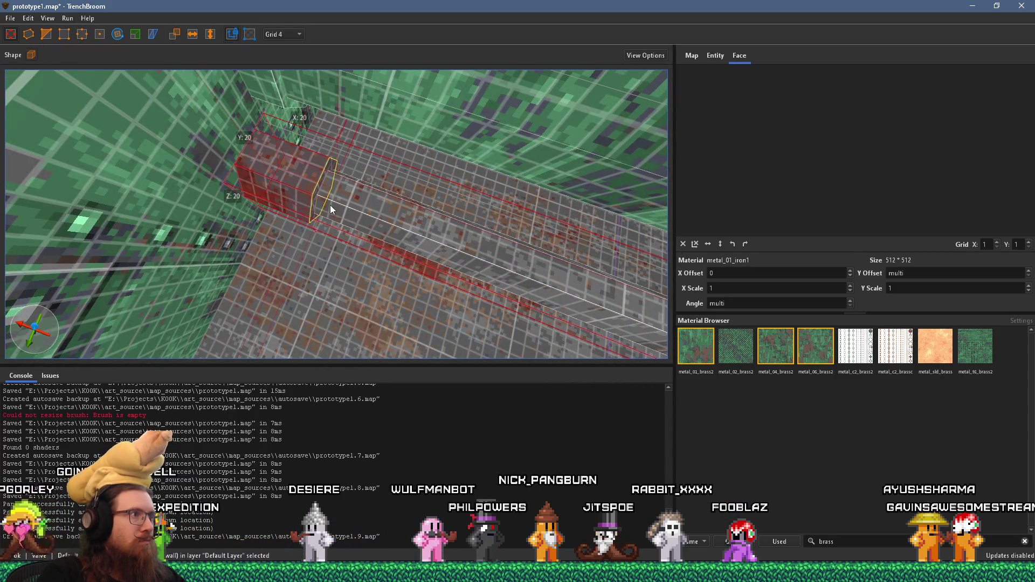
{"action": "key", "text": "Escape"}
Step: Shorten the func_detail_wall brush to 24 units
{"action": "mouse_move", "coordinate": [343, 151]}
{"action": "left_mouse_down"}
{"action": "mouse_move", "coordinate": [356, 154]}
{"action": "mouse_move", "coordinate": [248, 114]}
{"action": "left_mouse_up"}
{"action": "key", "text": "d"}
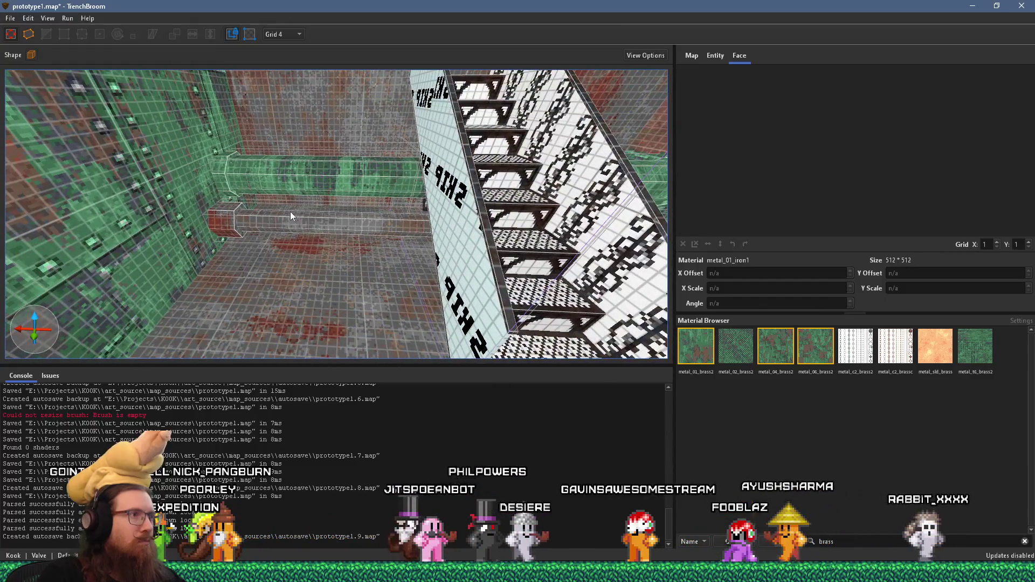
{"action": "left_click", "coordinate": [238, 223]}
{"action": "mouse_move", "coordinate": [337, 238]}
{"action": "left_mouse_down"}
{"action": "mouse_move", "coordinate": [224, 222]}
{"action": "mouse_move", "coordinate": [433, 239]}
{"action": "mouse_move", "coordinate": [246, 230]}
{"action": "mouse_move", "coordinate": [280, 227]}
{"action": "left_mouse_up"}
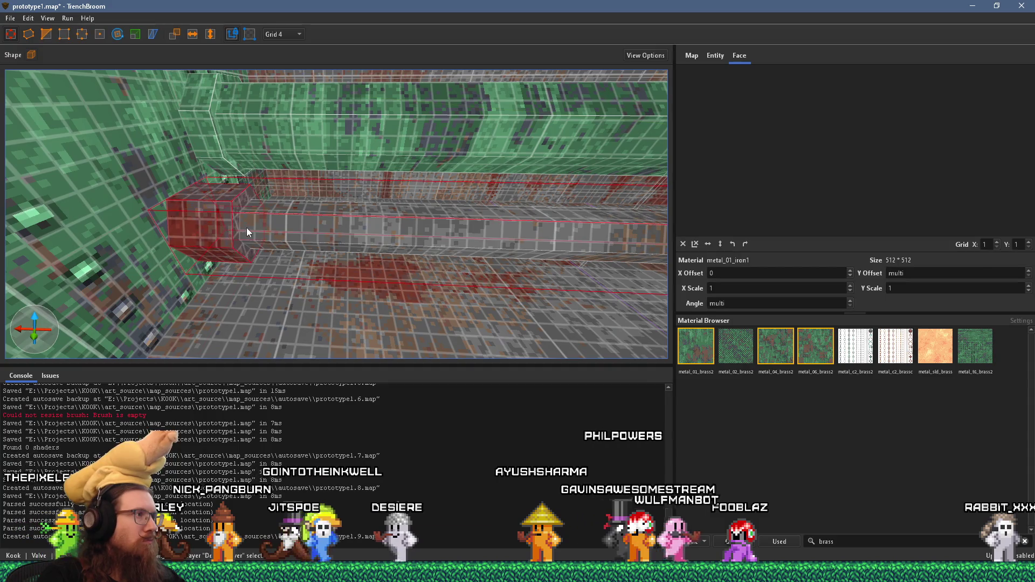
{"action": "key", "text": "Escape"}
{"action": "mouse_move", "coordinate": [191, 218]}
{"action": "left_mouse_down"}
{"action": "mouse_move", "coordinate": [320, 234]}
{"action": "mouse_move", "coordinate": [195, 232]}
{"action": "mouse_move", "coordinate": [326, 211]}
{"action": "mouse_move", "coordinate": [457, 166]}
{"action": "mouse_move", "coordinate": [365, 222]}
{"action": "mouse_move", "coordinate": [305, 308]}
{"action": "left_mouse_up"}
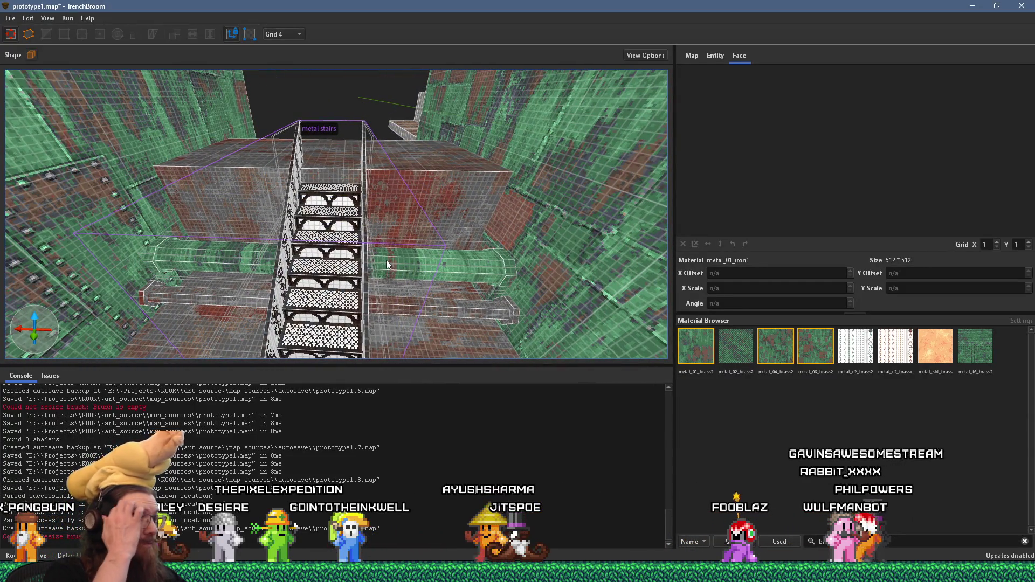
{"action": "mouse_move", "coordinate": [386, 260]}
{"action": "left_mouse_down"}
{"action": "mouse_move", "coordinate": [442, 260]}
{"action": "mouse_move", "coordinate": [396, 240]}
{"action": "mouse_move", "coordinate": [412, 193]}
{"action": "mouse_move", "coordinate": [357, 264]}
{"action": "mouse_move", "coordinate": [473, 250]}
{"action": "mouse_move", "coordinate": [521, 271]}
{"action": "mouse_move", "coordinate": [520, 296]}
{"action": "mouse_move", "coordinate": [490, 302]}
{"action": "mouse_move", "coordinate": [491, 167]}
{"action": "mouse_move", "coordinate": [462, 153]}
{"action": "mouse_move", "coordinate": [486, 197]}
{"action": "mouse_move", "coordinate": [217, 96]}
{"action": "left_mouse_up"}
{"action": "left_click", "coordinate": [520, 296]}
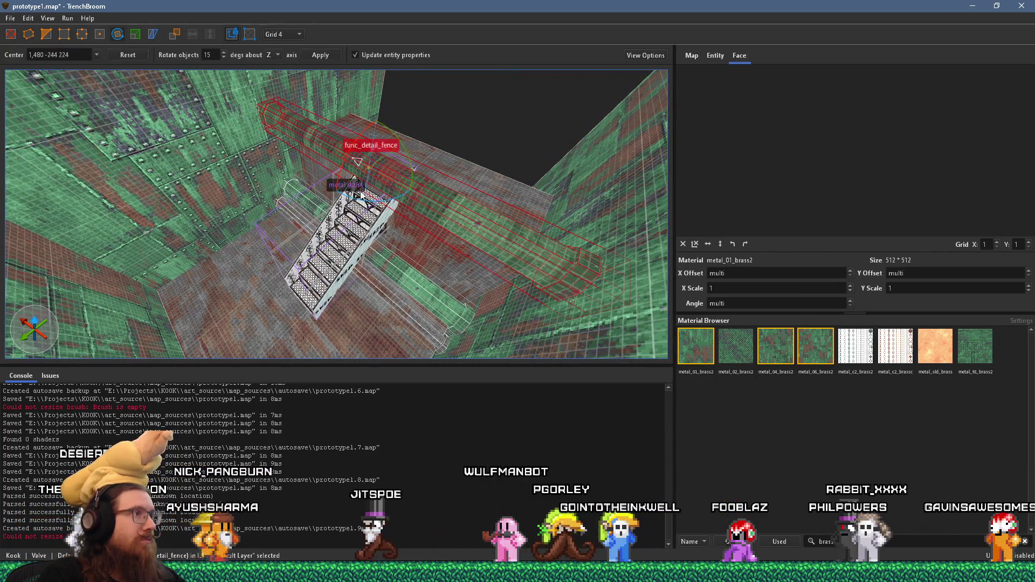
Step: Move the func_detail_fence pipe up the wall above the stairs, then lower it slightly
{"action": "mouse_move", "coordinate": [360, 195]}
{"action": "left_mouse_down"}
{"action": "mouse_move", "coordinate": [451, 162]}
{"action": "mouse_move", "coordinate": [237, 106]}
{"action": "left_mouse_up"}
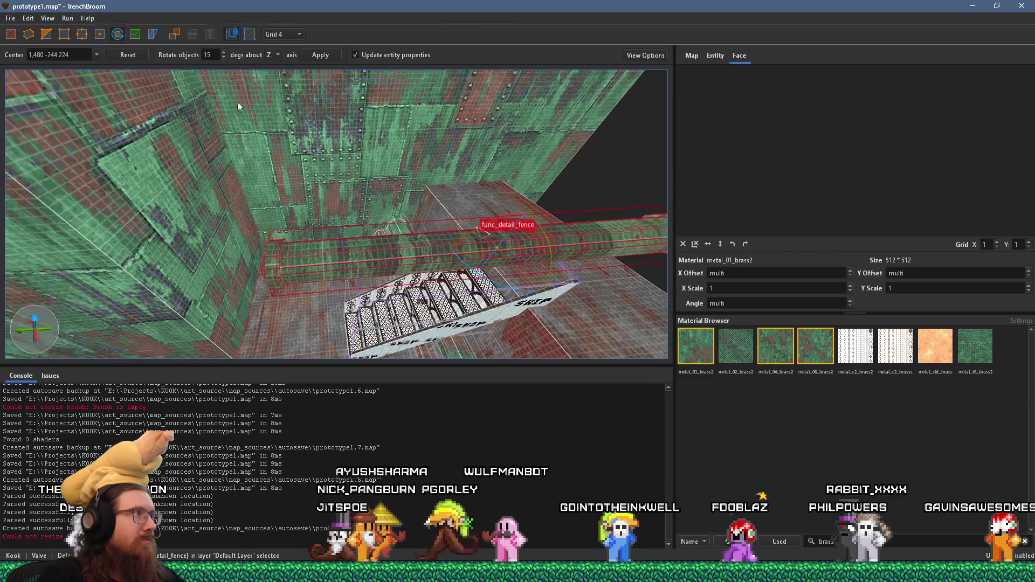
{"action": "left_click", "coordinate": [46, 34]}
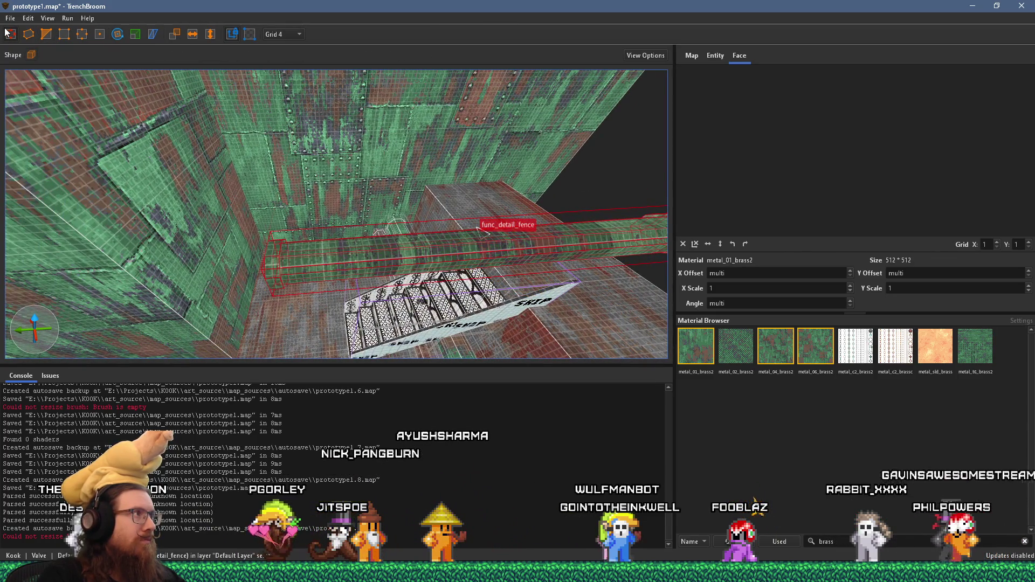
{"action": "mouse_move", "coordinate": [370, 238]}
{"action": "left_mouse_down"}
{"action": "mouse_move", "coordinate": [285, 158]}
{"action": "mouse_move", "coordinate": [273, 169]}
{"action": "mouse_move", "coordinate": [298, 186]}
{"action": "mouse_move", "coordinate": [296, 150]}
{"action": "mouse_move", "coordinate": [239, 108]}
{"action": "mouse_move", "coordinate": [216, 117]}
{"action": "mouse_move", "coordinate": [269, 158]}
{"action": "mouse_move", "coordinate": [252, 208]}
{"action": "left_mouse_up"}
{"action": "scroll", "coordinate": [322, 219], "scroll_direction": "up", "scroll_amount": 5}
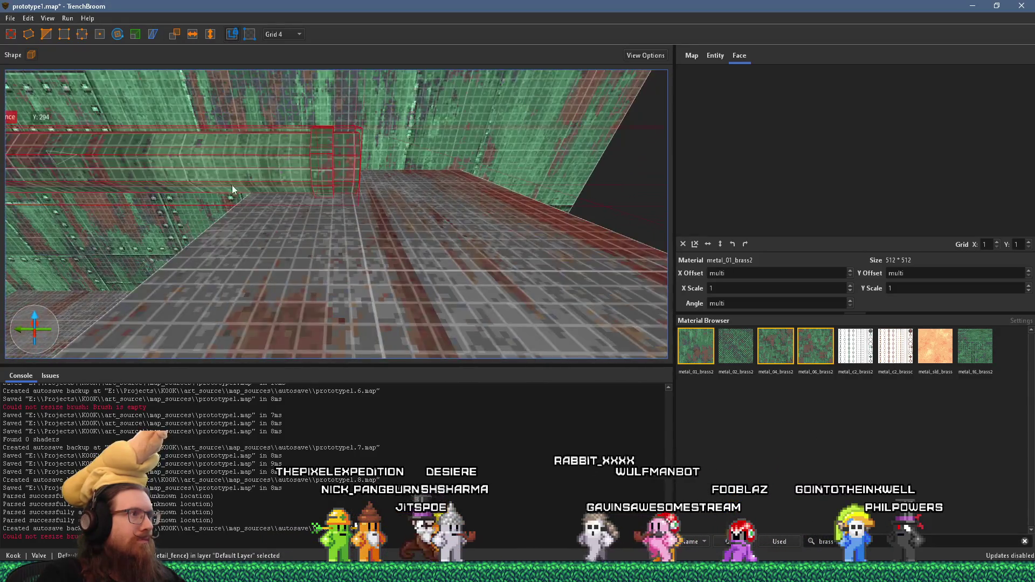
{"action": "scroll", "coordinate": [202, 129], "scroll_direction": "up", "scroll_amount": 10}
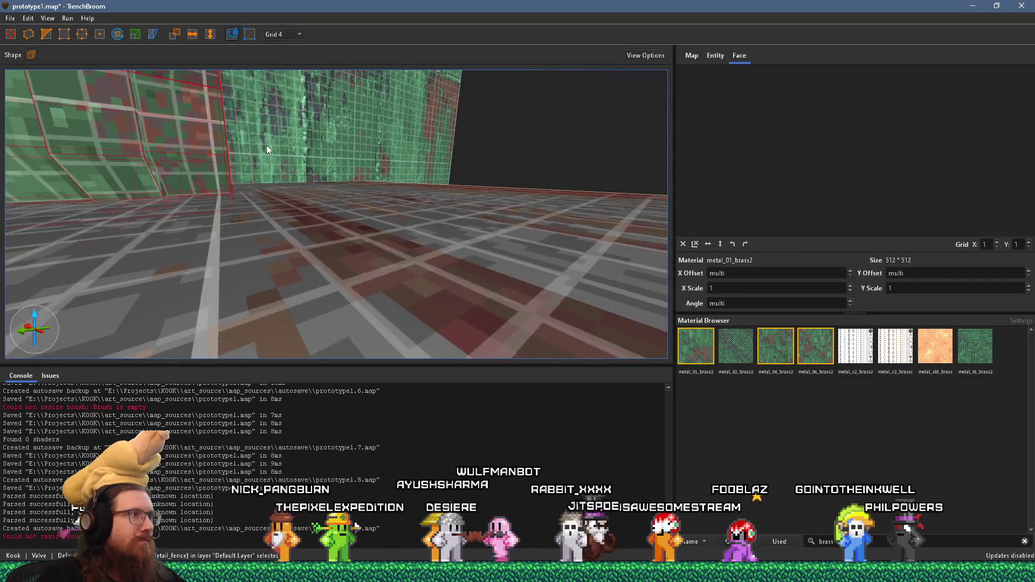
{"action": "scroll", "coordinate": [326, 143], "scroll_direction": "up", "scroll_amount": 5}
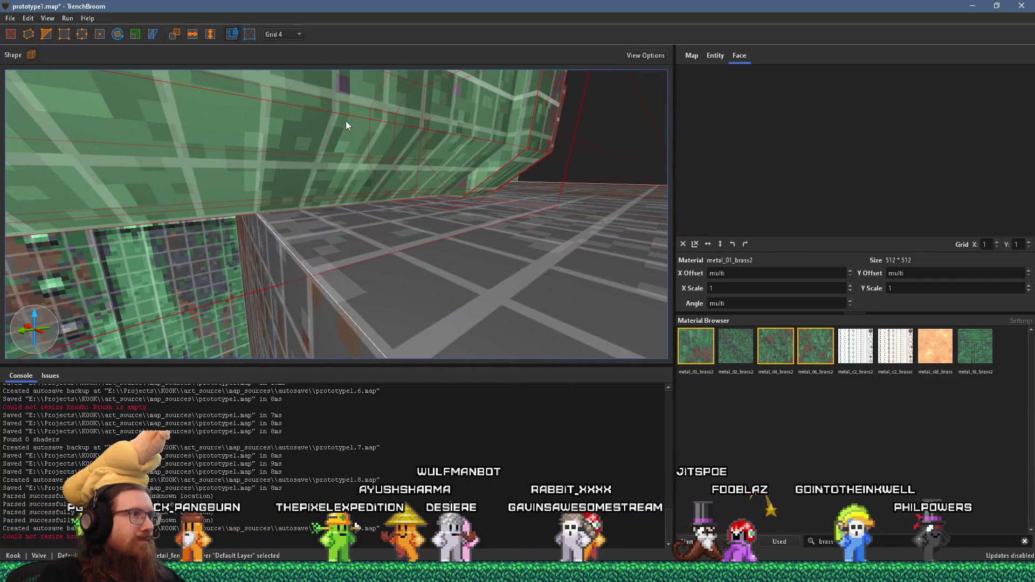
{"action": "scroll", "coordinate": [354, 103], "scroll_direction": "down", "scroll_amount": 5}
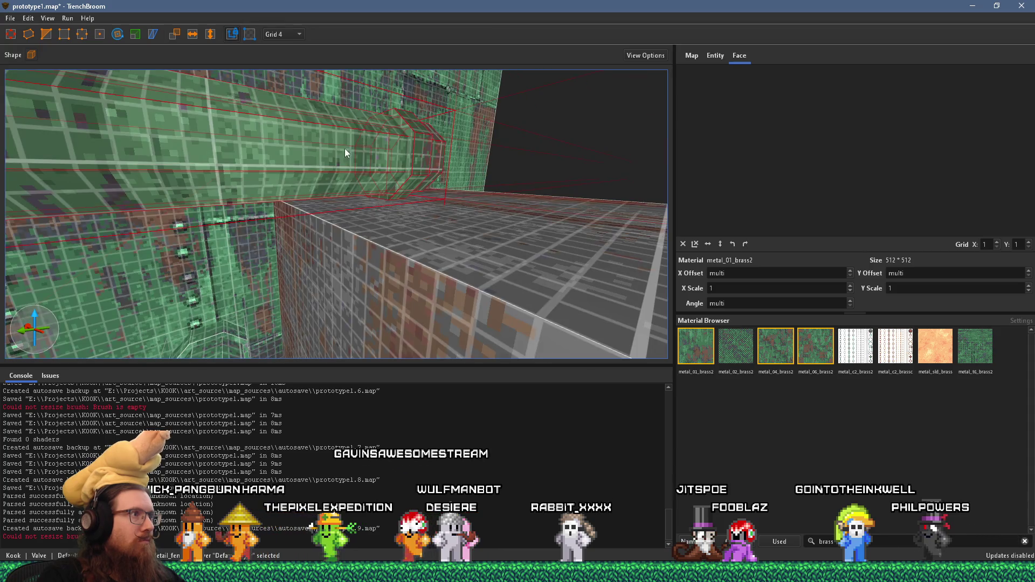
{"action": "left_click_drag", "start_coordinate": [347, 132], "coordinate": [349, 144]}
{"action": "scroll", "coordinate": [357, 144], "scroll_direction": "up", "scroll_amount": 5}
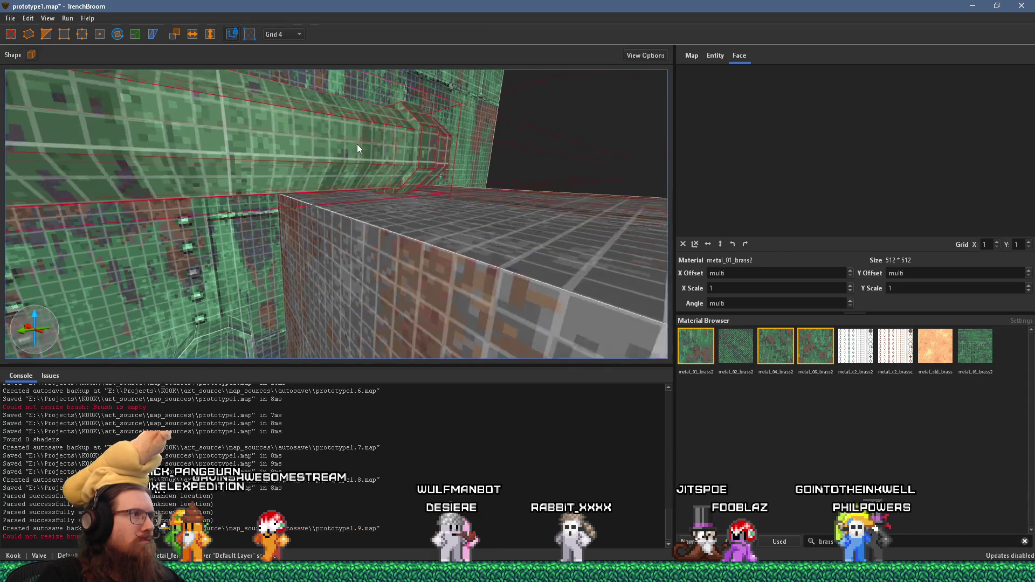
{"action": "scroll", "coordinate": [424, 174], "scroll_direction": "down", "scroll_amount": 6}
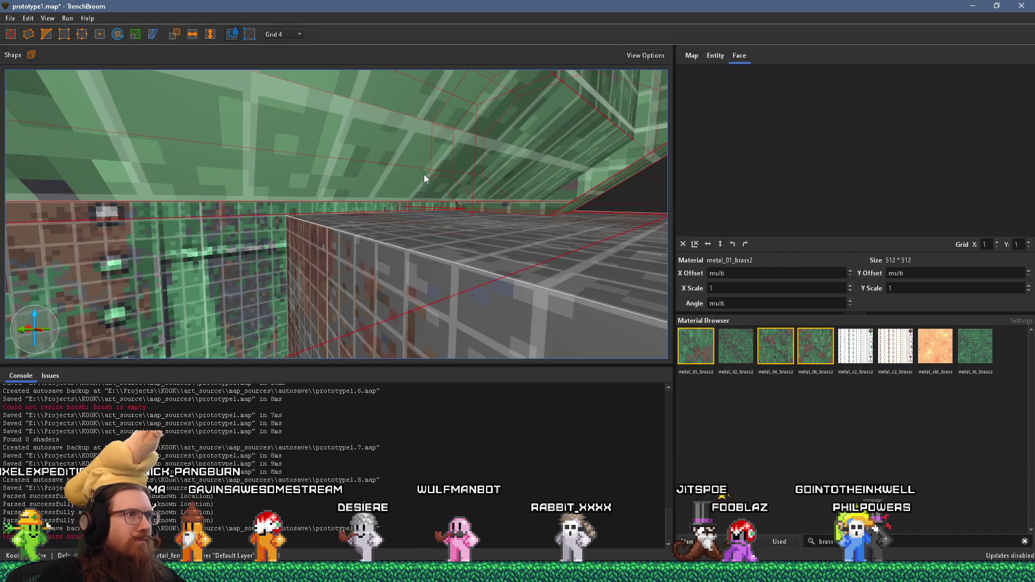
{"action": "scroll", "coordinate": [410, 186], "scroll_direction": "up", "scroll_amount": 4}
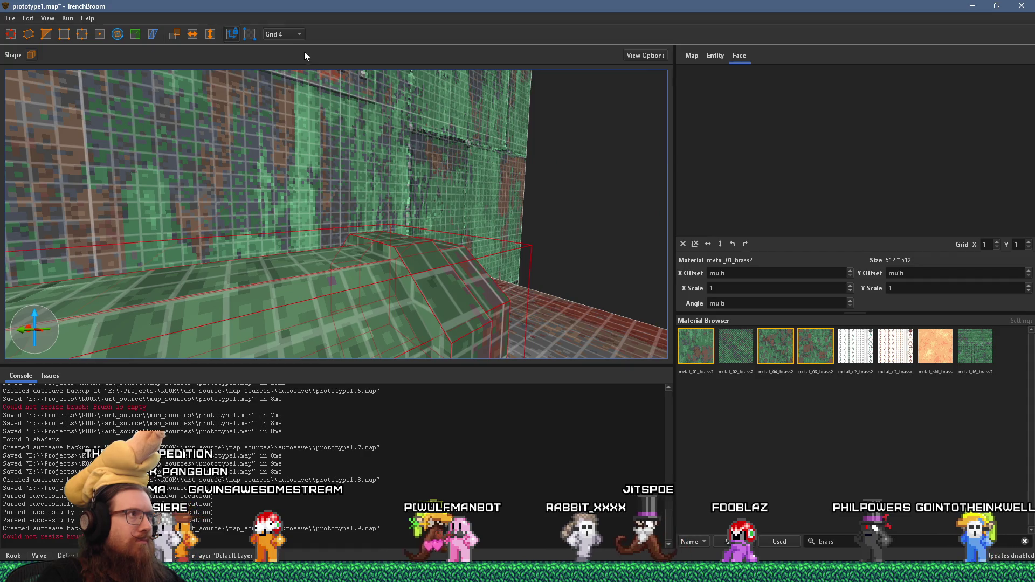
Step: Set the grid size to 2 and nudge the fence pipe down 2 units
{"action": "left_click", "coordinate": [291, 34]}
{"action": "left_click", "coordinate": [290, 59]}
{"action": "scroll", "coordinate": [356, 140], "scroll_direction": "up", "scroll_amount": 4}
{"action": "left_click_drag", "start_coordinate": [358, 131], "coordinate": [360, 155]}
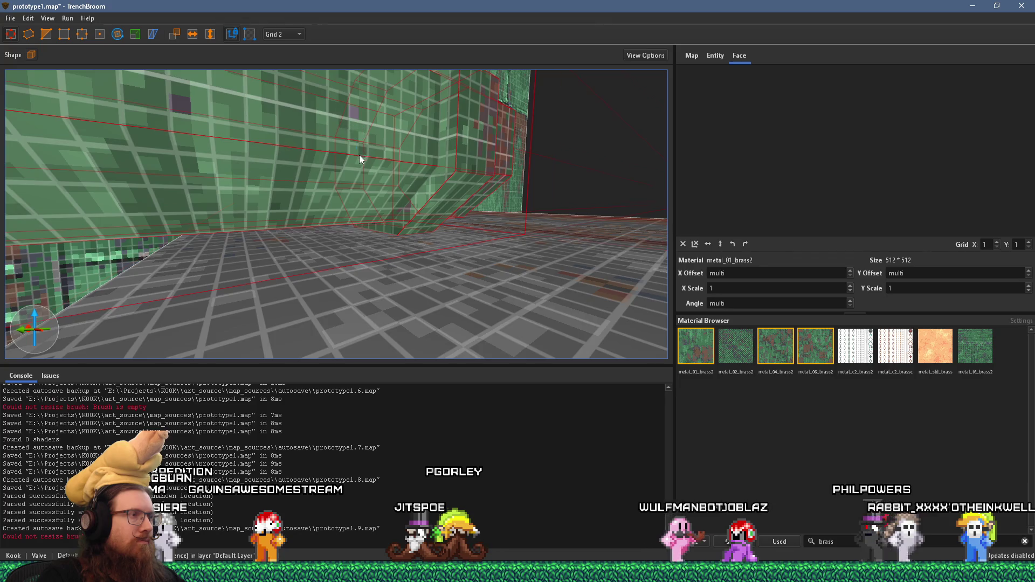
Step: Extend the fence pipe's end outward along the wall
{"action": "key", "text": "ctrl+u"}
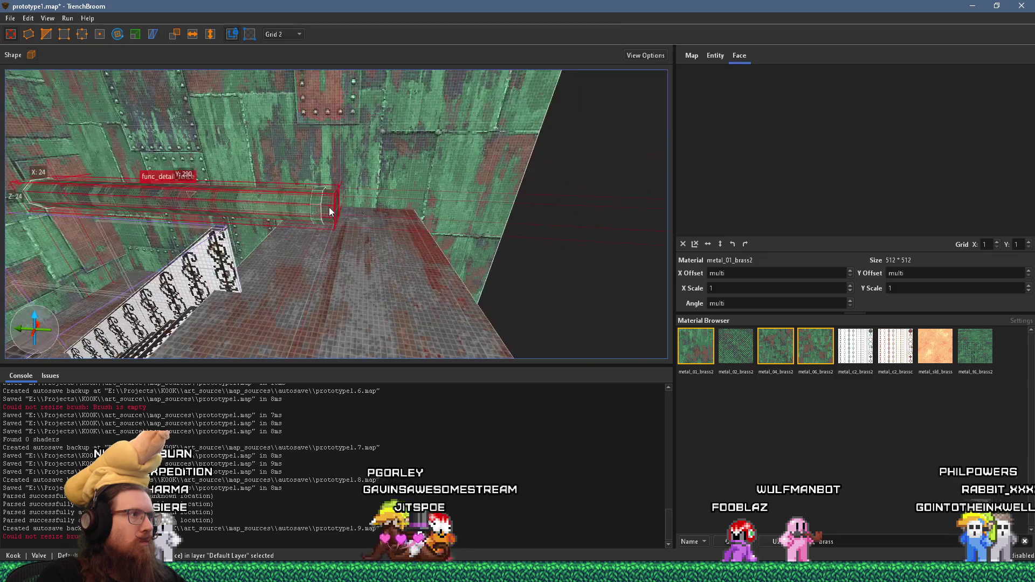
{"action": "left_click_drag", "start_coordinate": [337, 207], "coordinate": [572, 239]}
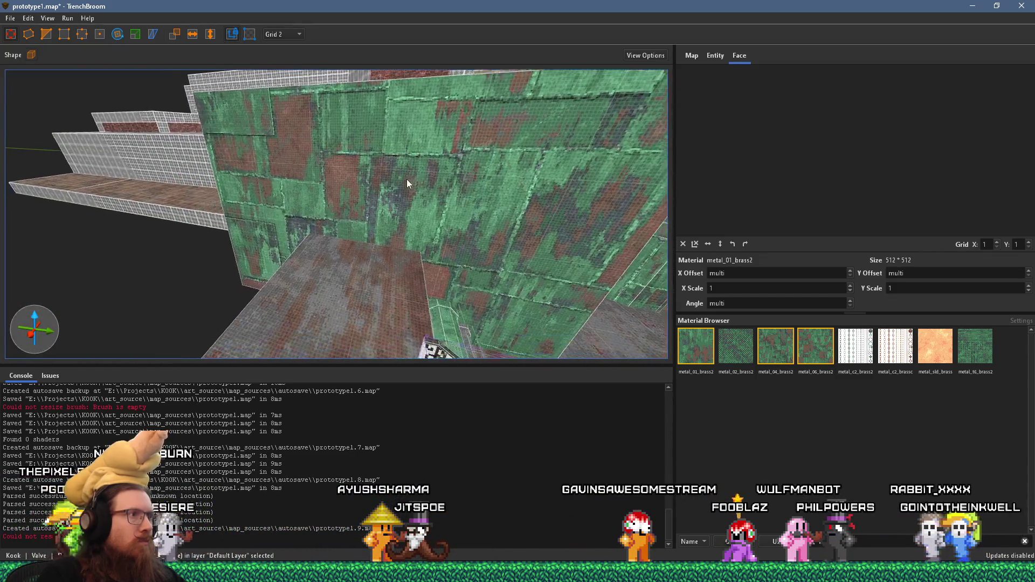
{"action": "scroll", "coordinate": [360, 265], "scroll_direction": "down", "scroll_amount": 5}
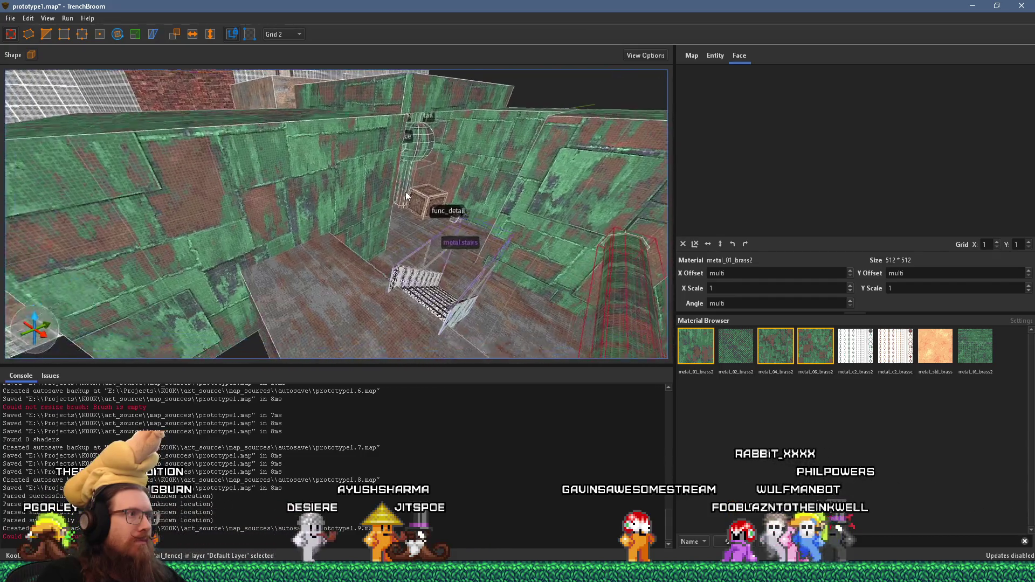
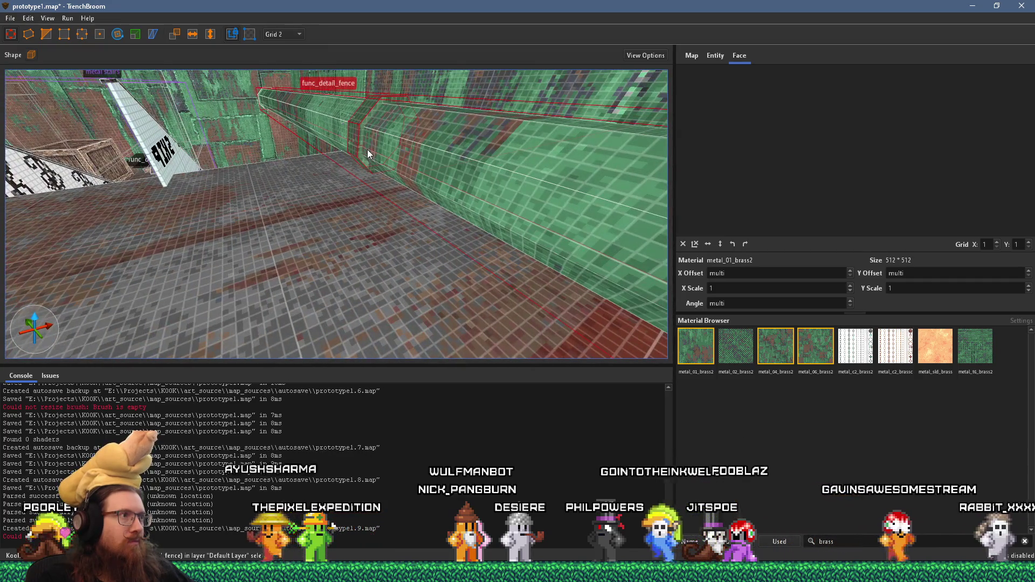
Step: Lengthen one pipe segment, shrink the fence piece to a short collar, and slide it along the pipe
{"action": "mouse_move", "coordinate": [296, 210]}
{"action": "left_mouse_down"}
{"action": "mouse_move", "coordinate": [590, 261]}
{"action": "mouse_move", "coordinate": [476, 259]}
{"action": "left_mouse_up"}
{"action": "mouse_move", "coordinate": [256, 219]}
{"action": "left_mouse_down"}
{"action": "mouse_move", "coordinate": [527, 260]}
{"action": "mouse_move", "coordinate": [269, 204]}
{"action": "mouse_move", "coordinate": [265, 179]}
{"action": "left_mouse_up"}
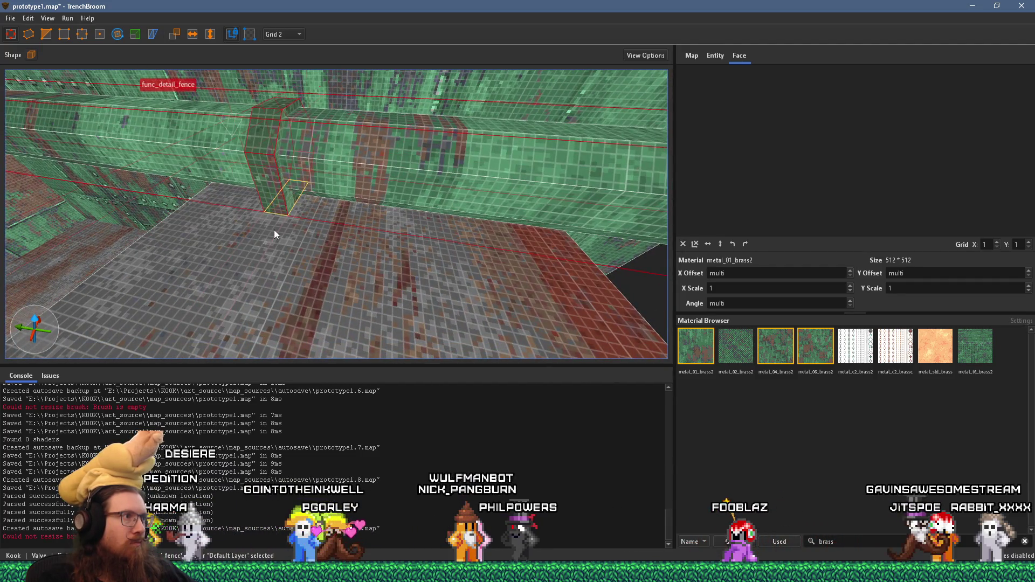
{"action": "scroll", "coordinate": [225, 192], "scroll_direction": "up", "scroll_amount": 5}
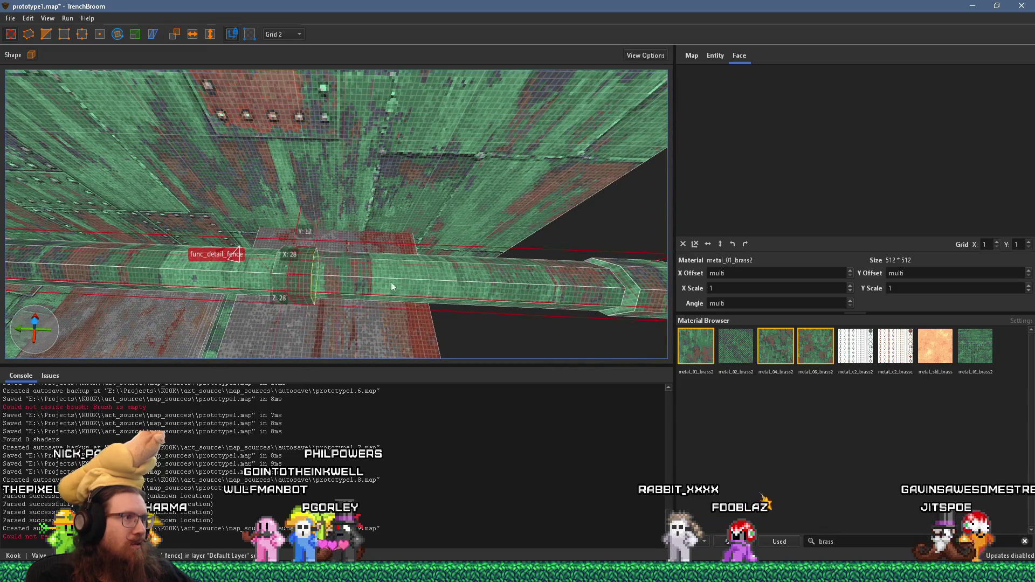
{"action": "left_click_drag", "start_coordinate": [269, 276], "coordinate": [416, 287]}
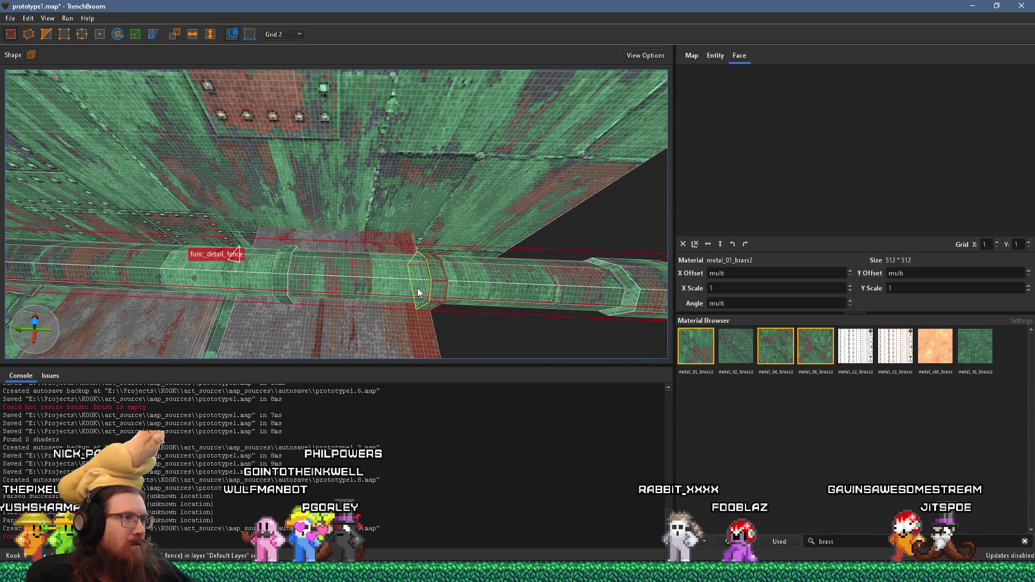
Step: Trim the func_detail_fence pipe end down to 4 units, then deselect it
{"action": "left_click", "coordinate": [319, 218]}
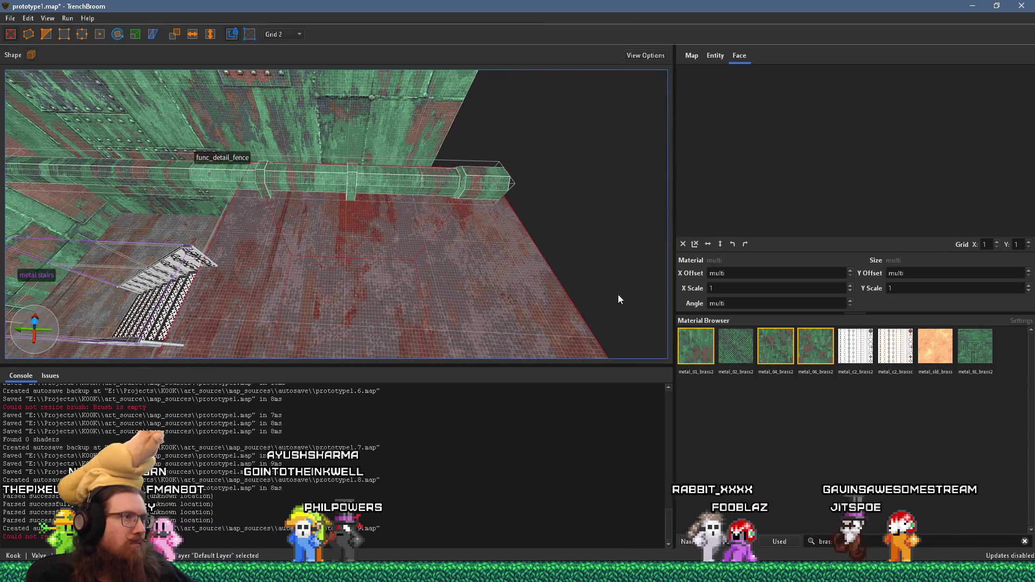
{"action": "scroll", "coordinate": [487, 219], "scroll_direction": "up", "scroll_amount": 5}
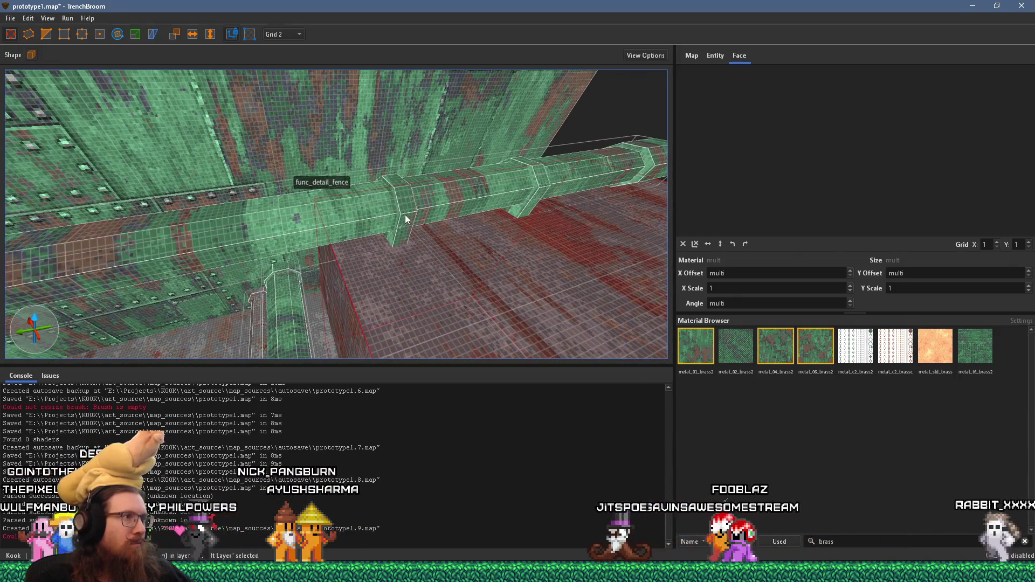
{"action": "left_click", "coordinate": [405, 215]}
{"action": "mouse_move", "coordinate": [340, 243]}
{"action": "left_mouse_down"}
{"action": "mouse_move", "coordinate": [406, 233]}
{"action": "mouse_move", "coordinate": [356, 242]}
{"action": "mouse_move", "coordinate": [365, 240]}
{"action": "left_mouse_up"}
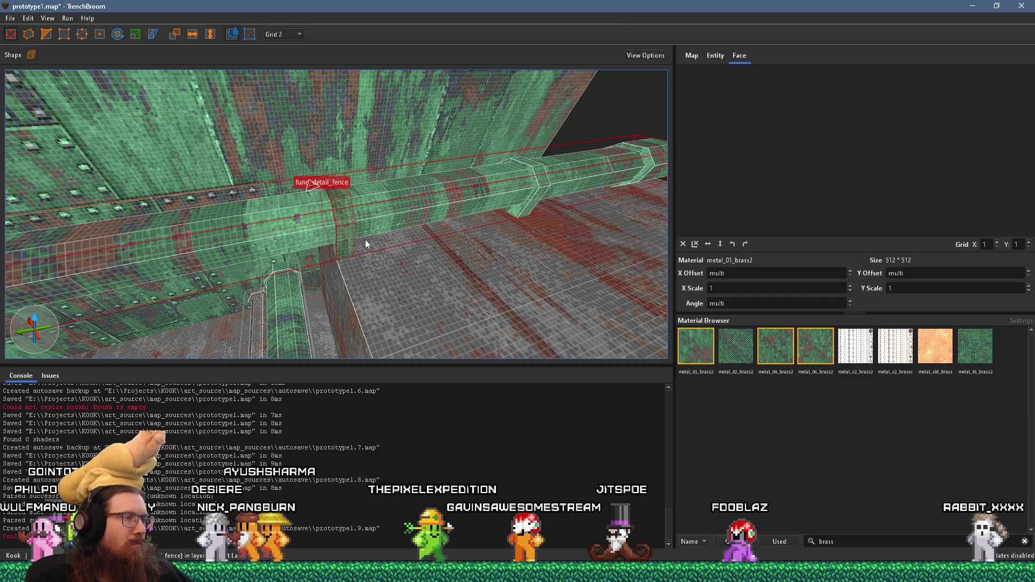
{"action": "key", "text": "Escape"}
Step: Shorten the func_detail_fence pipe brush from 112 to 18 units
{"action": "key", "text": "w"}
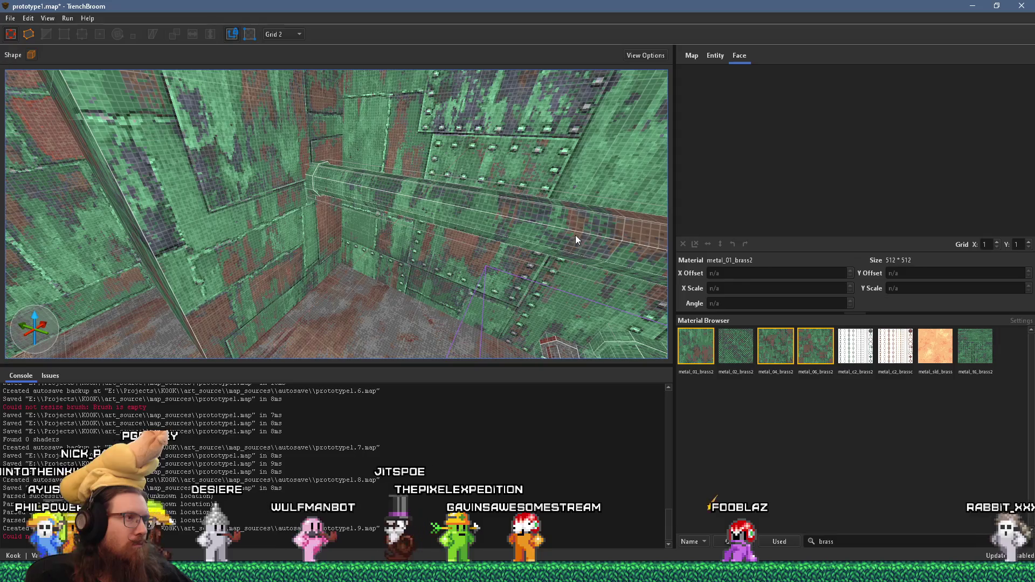
{"action": "key", "text": "s"}
{"action": "mouse_move", "coordinate": [392, 292]}
{"action": "left_mouse_down"}
{"action": "mouse_move", "coordinate": [362, 235]}
{"action": "mouse_move", "coordinate": [556, 251]}
{"action": "mouse_move", "coordinate": [402, 279]}
{"action": "mouse_move", "coordinate": [304, 273]}
{"action": "mouse_move", "coordinate": [242, 215]}
{"action": "mouse_move", "coordinate": [219, 219]}
{"action": "mouse_move", "coordinate": [444, 233]}
{"action": "mouse_move", "coordinate": [510, 285]}
{"action": "mouse_move", "coordinate": [408, 274]}
{"action": "mouse_move", "coordinate": [375, 247]}
{"action": "mouse_move", "coordinate": [478, 280]}
{"action": "left_mouse_up"}
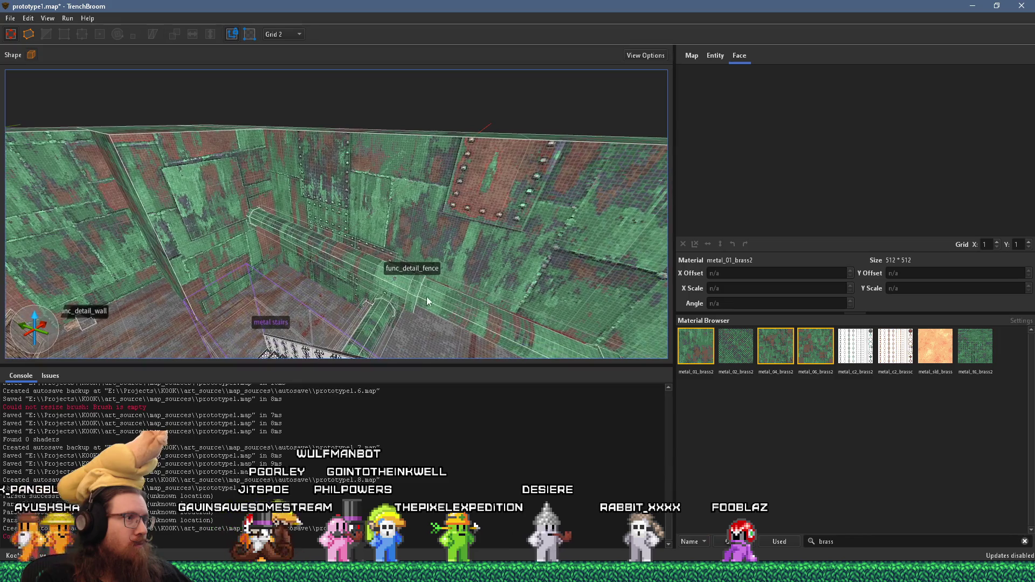
{"action": "left_click", "coordinate": [426, 297]}
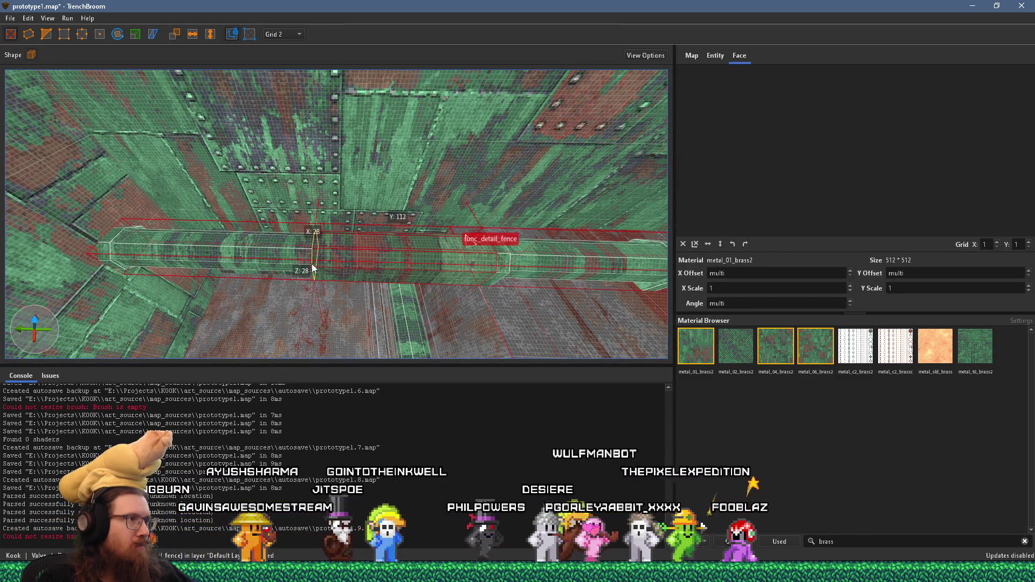
{"action": "mouse_move", "coordinate": [313, 267]}
{"action": "left_mouse_down"}
{"action": "mouse_move", "coordinate": [367, 278]}
{"action": "mouse_move", "coordinate": [348, 282]}
{"action": "left_mouse_up"}
Step: Widen the neighbouring pipe brush from 46 to 52 units, then deselect it
{"action": "key", "text": "r"}
{"action": "mouse_move", "coordinate": [162, 97]}
{"action": "left_mouse_down"}
{"action": "mouse_move", "coordinate": [177, 132]}
{"action": "mouse_move", "coordinate": [292, 76]}
{"action": "mouse_move", "coordinate": [286, 135]}
{"action": "mouse_move", "coordinate": [270, 154]}
{"action": "mouse_move", "coordinate": [350, 184]}
{"action": "left_mouse_up"}
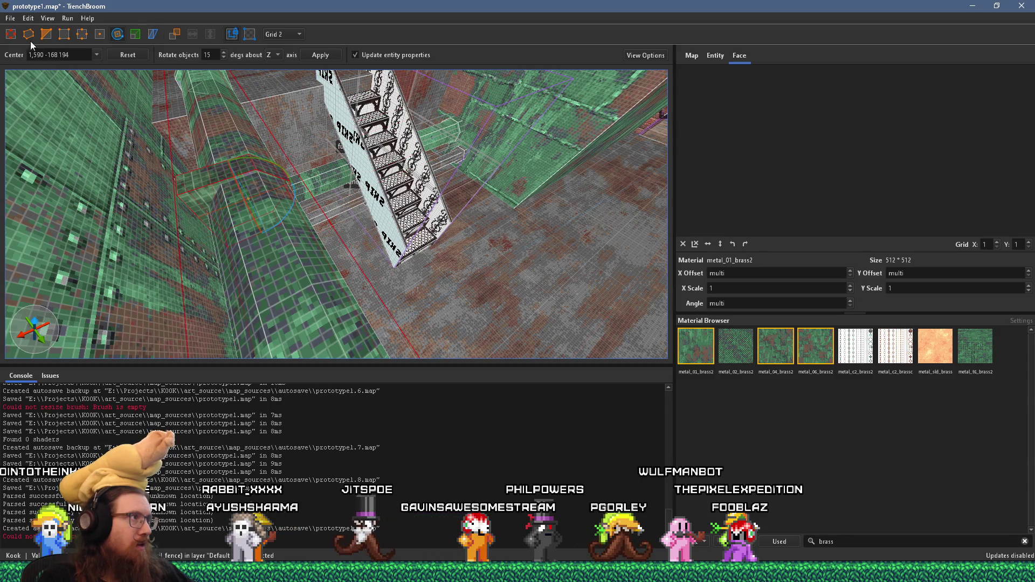
{"action": "left_click", "coordinate": [186, 173]}
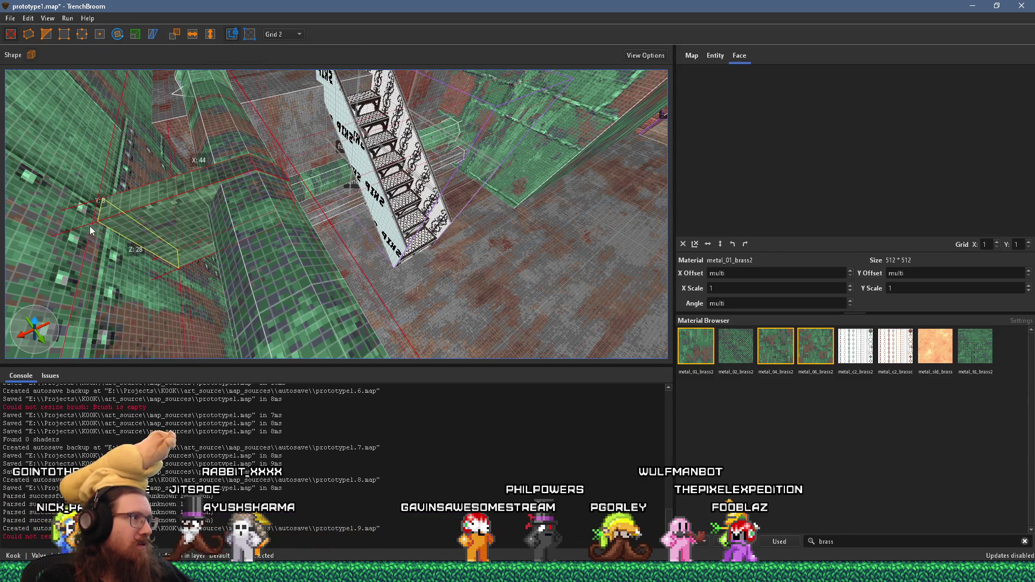
{"action": "left_click_drag", "start_coordinate": [67, 230], "coordinate": [49, 248]}
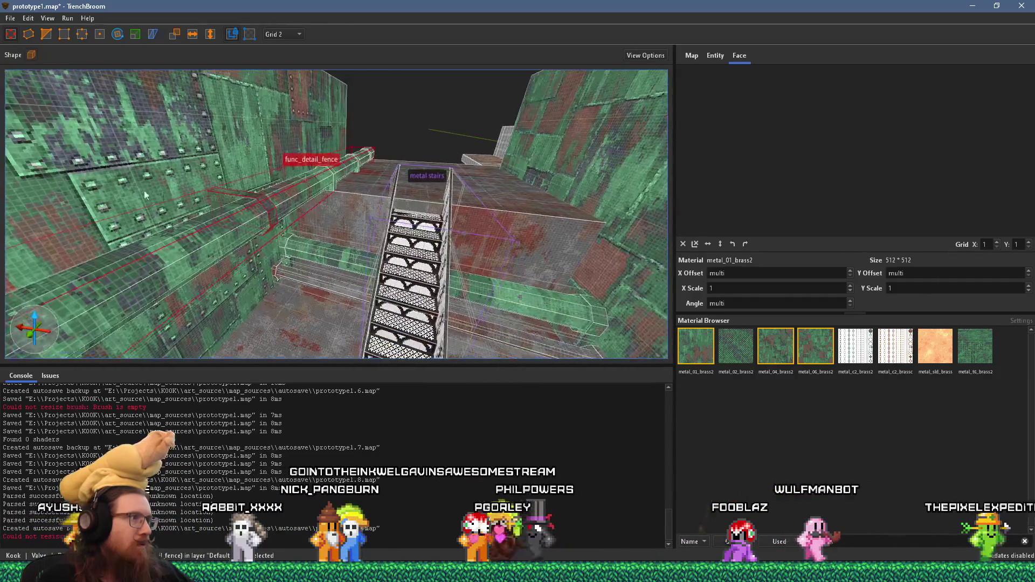
{"action": "key", "text": "Escape"}
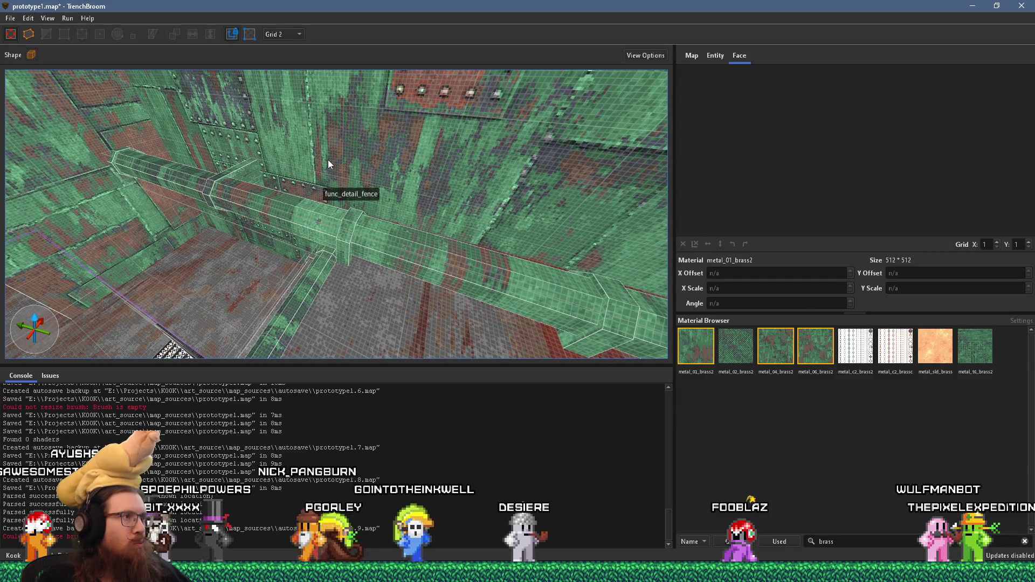
Step: Duplicate the func_detail_fence pipe run and shift the copy upward
{"action": "key", "text": "s"}
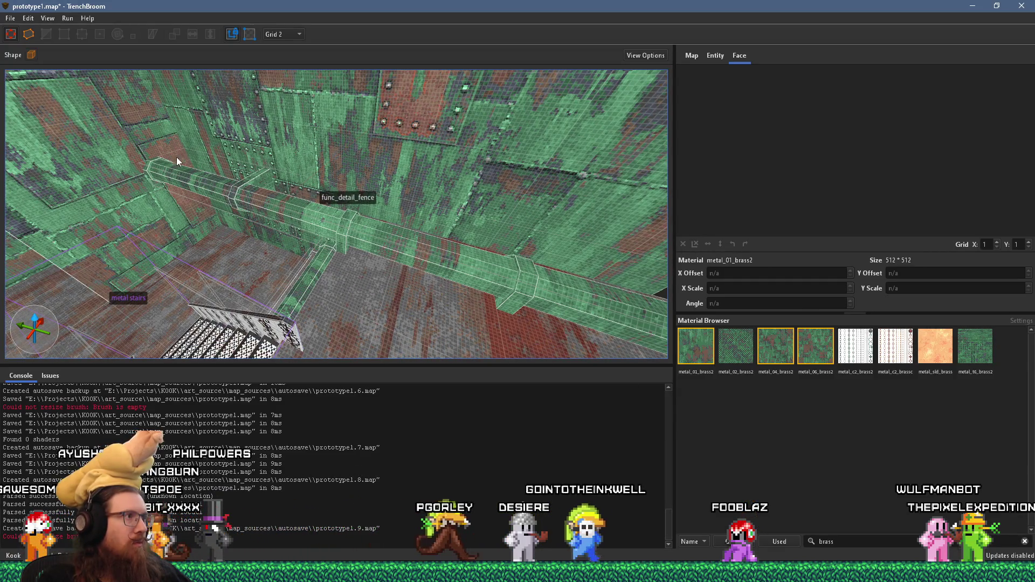
{"action": "left_click", "coordinate": [150, 170]}
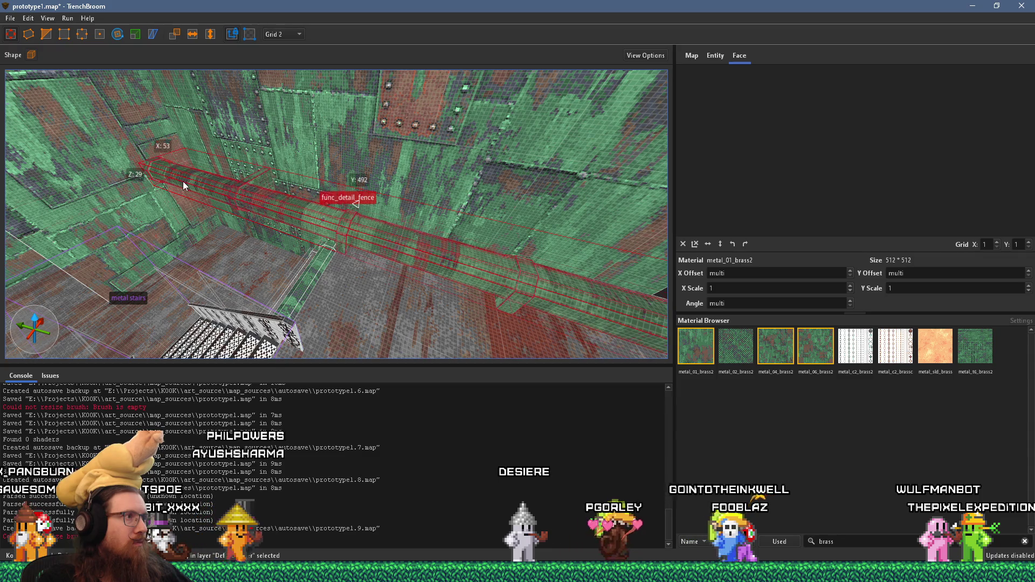
{"action": "left_click_drag", "start_coordinate": [240, 200], "coordinate": [324, 201]}
{"action": "left_click_drag", "start_coordinate": [224, 209], "coordinate": [447, 171]}
{"action": "mouse_move", "coordinate": [437, 223]}
{"action": "left_mouse_down"}
{"action": "mouse_move", "coordinate": [427, 174]}
{"action": "mouse_move", "coordinate": [461, 178]}
{"action": "mouse_move", "coordinate": [363, 181]}
{"action": "mouse_move", "coordinate": [560, 169]}
{"action": "mouse_move", "coordinate": [426, 183]}
{"action": "mouse_move", "coordinate": [510, 137]}
{"action": "mouse_move", "coordinate": [518, 153]}
{"action": "left_mouse_up"}
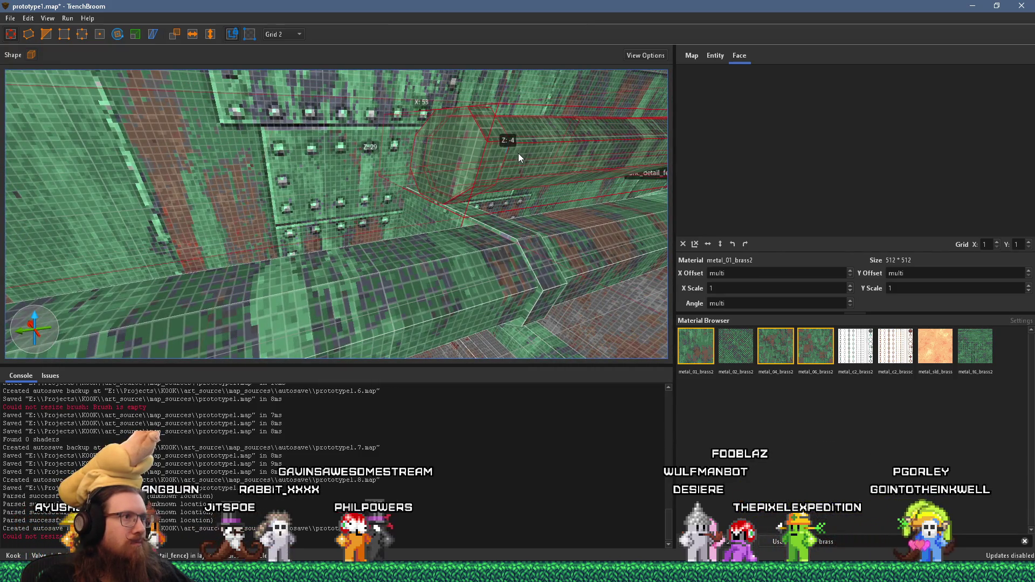
Step: Reposition the copied pipe and trim its end back against the wall
{"action": "scroll", "coordinate": [563, 163], "scroll_direction": "up", "scroll_amount": 5}
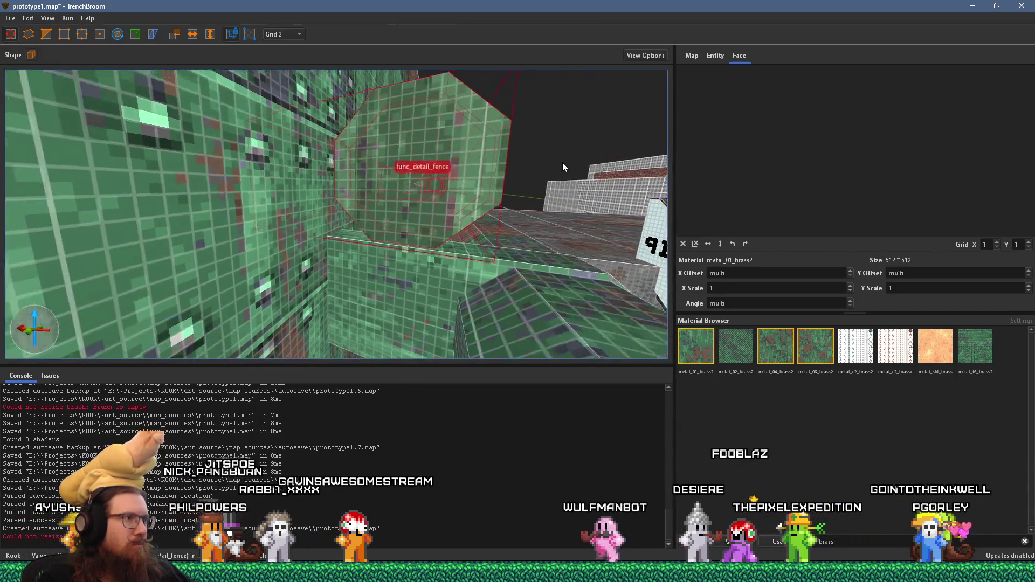
{"action": "scroll", "coordinate": [560, 154], "scroll_direction": "up", "scroll_amount": 3}
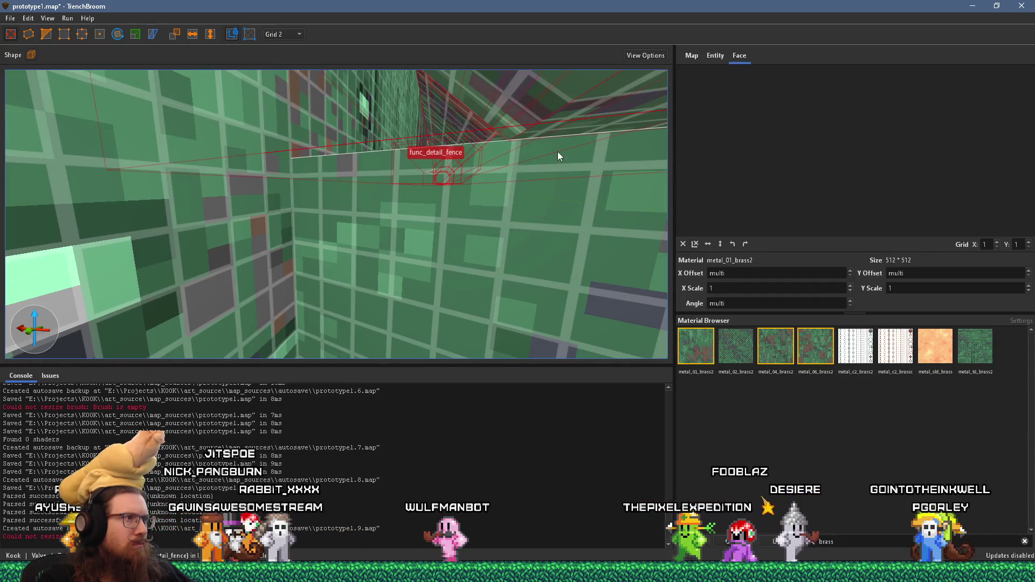
{"action": "scroll", "coordinate": [504, 165], "scroll_direction": "down", "scroll_amount": 3}
{"action": "mouse_move", "coordinate": [446, 162]}
{"action": "left_mouse_down"}
{"action": "mouse_move", "coordinate": [454, 180]}
{"action": "mouse_move", "coordinate": [411, 200]}
{"action": "mouse_move", "coordinate": [254, 210]}
{"action": "mouse_move", "coordinate": [272, 205]}
{"action": "left_mouse_up"}
{"action": "scroll", "coordinate": [307, 202], "scroll_direction": "up", "scroll_amount": 4}
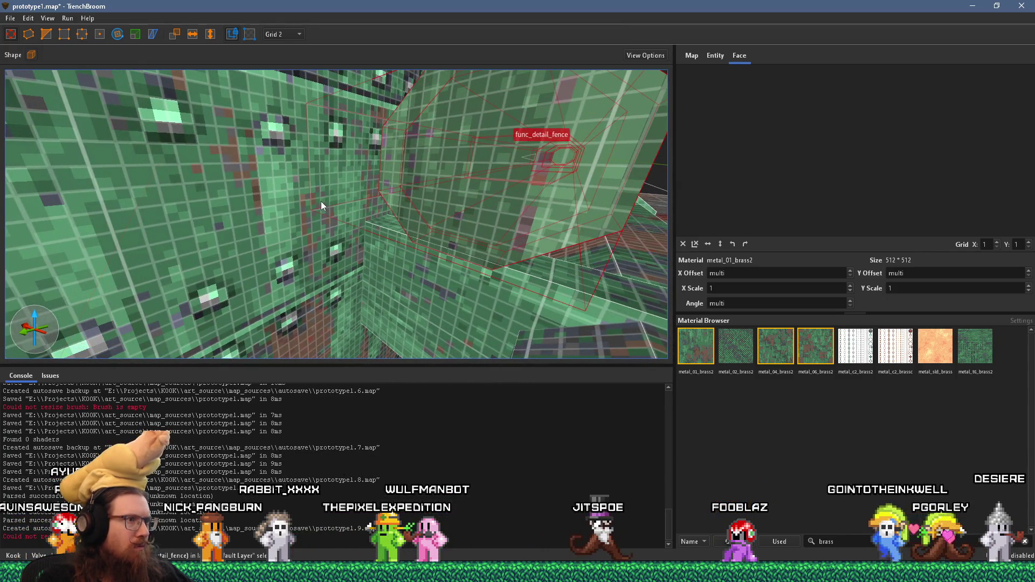
{"action": "mouse_move", "coordinate": [460, 207]}
{"action": "left_mouse_down"}
{"action": "mouse_move", "coordinate": [481, 190]}
{"action": "mouse_move", "coordinate": [483, 198]}
{"action": "left_mouse_up"}
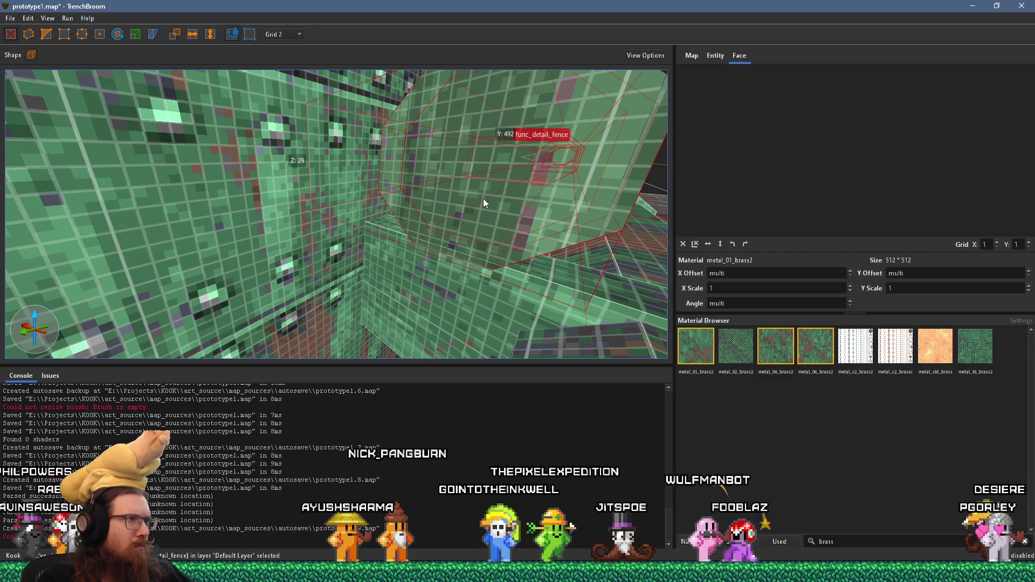
{"action": "left_click_drag", "start_coordinate": [483, 201], "coordinate": [482, 194]}
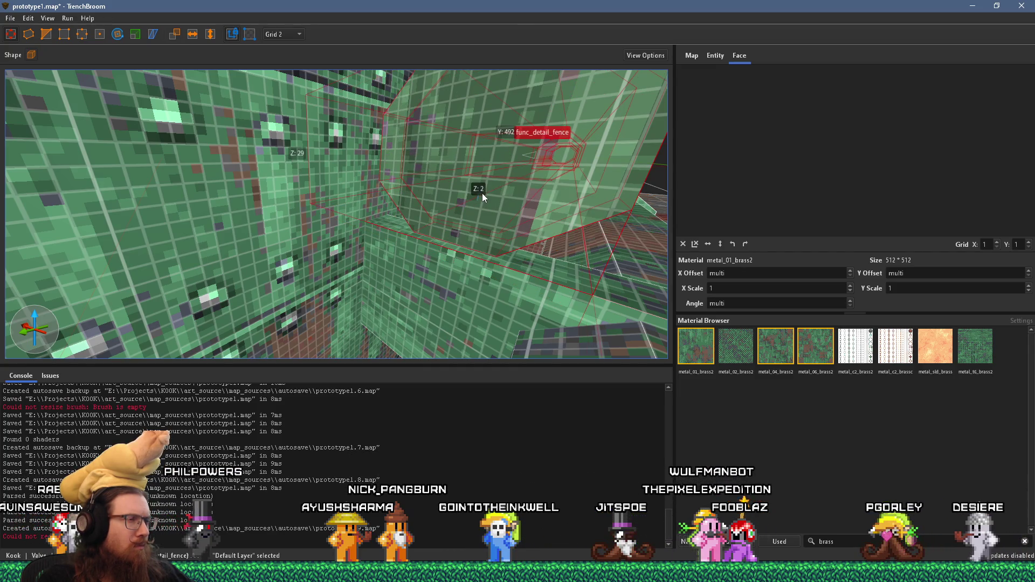
Step: Zoom in on the copied pipe and open the toolbar's grid size list
{"action": "key", "text": "a"}
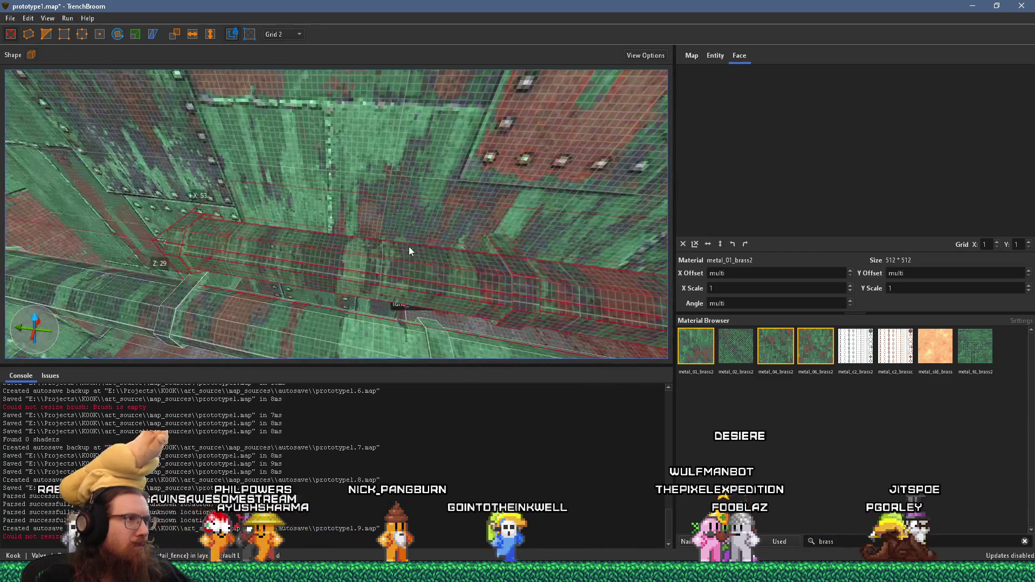
{"action": "scroll", "coordinate": [454, 194], "scroll_direction": "up", "scroll_amount": 4}
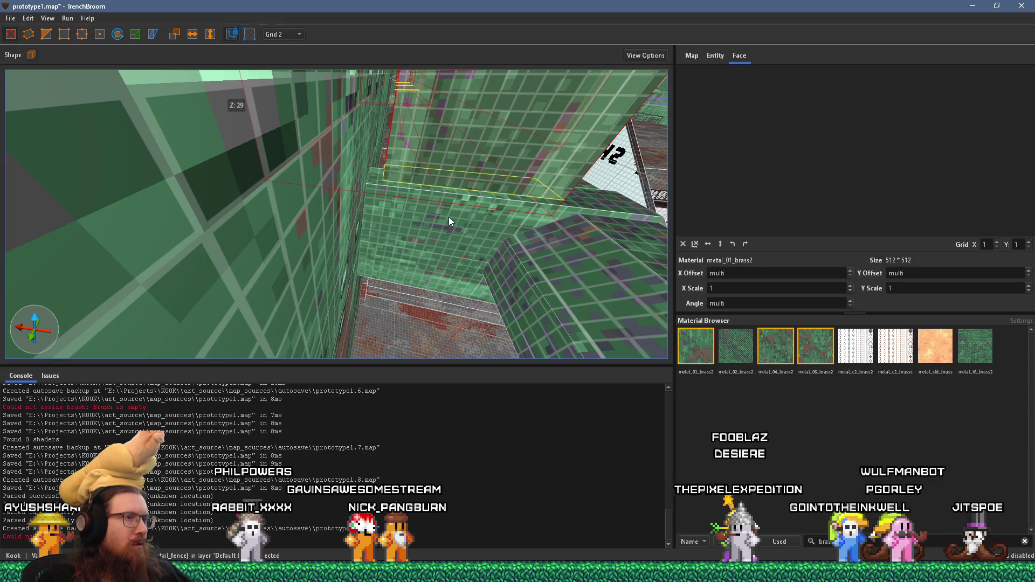
{"action": "scroll", "coordinate": [449, 216], "scroll_direction": "up", "scroll_amount": 2}
{"action": "scroll", "coordinate": [445, 175], "scroll_direction": "down", "scroll_amount": 1}
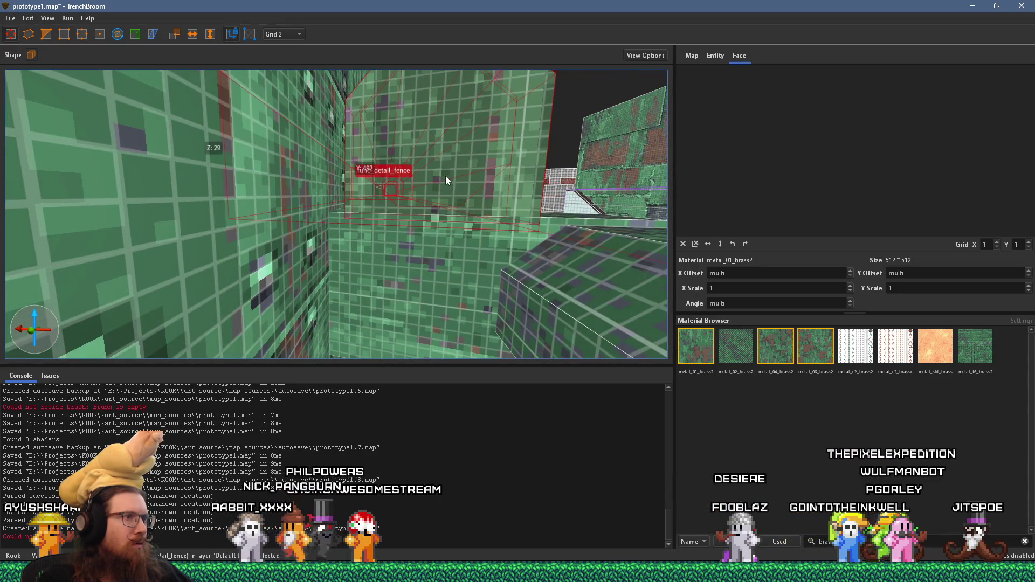
{"action": "scroll", "coordinate": [445, 176], "scroll_direction": "down", "scroll_amount": 4}
{"action": "scroll", "coordinate": [424, 177], "scroll_direction": "up", "scroll_amount": 5}
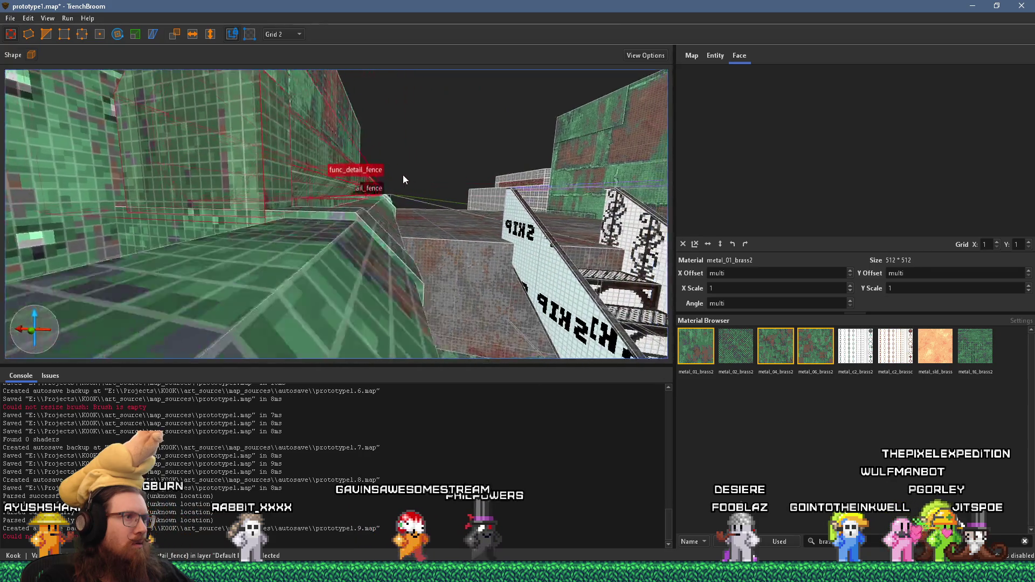
{"action": "scroll", "coordinate": [397, 157], "scroll_direction": "down", "scroll_amount": 2}
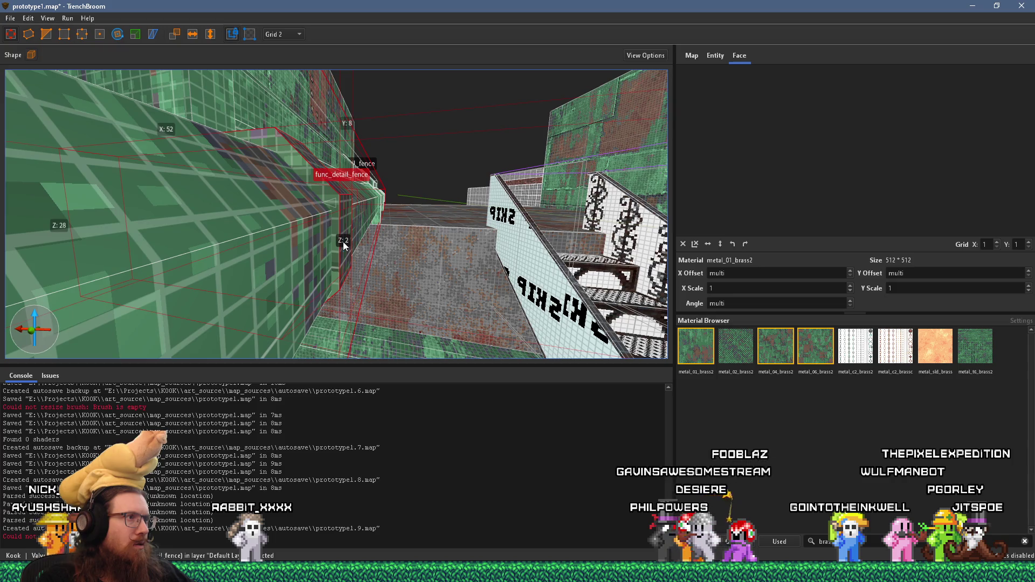
{"action": "scroll", "coordinate": [342, 236], "scroll_direction": "up", "scroll_amount": 4}
{"action": "scroll", "coordinate": [346, 216], "scroll_direction": "down", "scroll_amount": 3}
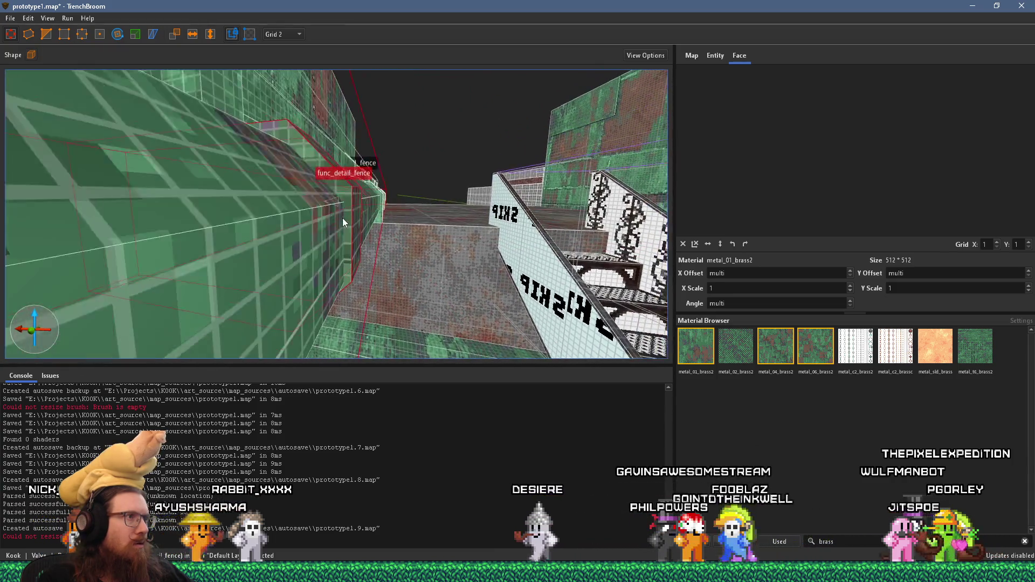
{"action": "left_click", "coordinate": [288, 35]}
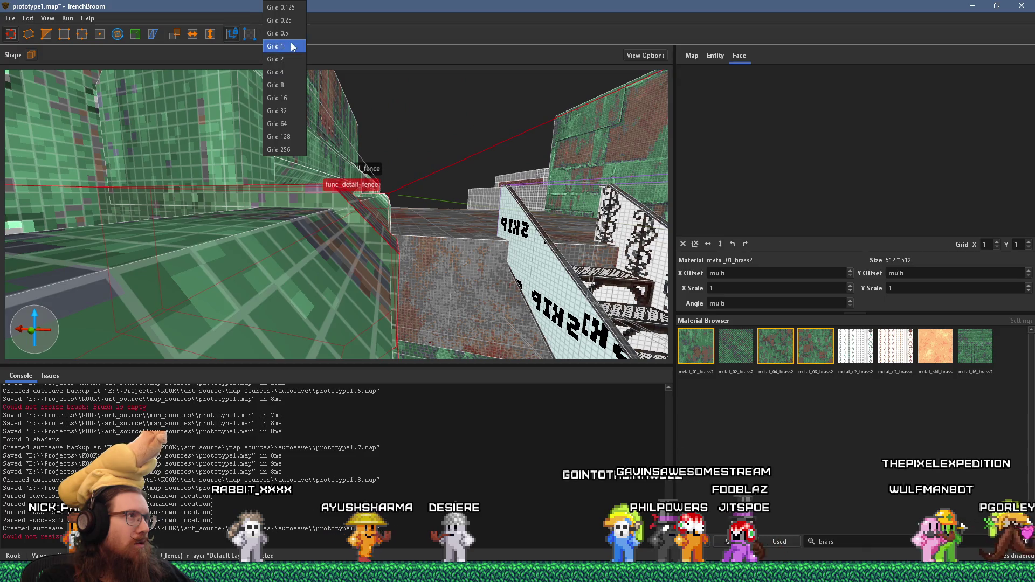
Step: Set the grid to 1 unit and extend the fence pipe by pulling its end
{"action": "left_click", "coordinate": [278, 25]}
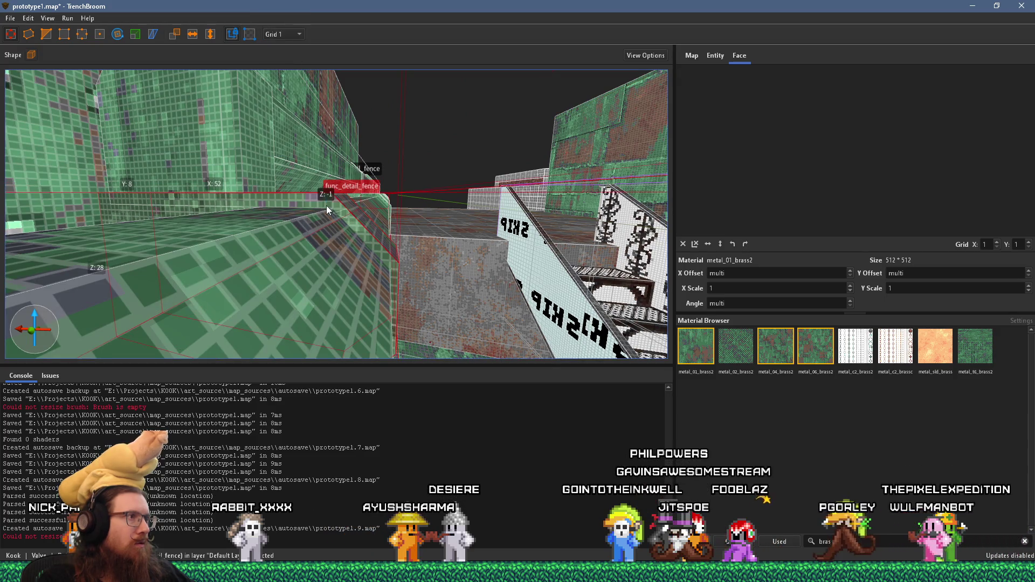
{"action": "scroll", "coordinate": [340, 200], "scroll_direction": "up", "scroll_amount": 5}
{"action": "scroll", "coordinate": [360, 201], "scroll_direction": "down", "scroll_amount": 2}
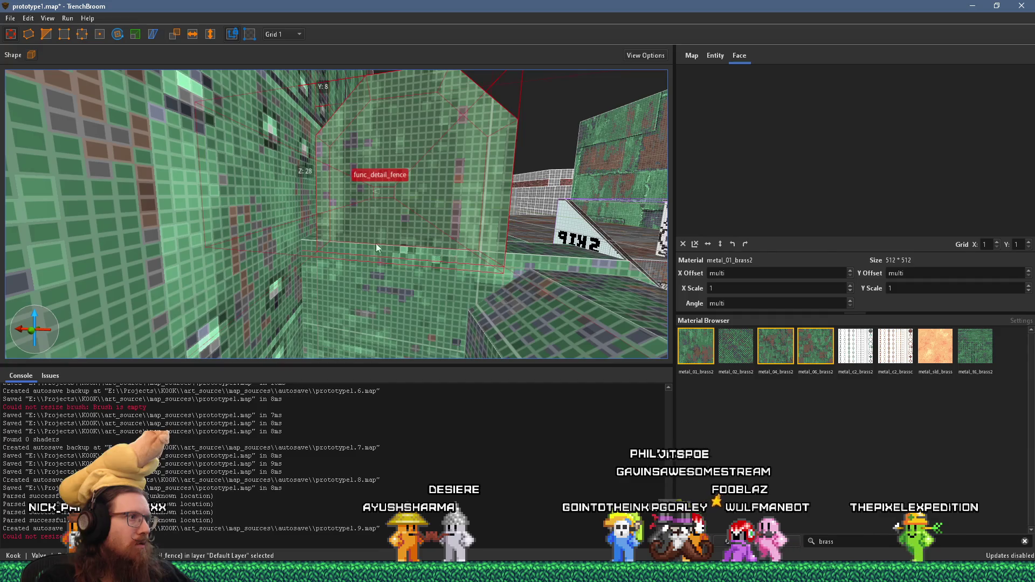
{"action": "mouse_move", "coordinate": [426, 230]}
{"action": "left_mouse_down"}
{"action": "mouse_move", "coordinate": [384, 227]}
{"action": "mouse_move", "coordinate": [278, 256]}
{"action": "mouse_move", "coordinate": [325, 221]}
{"action": "left_mouse_up"}
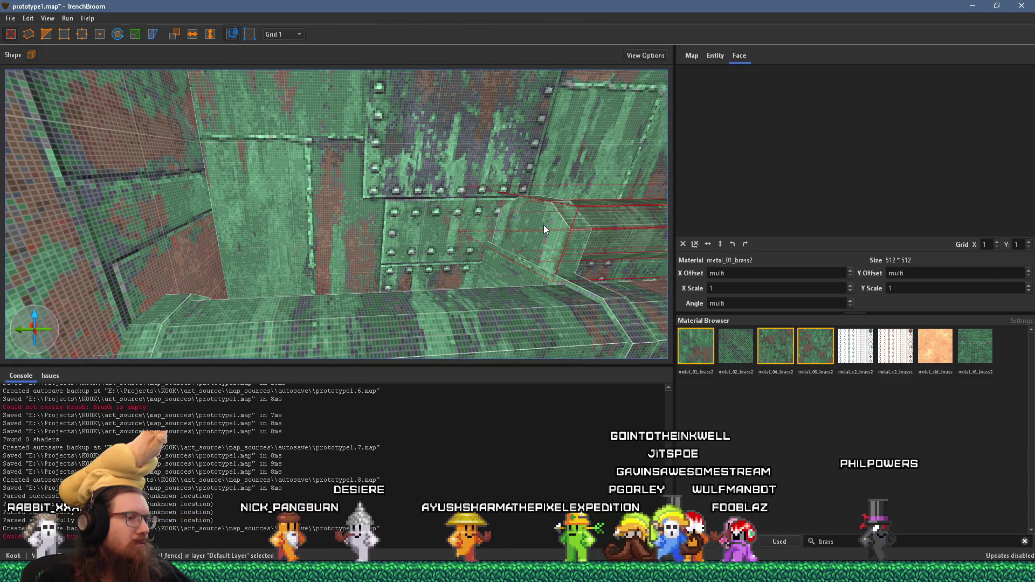
{"action": "left_click_drag", "start_coordinate": [544, 225], "coordinate": [184, 240]}
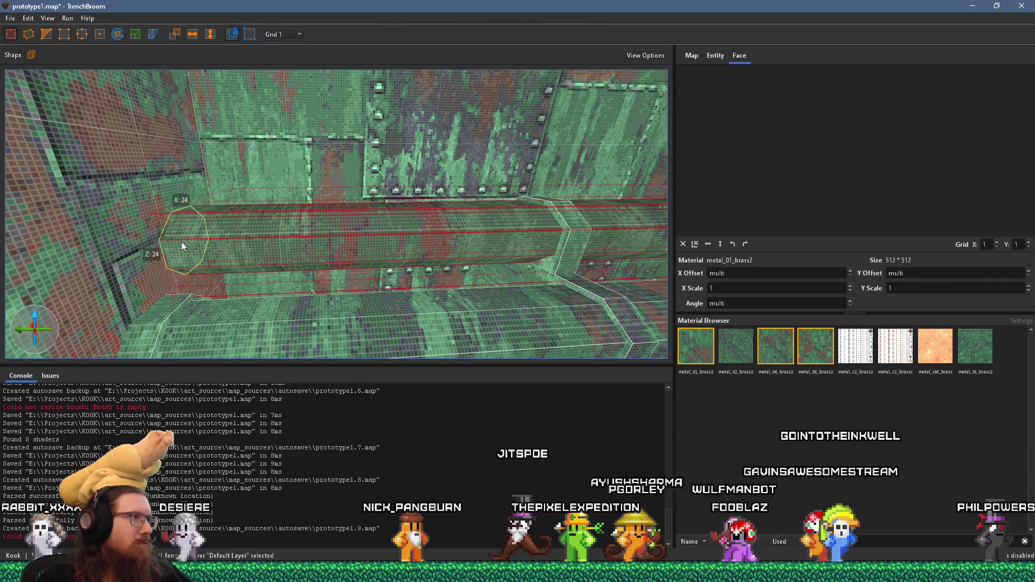
{"action": "scroll", "coordinate": [293, 230], "scroll_direction": "down", "scroll_amount": 5}
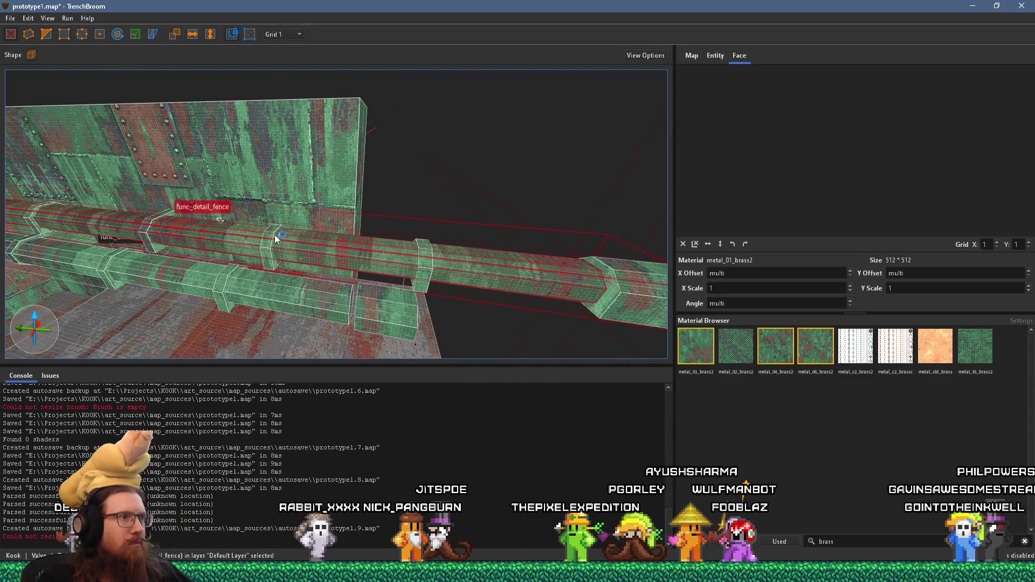
{"action": "scroll", "coordinate": [352, 271], "scroll_direction": "up", "scroll_amount": 5}
{"action": "scroll", "coordinate": [353, 271], "scroll_direction": "up", "scroll_amount": 5}
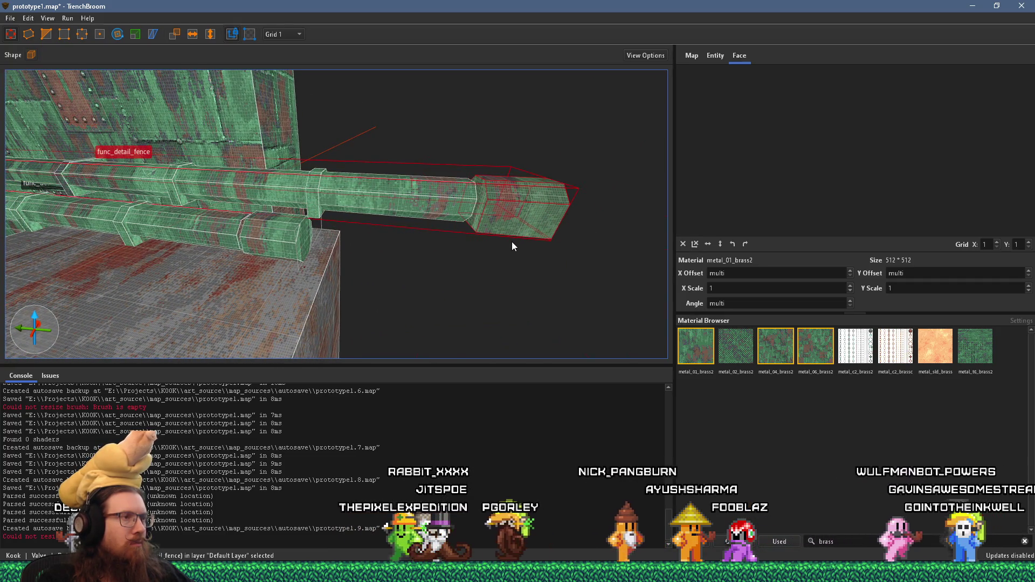
{"action": "scroll", "coordinate": [518, 246], "scroll_direction": "down", "scroll_amount": 3}
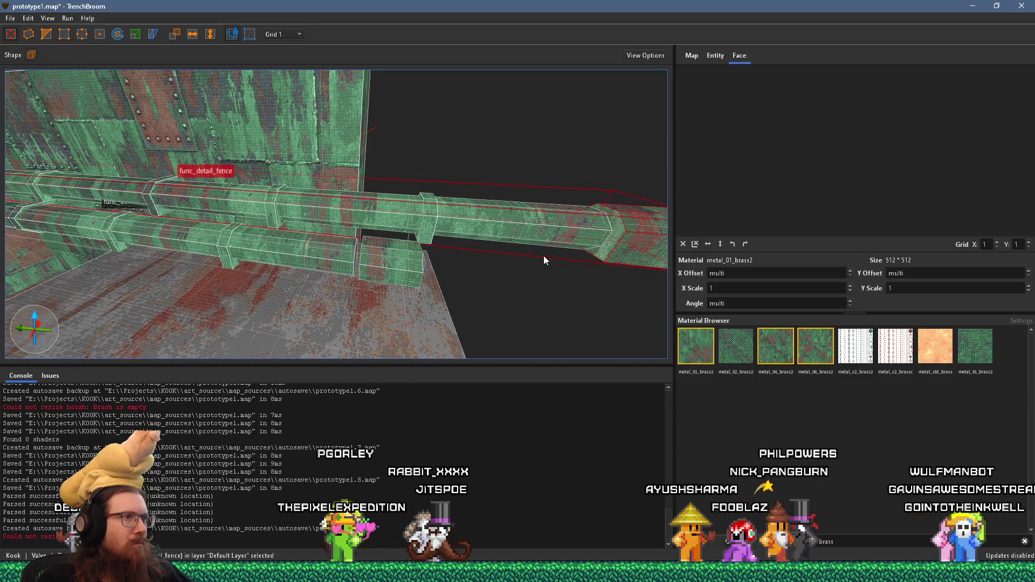
{"action": "scroll", "coordinate": [280, 275], "scroll_direction": "up", "scroll_amount": 5}
{"action": "scroll", "coordinate": [359, 229], "scroll_direction": "down", "scroll_amount": 5}
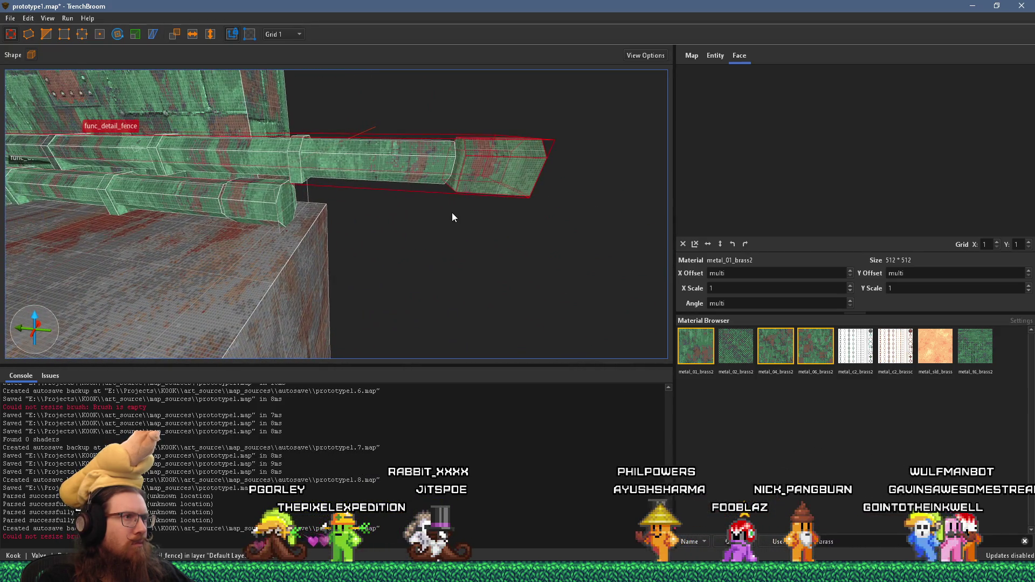
{"action": "scroll", "coordinate": [453, 213], "scroll_direction": "down", "scroll_amount": 5}
{"action": "scroll", "coordinate": [552, 215], "scroll_direction": "up", "scroll_amount": 3}
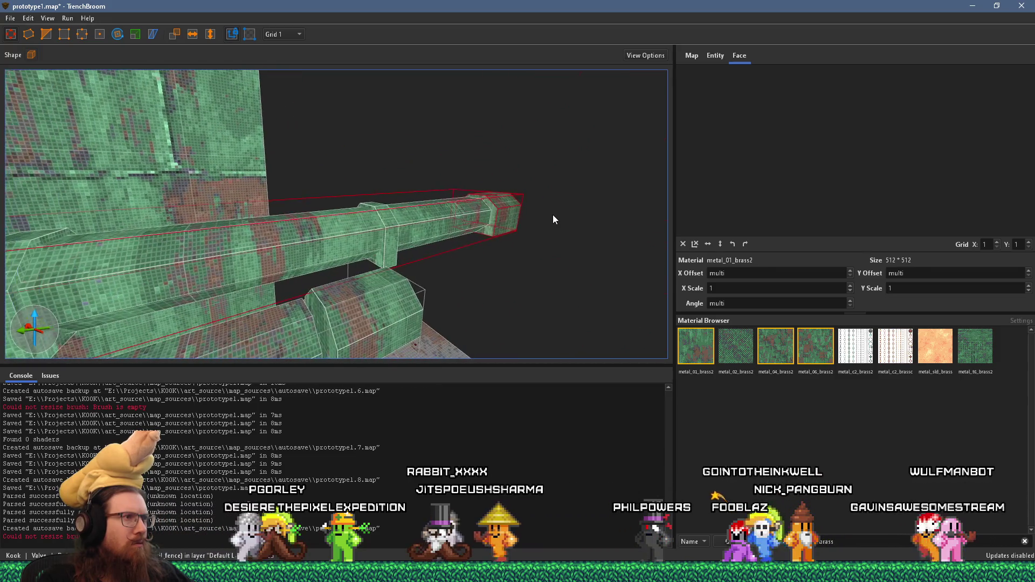
{"action": "scroll", "coordinate": [553, 214], "scroll_direction": "up", "scroll_amount": 5}
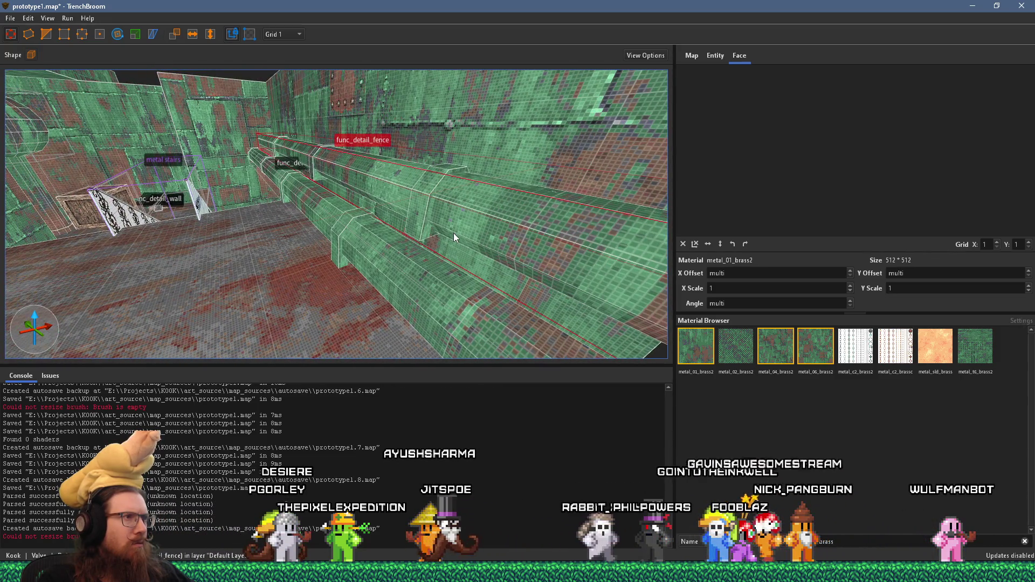
Step: Reselect the func_detail_fence pipe piece and rotate it with the Rotate tool
{"action": "key", "text": "ctrl+u"}
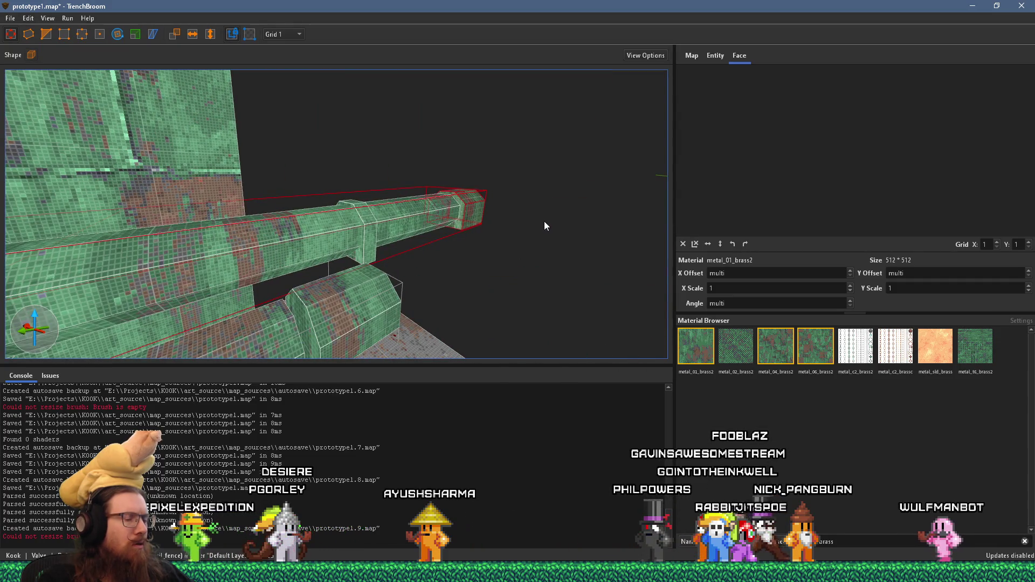
{"action": "key", "text": "Escape"}
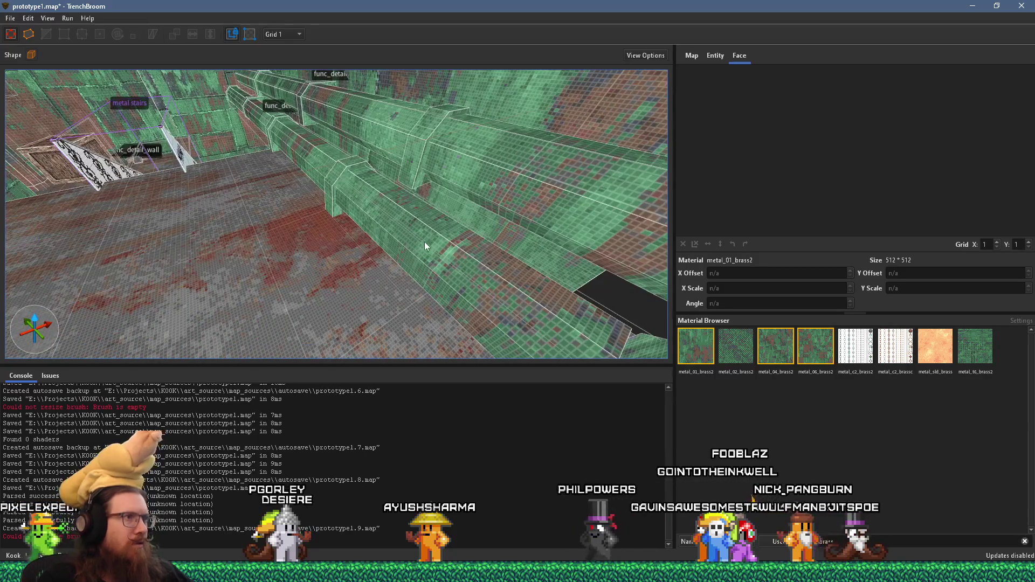
{"action": "left_click", "coordinate": [376, 247]}
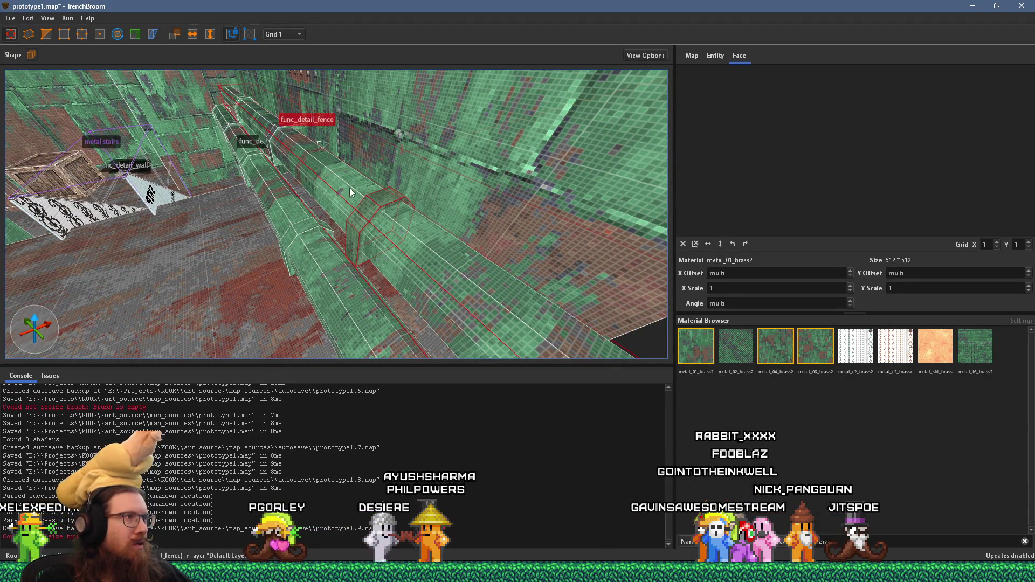
{"action": "mouse_move", "coordinate": [350, 189]}
{"action": "left_mouse_down"}
{"action": "mouse_move", "coordinate": [347, 212]}
{"action": "mouse_move", "coordinate": [420, 199]}
{"action": "mouse_move", "coordinate": [368, 214]}
{"action": "mouse_move", "coordinate": [278, 196]}
{"action": "mouse_move", "coordinate": [317, 194]}
{"action": "left_mouse_up"}
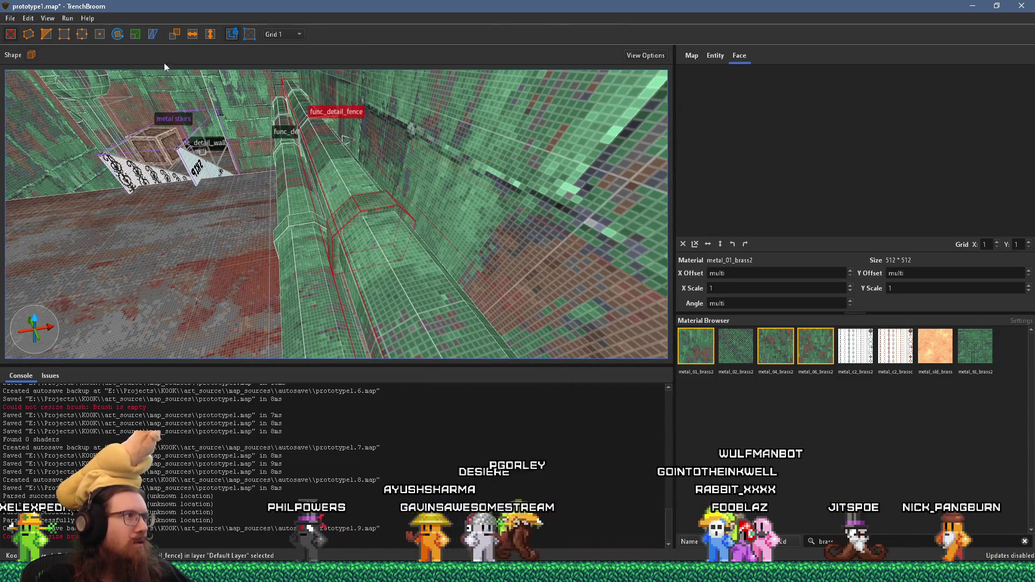
{"action": "left_click", "coordinate": [117, 34]}
{"action": "mouse_move", "coordinate": [351, 202]}
{"action": "left_mouse_down"}
{"action": "mouse_move", "coordinate": [298, 230]}
{"action": "mouse_move", "coordinate": [266, 281]}
{"action": "left_mouse_up"}
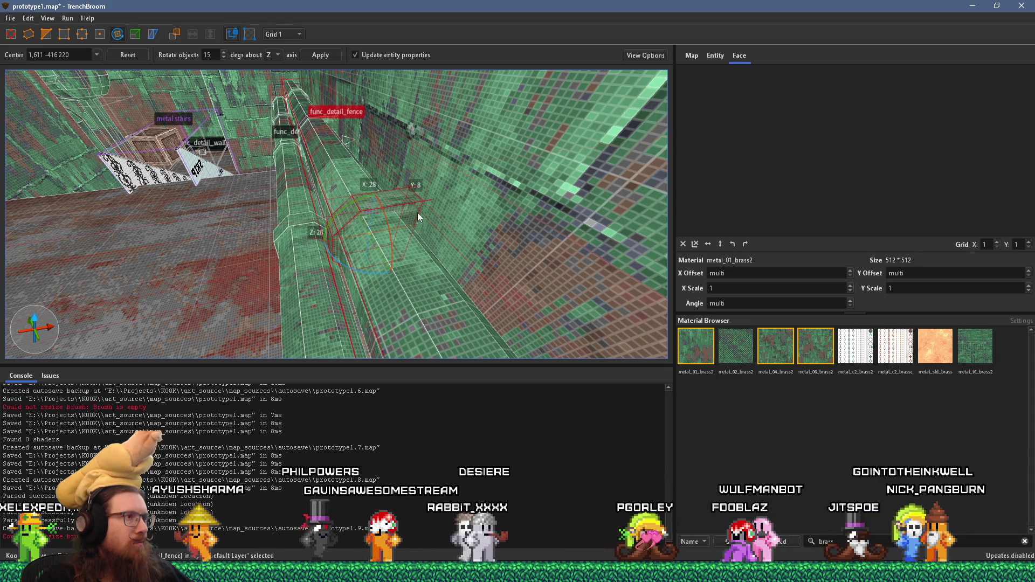
Step: Rotate the pipe's bracket piece by 270 degrees and apply the rotation
{"action": "left_click_drag", "start_coordinate": [324, 153], "coordinate": [390, 234]}
{"action": "mouse_move", "coordinate": [408, 272]}
{"action": "left_mouse_down"}
{"action": "mouse_move", "coordinate": [488, 278]}
{"action": "mouse_move", "coordinate": [262, 251]}
{"action": "left_mouse_up"}
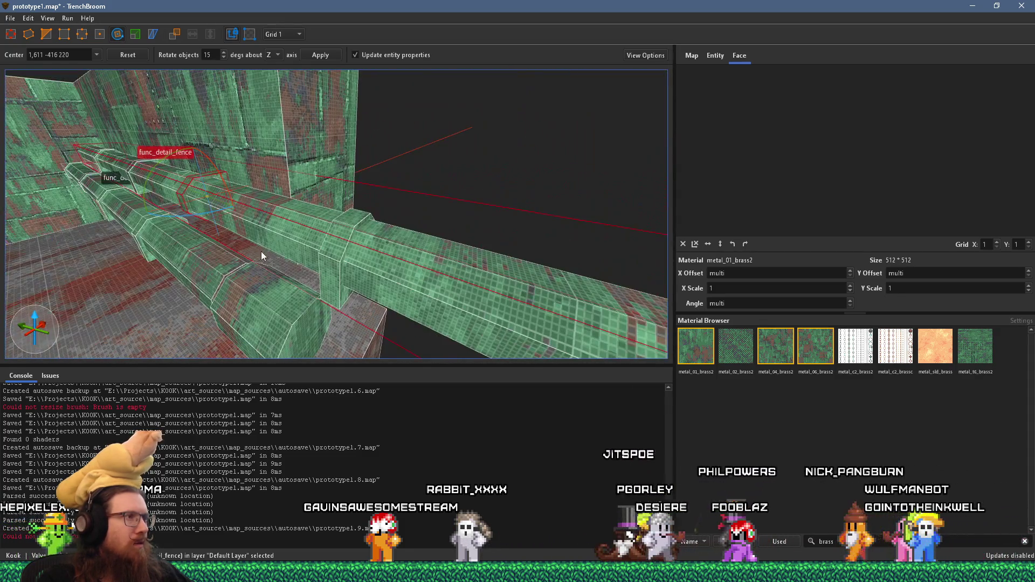
{"action": "left_click", "coordinate": [341, 243]}
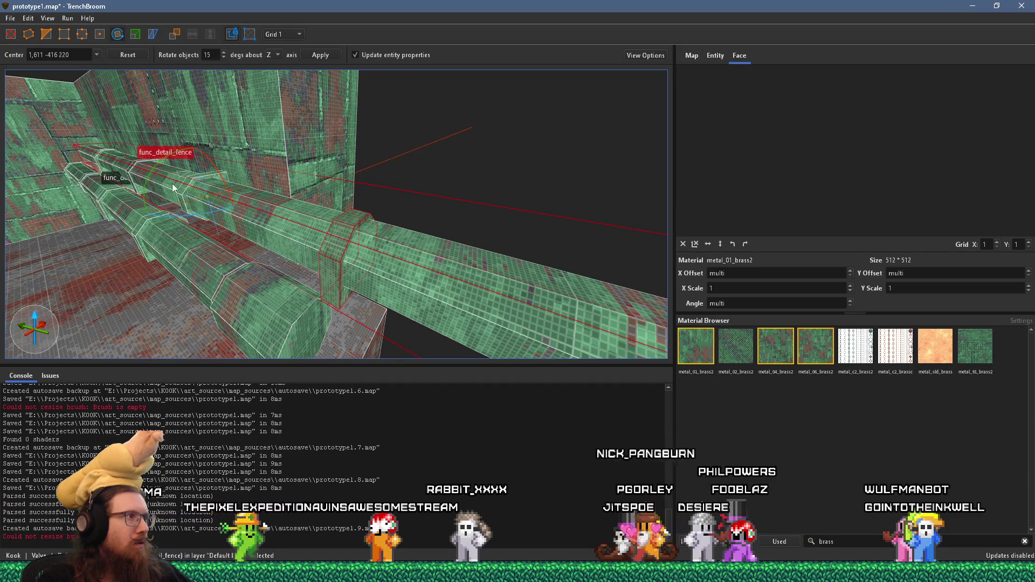
{"action": "key", "text": "r"}
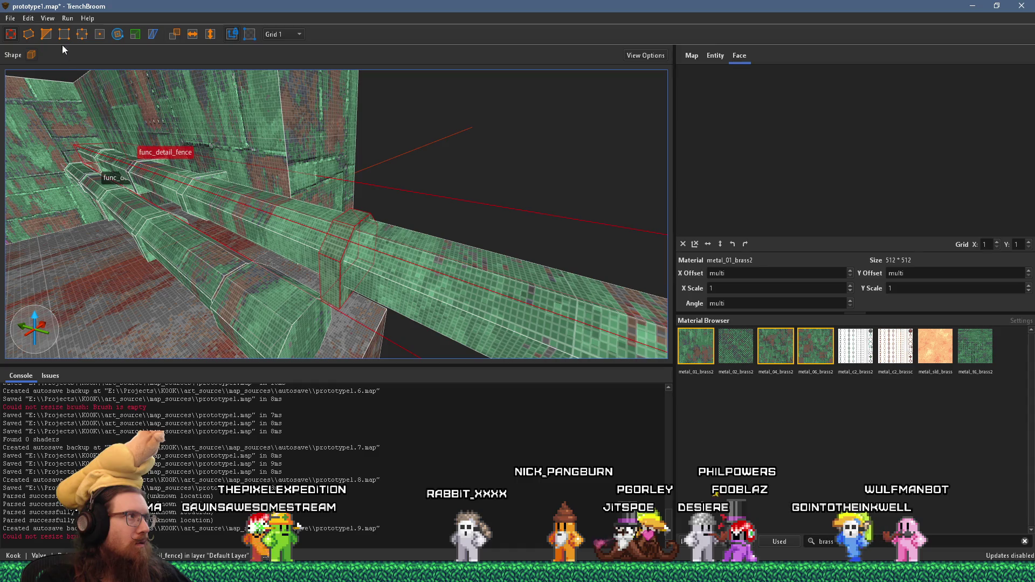
{"action": "left_click", "coordinate": [116, 39]}
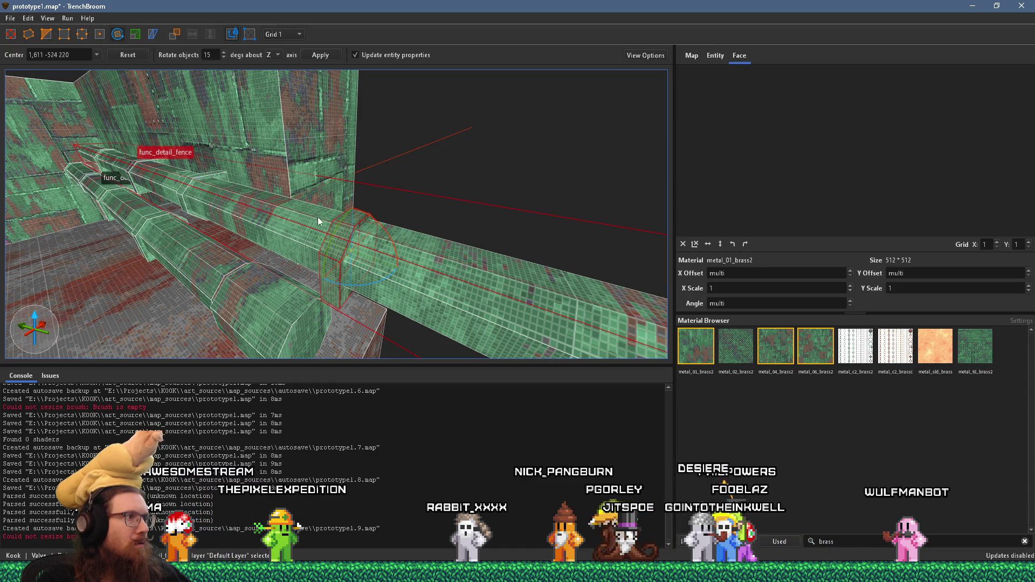
{"action": "left_click_drag", "start_coordinate": [327, 246], "coordinate": [328, 315]}
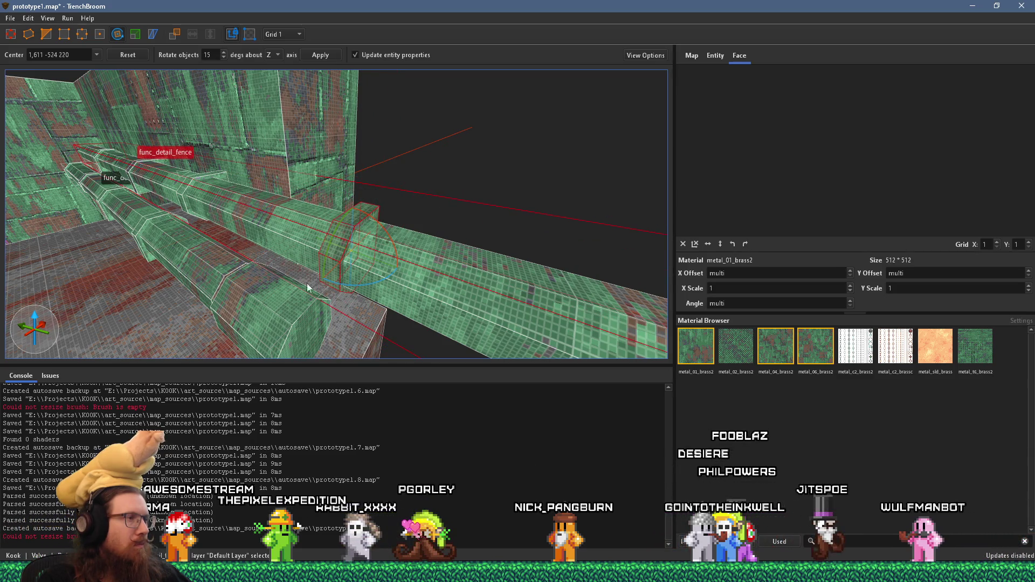
{"action": "key", "text": "r"}
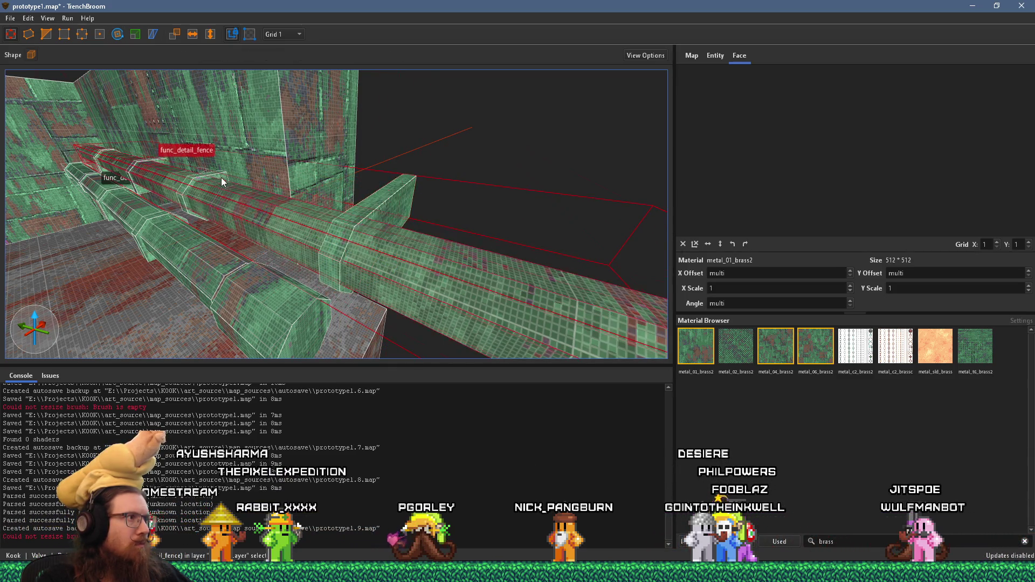
{"action": "scroll", "coordinate": [220, 177], "scroll_direction": "up", "scroll_amount": 5}
{"action": "left_click", "coordinate": [293, 268]}
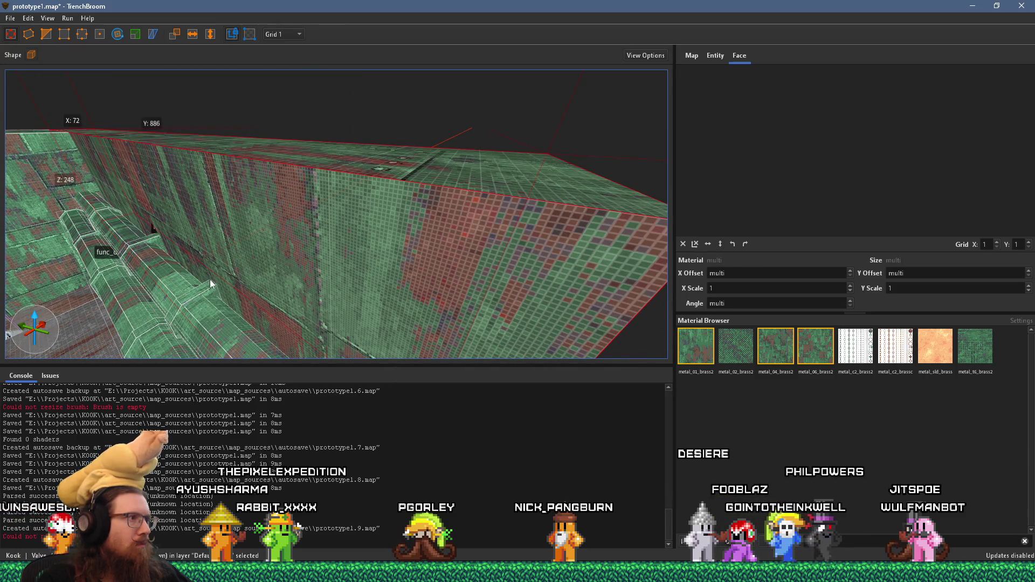
Step: Select the small func_detail_fence brush and orbit the view around it
{"action": "left_click", "coordinate": [217, 283]}
{"action": "scroll", "coordinate": [238, 282], "scroll_direction": "up", "scroll_amount": 5}
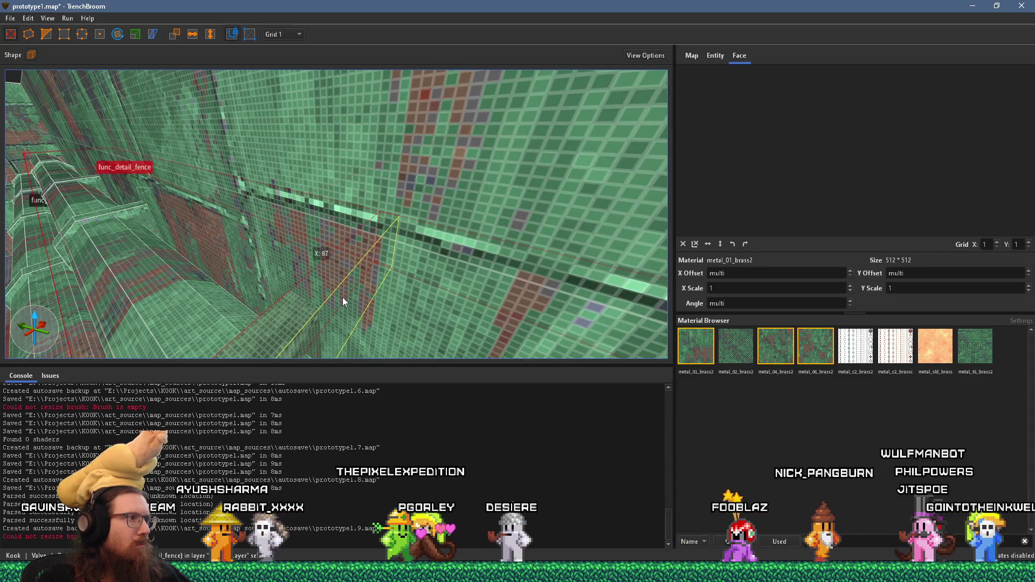
{"action": "scroll", "coordinate": [378, 306], "scroll_direction": "down", "scroll_amount": 5}
{"action": "scroll", "coordinate": [402, 306], "scroll_direction": "up", "scroll_amount": 3}
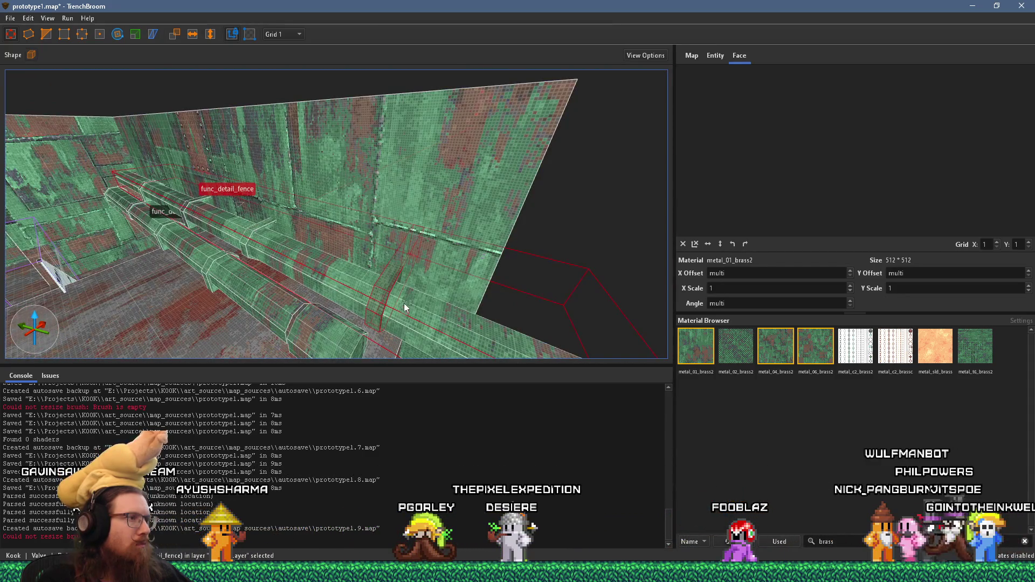
{"action": "scroll", "coordinate": [282, 240], "scroll_direction": "down", "scroll_amount": 3}
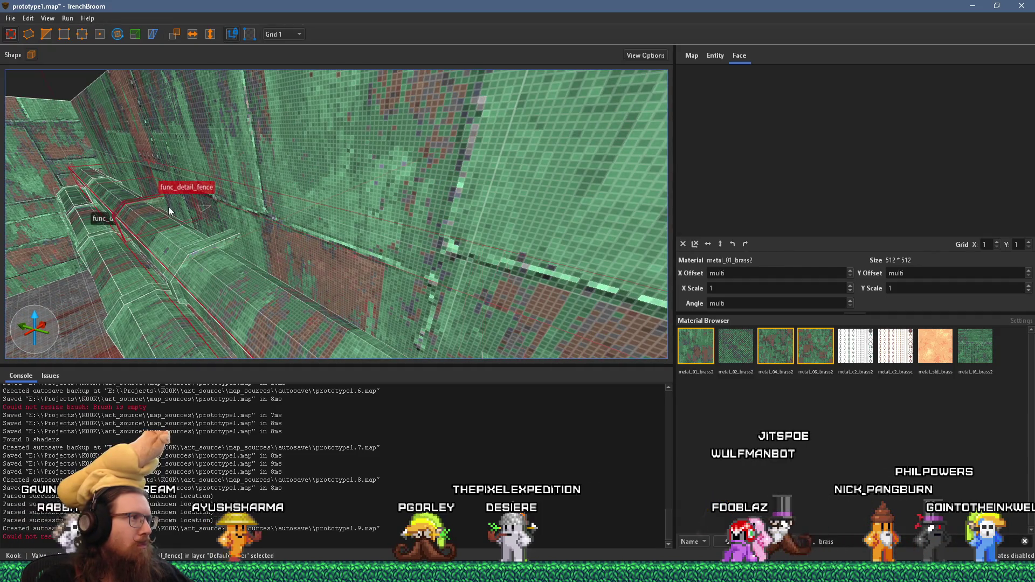
{"action": "scroll", "coordinate": [341, 274], "scroll_direction": "up", "scroll_amount": 5}
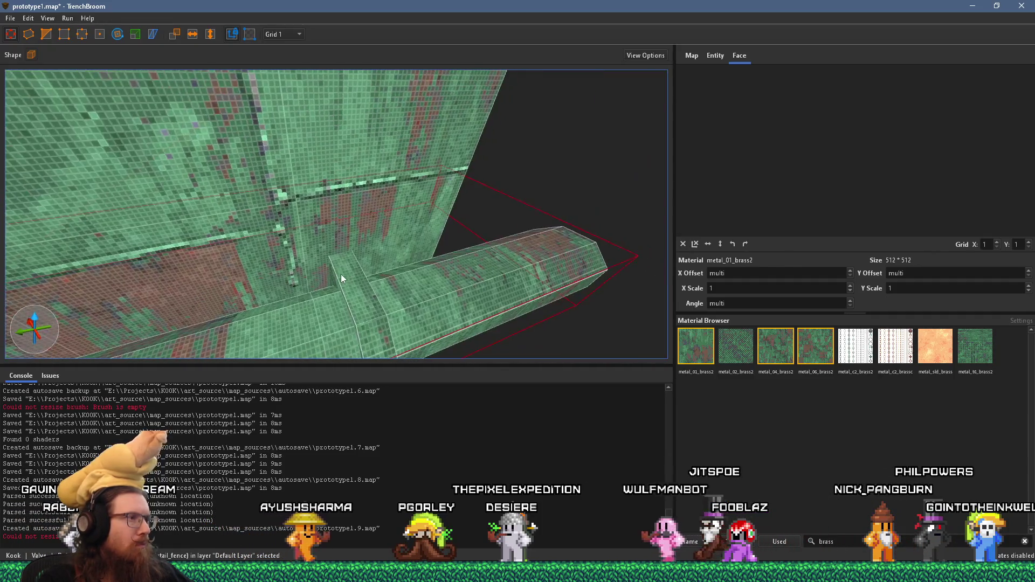
{"action": "left_click", "coordinate": [50, 33]}
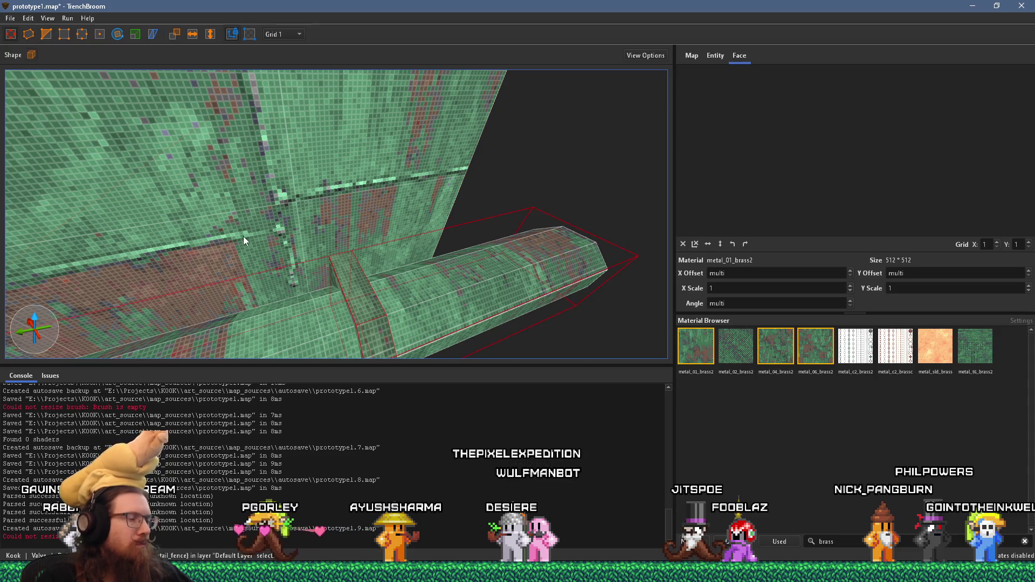
{"action": "key", "text": "Escape"}
{"action": "scroll", "coordinate": [243, 237], "scroll_direction": "down", "scroll_amount": 5}
{"action": "mouse_move", "coordinate": [297, 279]}
{"action": "left_mouse_down"}
{"action": "mouse_move", "coordinate": [302, 243]}
{"action": "mouse_move", "coordinate": [423, 241]}
{"action": "mouse_move", "coordinate": [419, 269]}
{"action": "mouse_move", "coordinate": [284, 263]}
{"action": "mouse_move", "coordinate": [273, 249]}
{"action": "mouse_move", "coordinate": [387, 289]}
{"action": "mouse_move", "coordinate": [260, 279]}
{"action": "mouse_move", "coordinate": [301, 221]}
{"action": "mouse_move", "coordinate": [345, 313]}
{"action": "mouse_move", "coordinate": [475, 287]}
{"action": "mouse_move", "coordinate": [359, 195]}
{"action": "mouse_move", "coordinate": [417, 308]}
{"action": "mouse_move", "coordinate": [461, 317]}
{"action": "mouse_move", "coordinate": [327, 284]}
{"action": "mouse_move", "coordinate": [334, 290]}
{"action": "left_mouse_up"}
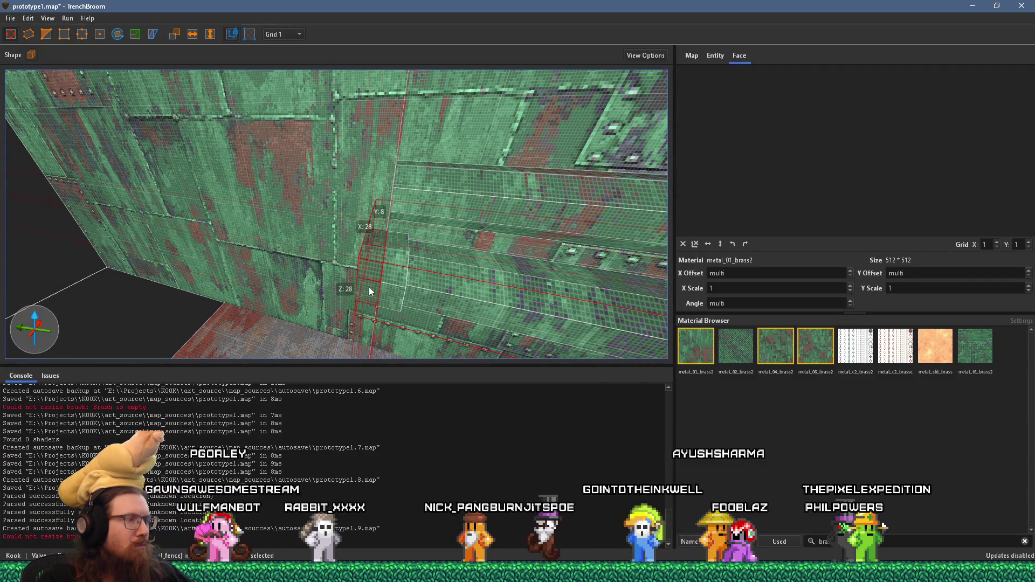
Step: Shift the fence pipe brush up into the wall corner
{"action": "scroll", "coordinate": [263, 304], "scroll_direction": "up", "scroll_amount": 5}
{"action": "mouse_move", "coordinate": [240, 225]}
{"action": "left_mouse_down"}
{"action": "mouse_move", "coordinate": [259, 241]}
{"action": "mouse_move", "coordinate": [279, 240]}
{"action": "mouse_move", "coordinate": [307, 222]}
{"action": "left_mouse_up"}
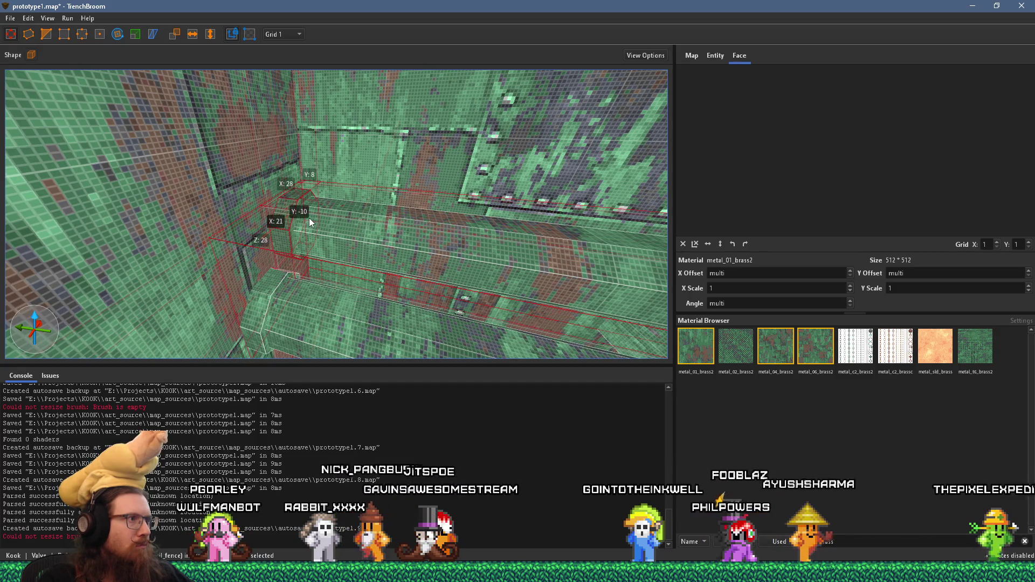
{"action": "scroll", "coordinate": [293, 232], "scroll_direction": "up", "scroll_amount": 6}
{"action": "scroll", "coordinate": [270, 226], "scroll_direction": "down", "scroll_amount": 3}
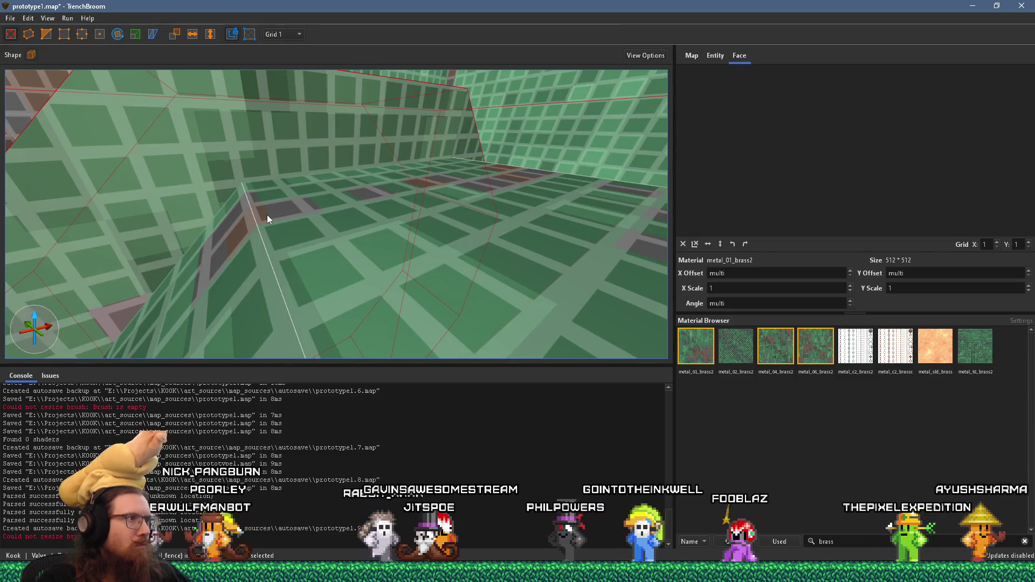
{"action": "scroll", "coordinate": [277, 212], "scroll_direction": "up", "scroll_amount": 5}
{"action": "scroll", "coordinate": [300, 154], "scroll_direction": "up", "scroll_amount": 5}
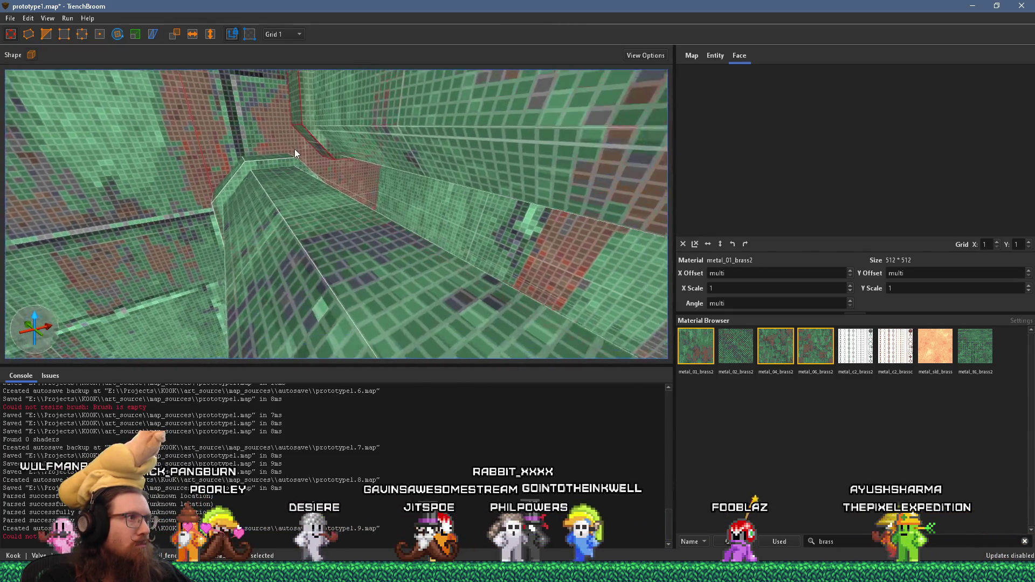
{"action": "scroll", "coordinate": [324, 203], "scroll_direction": "up", "scroll_amount": 6}
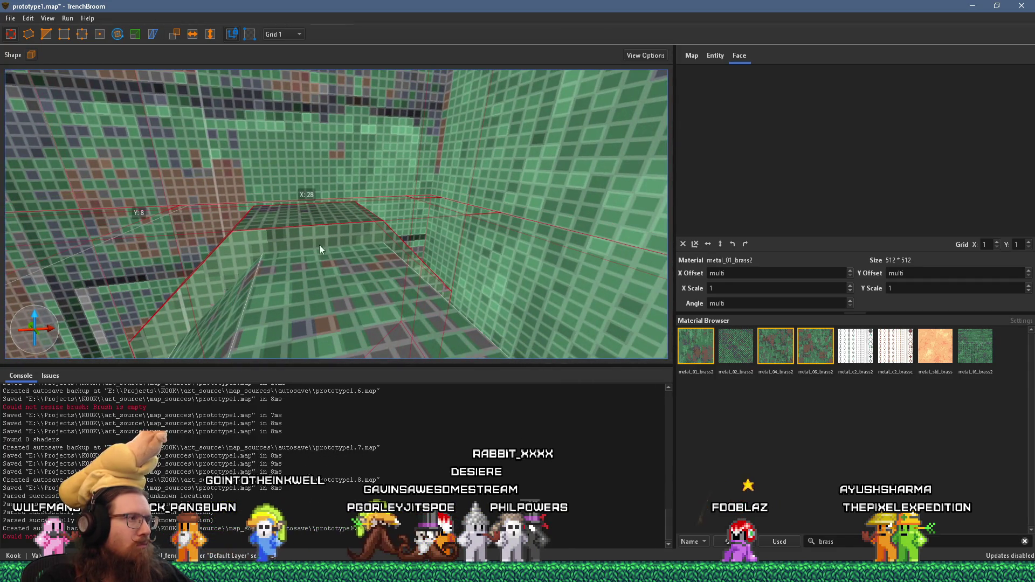
{"action": "scroll", "coordinate": [317, 236], "scroll_direction": "up", "scroll_amount": 5}
{"action": "scroll", "coordinate": [305, 229], "scroll_direction": "down", "scroll_amount": 10}
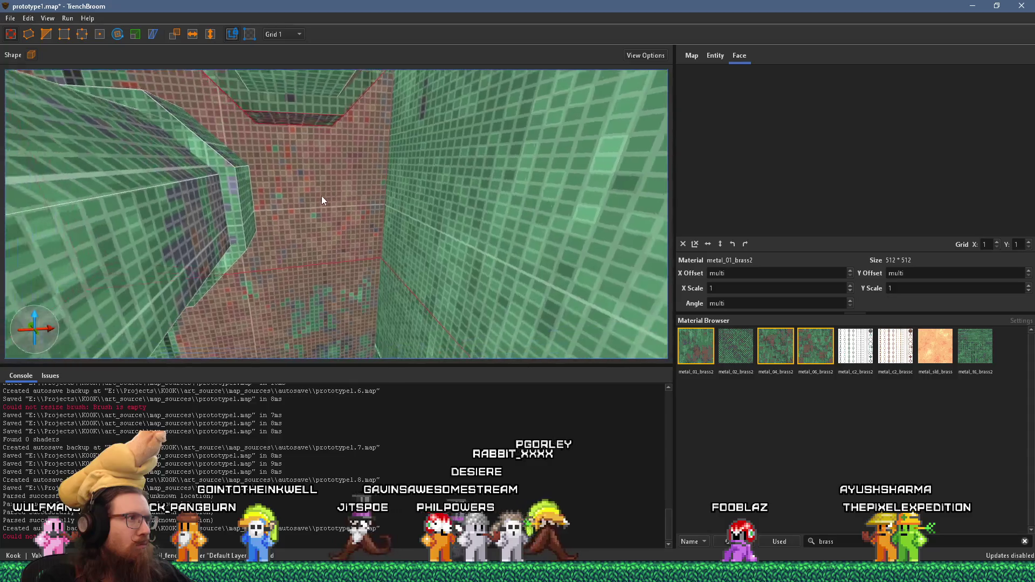
{"action": "scroll", "coordinate": [458, 272], "scroll_direction": "up", "scroll_amount": 8}
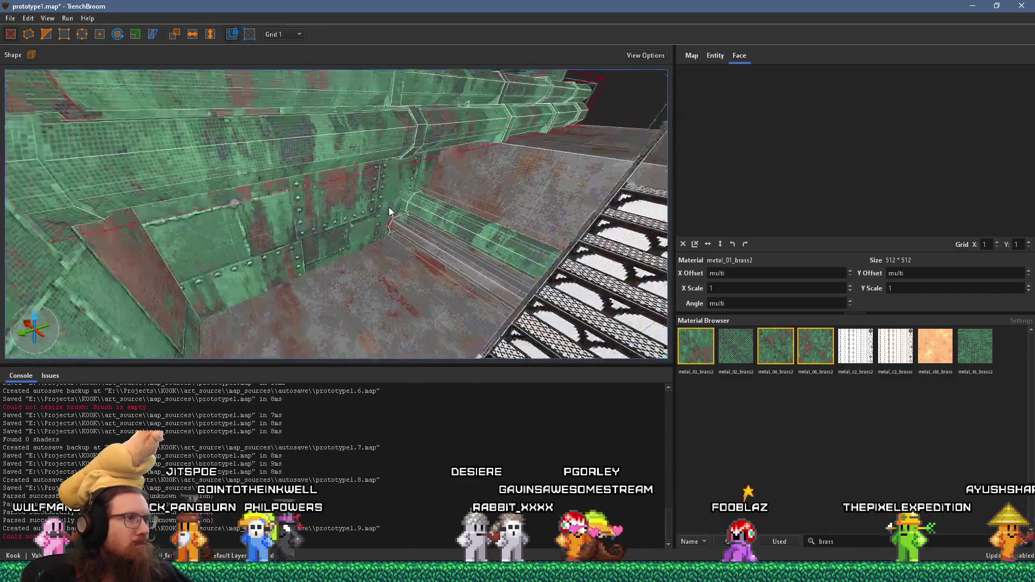
{"action": "scroll", "coordinate": [328, 225], "scroll_direction": "up", "scroll_amount": 2}
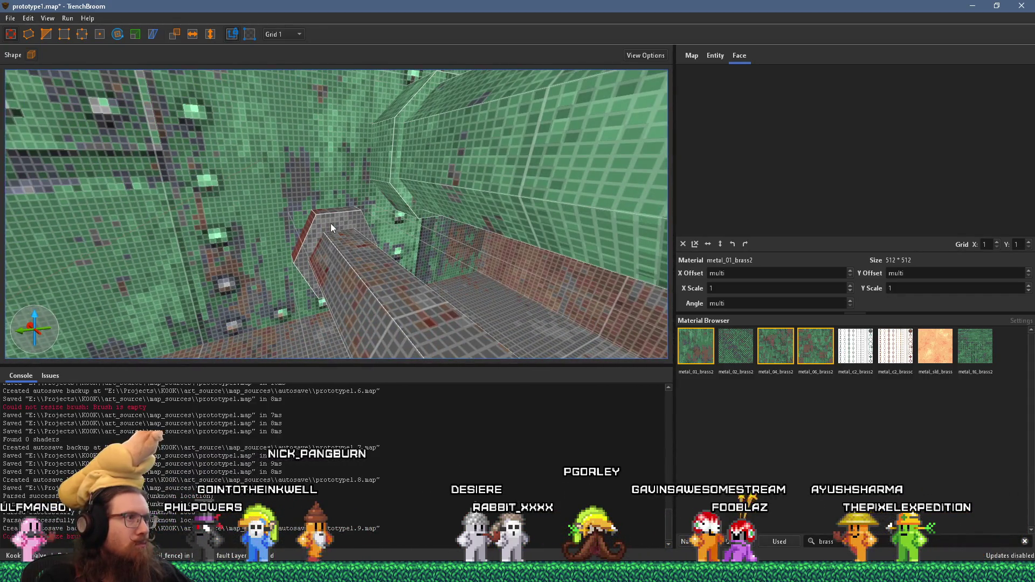
Step: Select the lower func_detail_wall beam and pull its end face out to the wall
{"action": "left_click", "coordinate": [331, 224]}
{"action": "scroll", "coordinate": [333, 216], "scroll_direction": "up", "scroll_amount": 3}
{"action": "scroll", "coordinate": [338, 201], "scroll_direction": "up", "scroll_amount": 3}
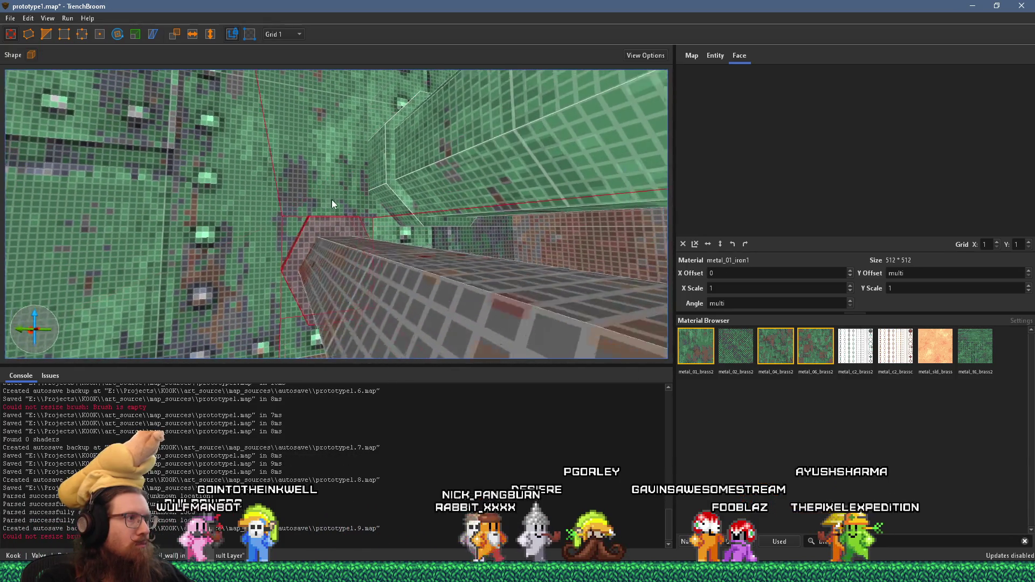
{"action": "scroll", "coordinate": [329, 202], "scroll_direction": "down", "scroll_amount": 4}
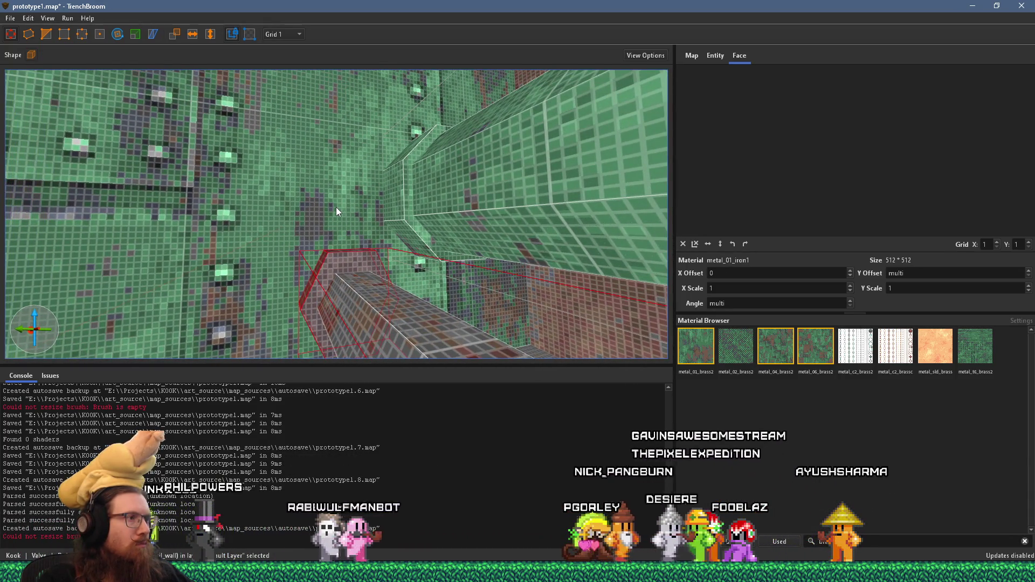
{"action": "scroll", "coordinate": [400, 264], "scroll_direction": "down", "scroll_amount": 5}
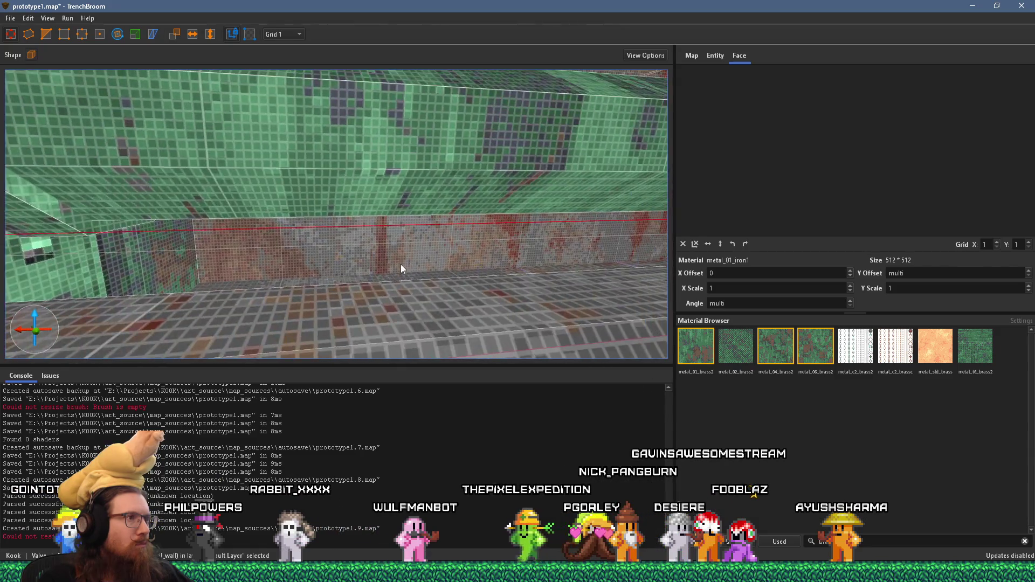
{"action": "mouse_move", "coordinate": [483, 269]}
{"action": "left_mouse_down"}
{"action": "mouse_move", "coordinate": [479, 256]}
{"action": "mouse_move", "coordinate": [412, 261]}
{"action": "left_mouse_up"}
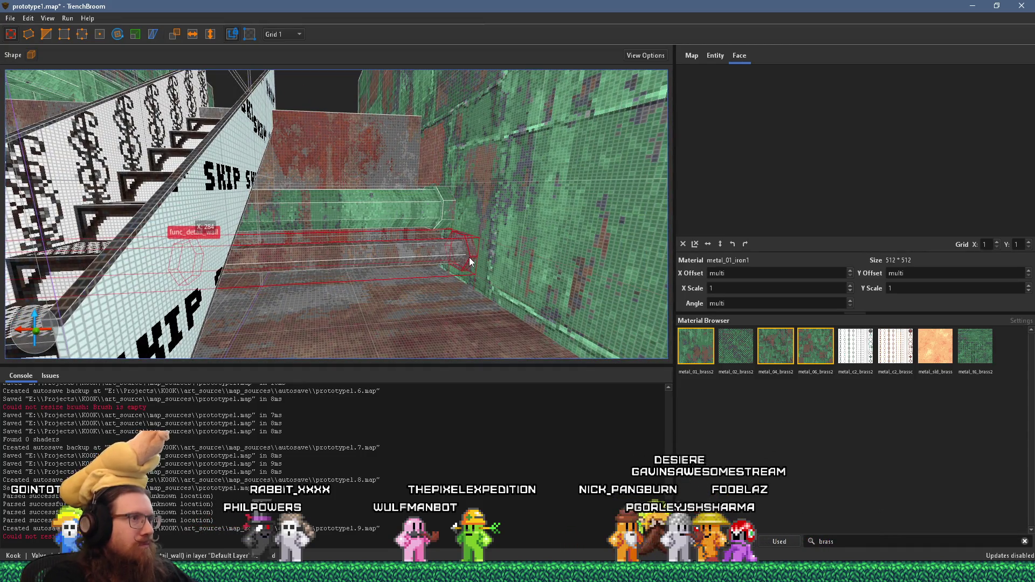
{"action": "key", "text": "Escape"}
{"action": "scroll", "coordinate": [446, 256], "scroll_direction": "up", "scroll_amount": 6}
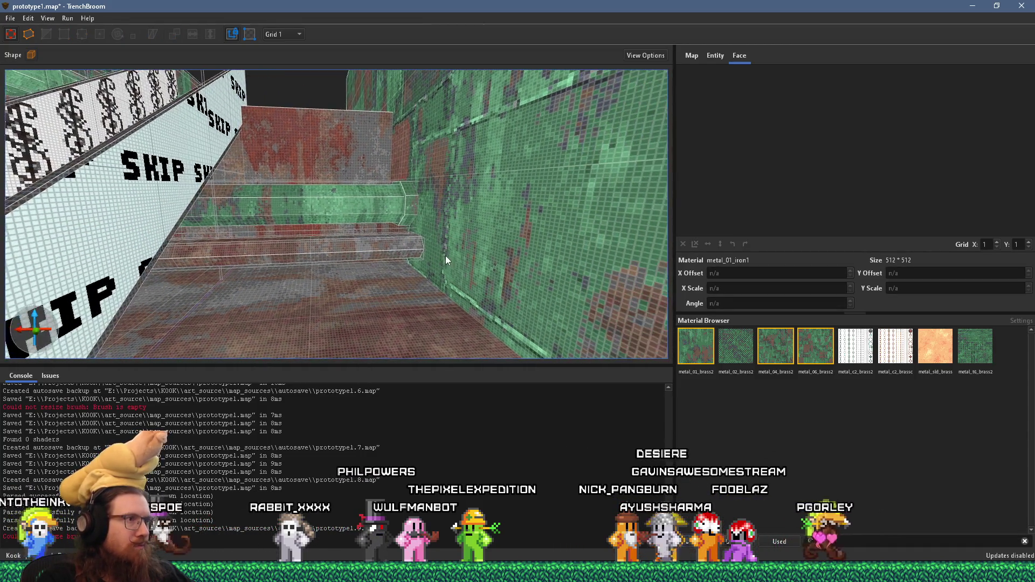
{"action": "left_click", "coordinate": [356, 265]}
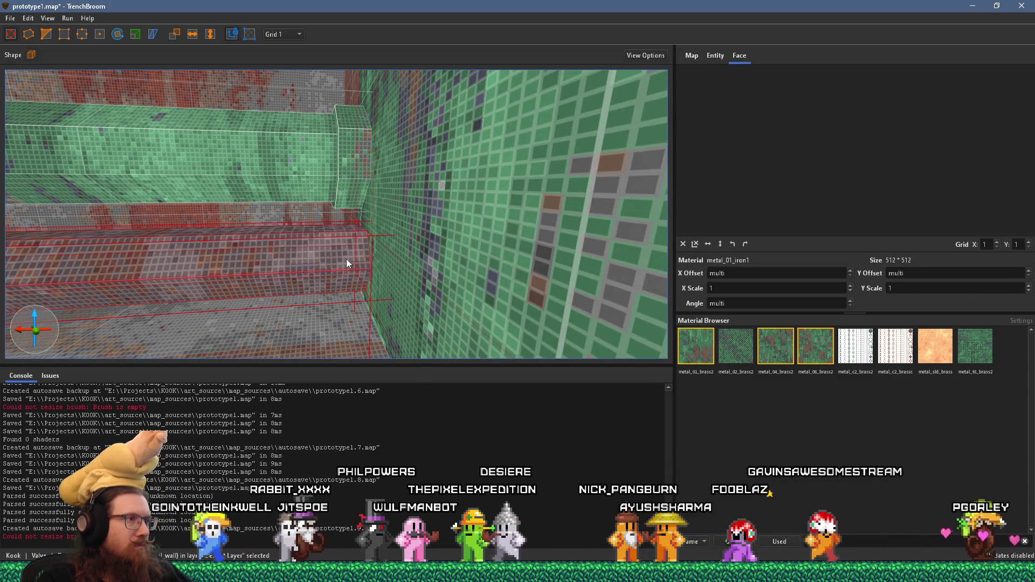
{"action": "mouse_move", "coordinate": [399, 264]}
{"action": "left_mouse_down"}
{"action": "mouse_move", "coordinate": [428, 266]}
{"action": "mouse_move", "coordinate": [382, 258]}
{"action": "mouse_move", "coordinate": [371, 237]}
{"action": "left_mouse_up"}
Step: Select the beam's end section and activate the Scale objects to size tool
{"action": "scroll", "coordinate": [335, 245], "scroll_direction": "up", "scroll_amount": 2}
{"action": "key", "text": "d"}
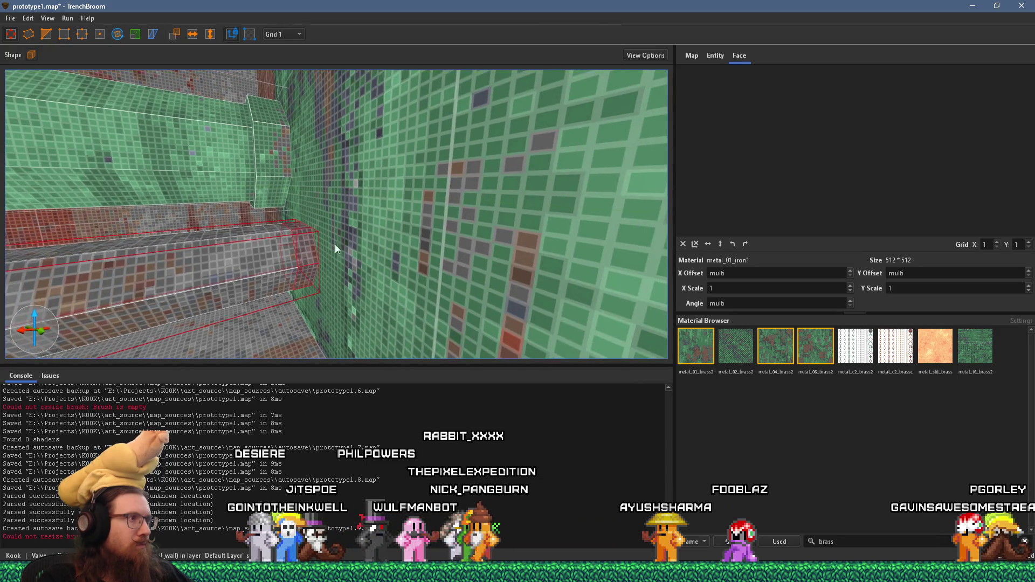
{"action": "scroll", "coordinate": [256, 220], "scroll_direction": "down", "scroll_amount": 5}
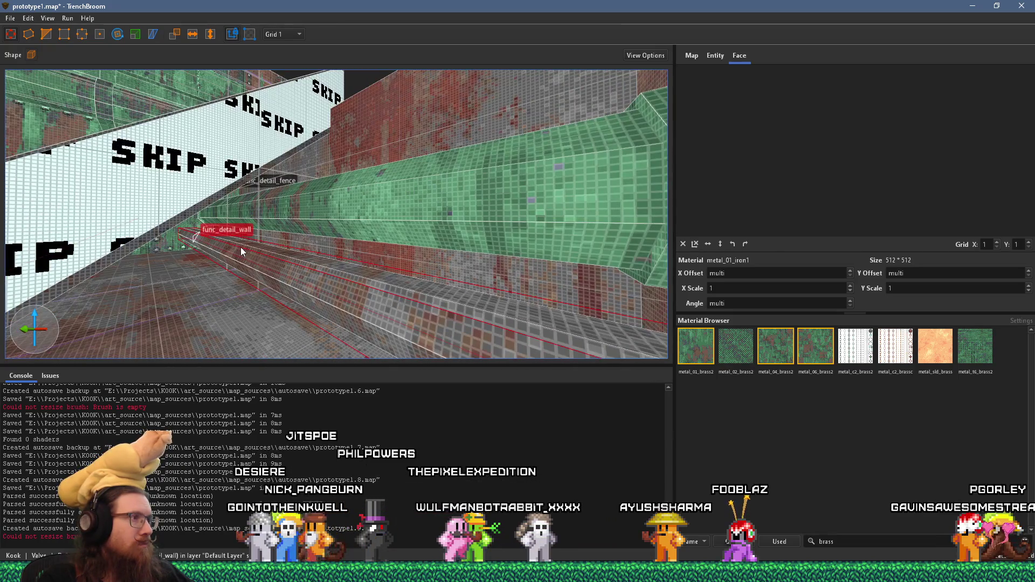
{"action": "scroll", "coordinate": [446, 281], "scroll_direction": "up", "scroll_amount": 5}
{"action": "scroll", "coordinate": [437, 297], "scroll_direction": "down", "scroll_amount": 3}
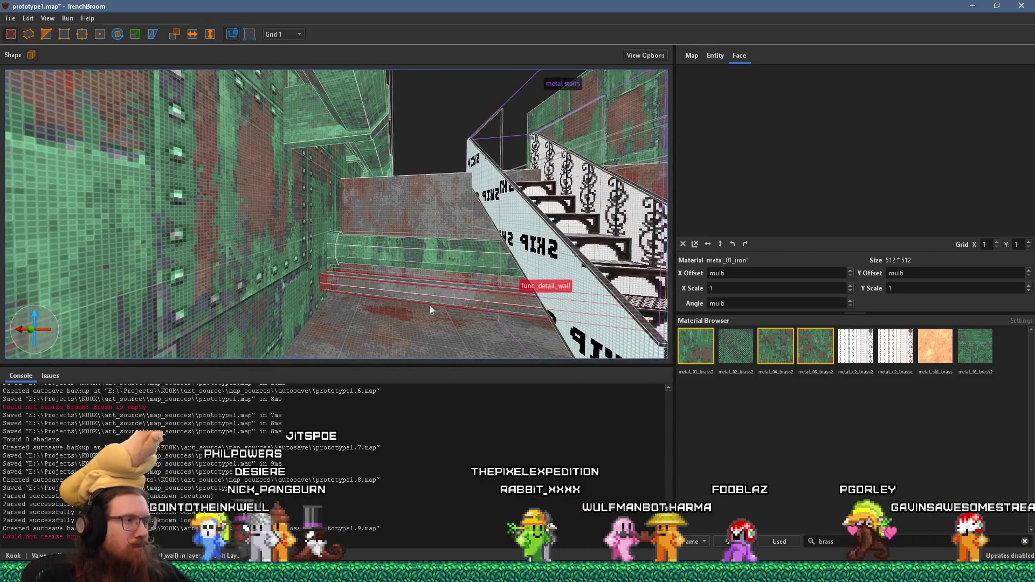
{"action": "scroll", "coordinate": [429, 305], "scroll_direction": "up", "scroll_amount": 5}
{"action": "scroll", "coordinate": [377, 271], "scroll_direction": "down", "scroll_amount": 3}
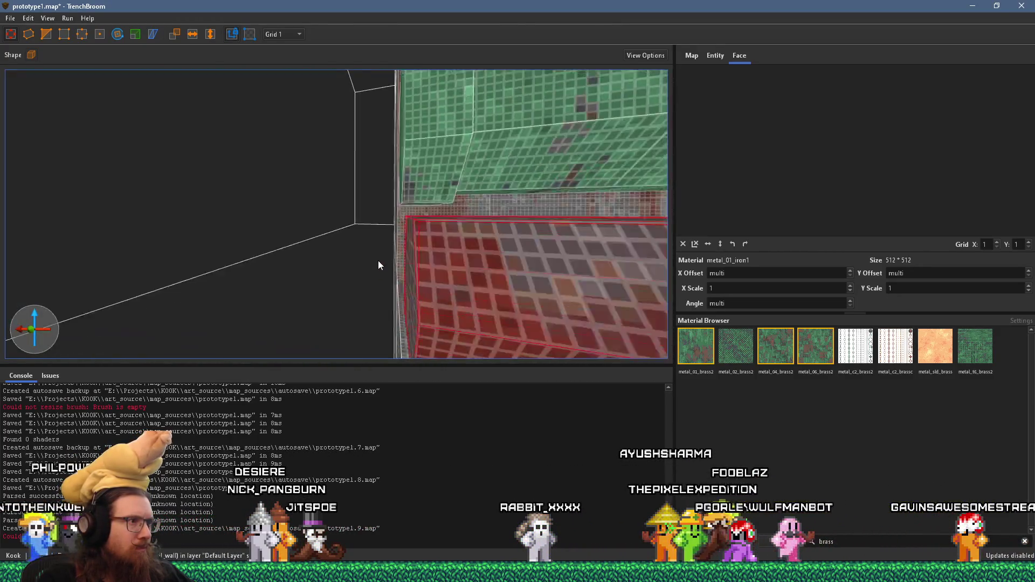
{"action": "scroll", "coordinate": [378, 261], "scroll_direction": "up", "scroll_amount": 5}
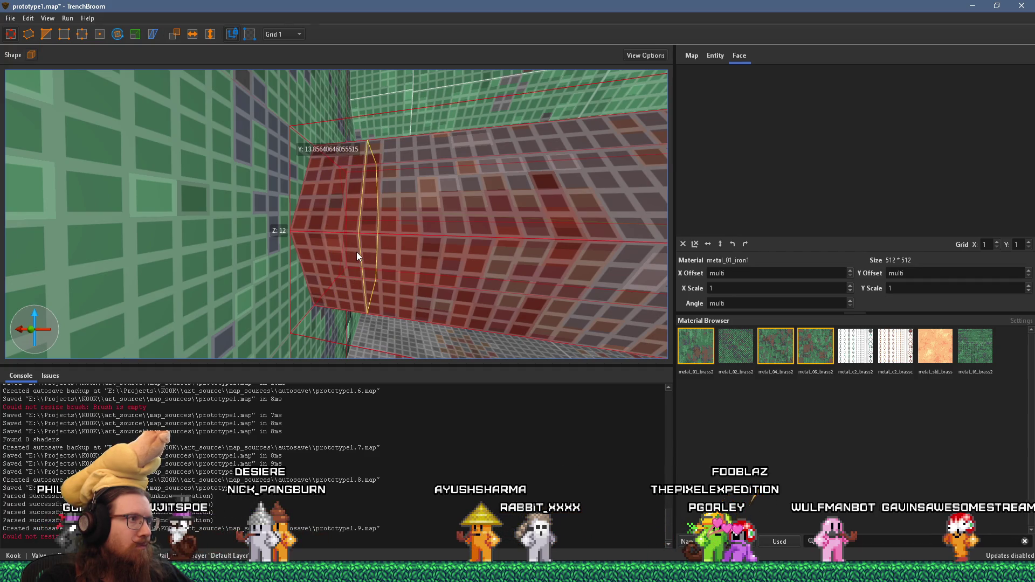
{"action": "scroll", "coordinate": [358, 253], "scroll_direction": "down", "scroll_amount": 5}
{"action": "mouse_move", "coordinate": [334, 223]}
{"action": "left_mouse_down"}
{"action": "mouse_move", "coordinate": [479, 272]}
{"action": "mouse_move", "coordinate": [276, 280]}
{"action": "mouse_move", "coordinate": [411, 264]}
{"action": "left_mouse_up"}
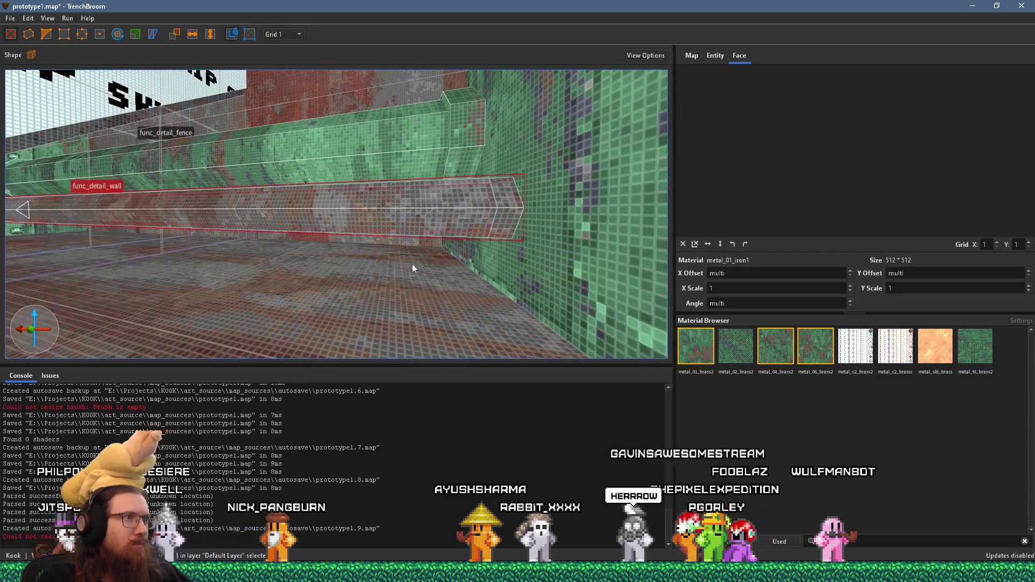
{"action": "left_click", "coordinate": [515, 218]}
{"action": "mouse_move", "coordinate": [452, 235]}
{"action": "left_mouse_down"}
{"action": "mouse_move", "coordinate": [386, 240]}
{"action": "mouse_move", "coordinate": [371, 202]}
{"action": "mouse_move", "coordinate": [366, 239]}
{"action": "mouse_move", "coordinate": [339, 219]}
{"action": "mouse_move", "coordinate": [395, 245]}
{"action": "mouse_move", "coordinate": [365, 261]}
{"action": "left_mouse_up"}
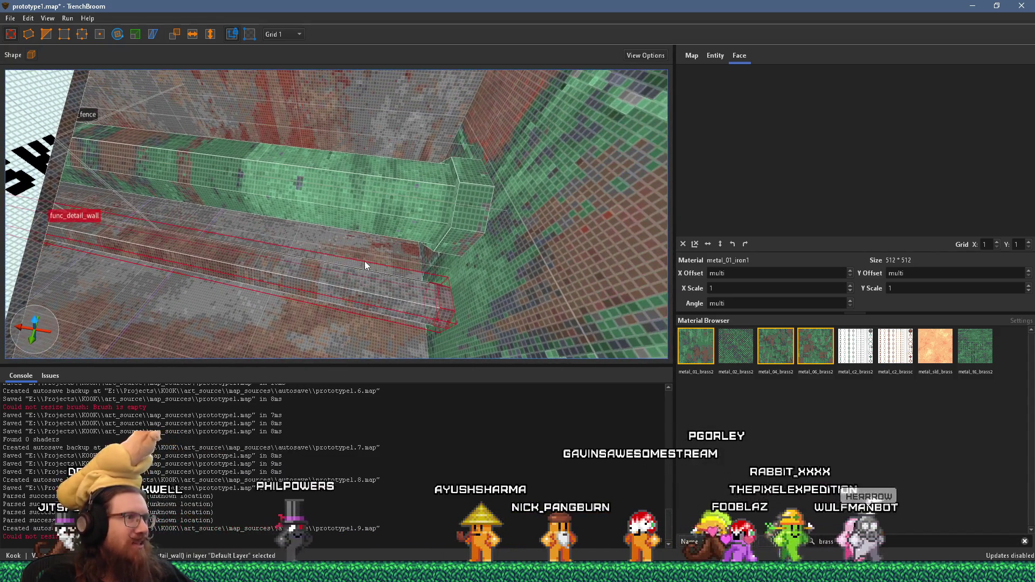
{"action": "left_click", "coordinate": [135, 34]}
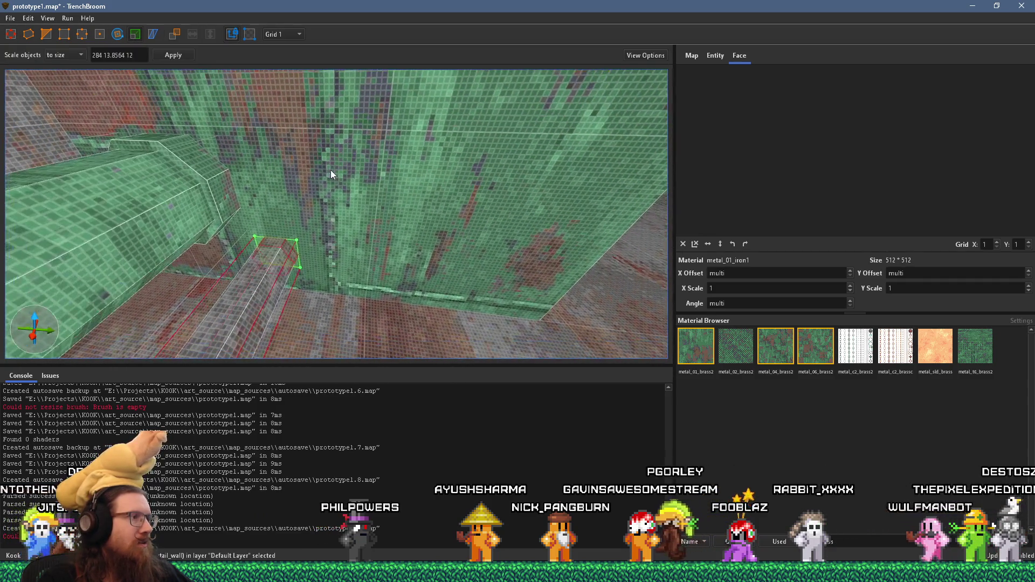